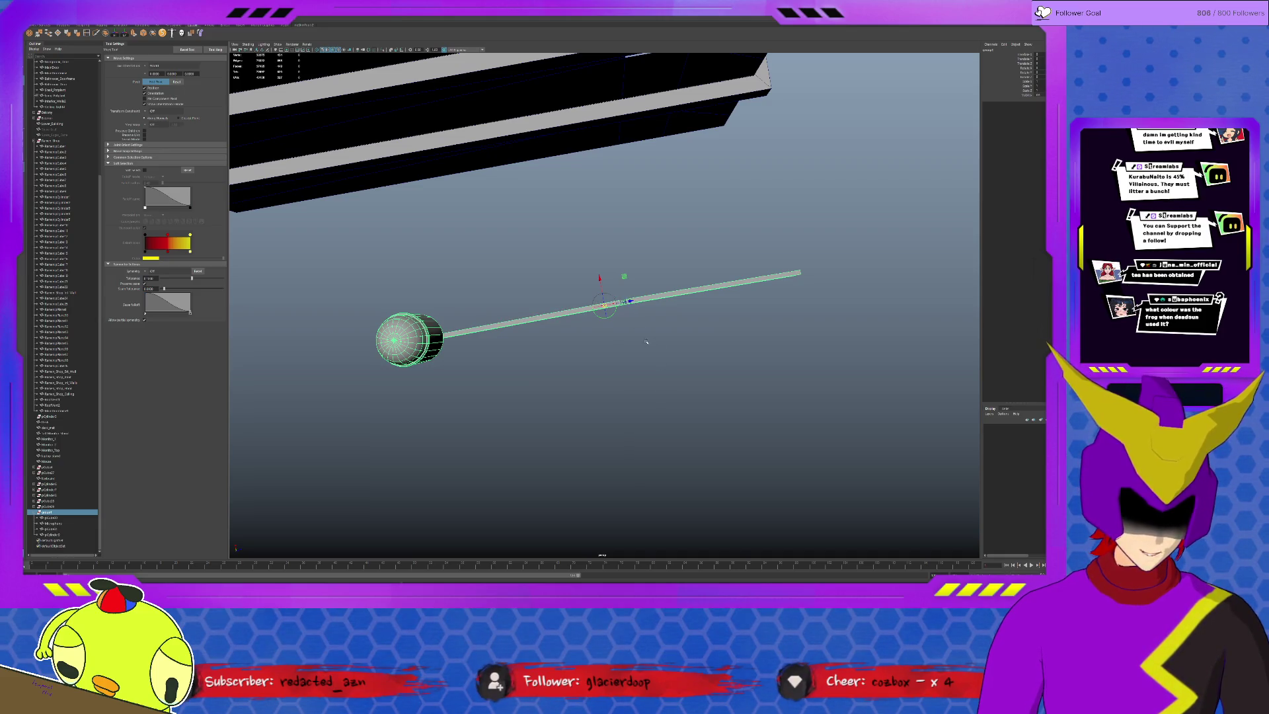
Frame the bent rod and drag the microphone arm onto the desk's back-left edge.
{"action": "left_click_drag", "start_coordinate": [646, 342], "coordinate": [633, 308], "text": "alt"}
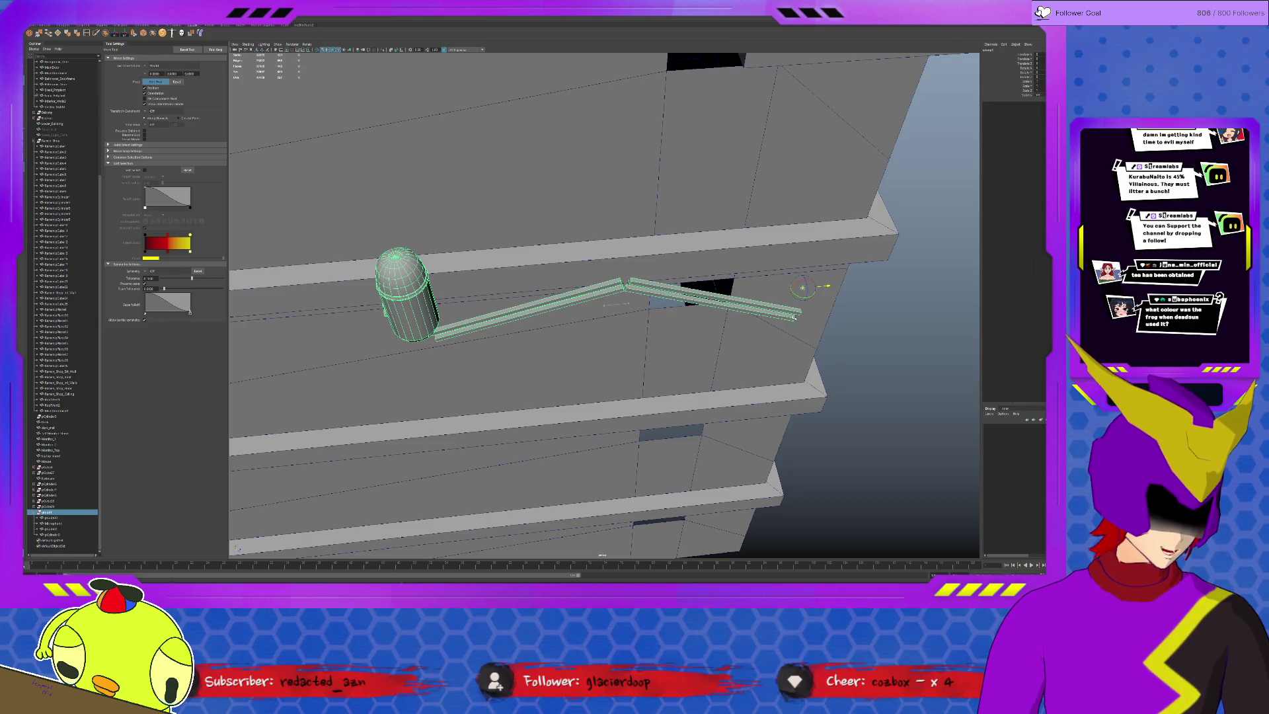
{"action": "scroll", "coordinate": [796, 318], "scroll_direction": "down", "scroll_amount": 5}
{"action": "mouse_move", "coordinate": [796, 319]}
{"action": "left_mouse_down", "text": "alt"}
{"action": "mouse_move", "coordinate": [643, 360]}
{"action": "mouse_move", "coordinate": [651, 316]}
{"action": "mouse_move", "coordinate": [456, 151]}
{"action": "mouse_move", "coordinate": [481, 137]}
{"action": "mouse_move", "coordinate": [510, 176]}
{"action": "left_mouse_up", "text": "alt"}
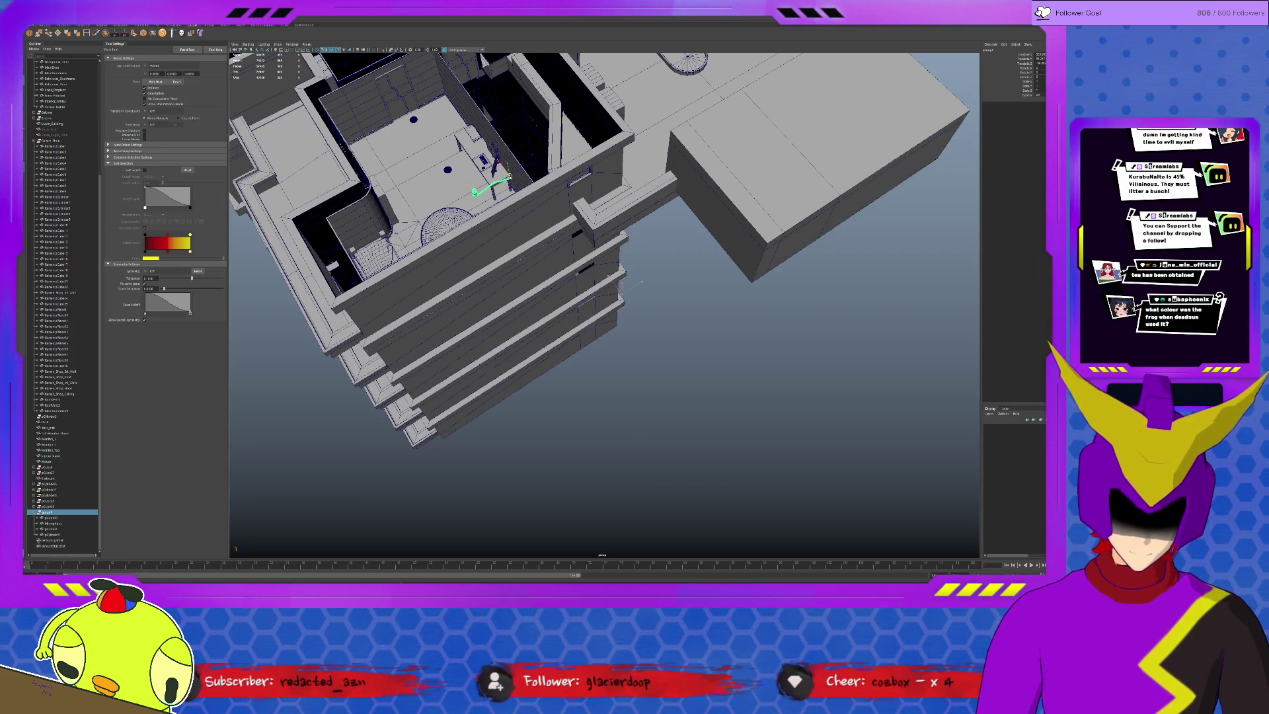
{"action": "key", "text": "f"}
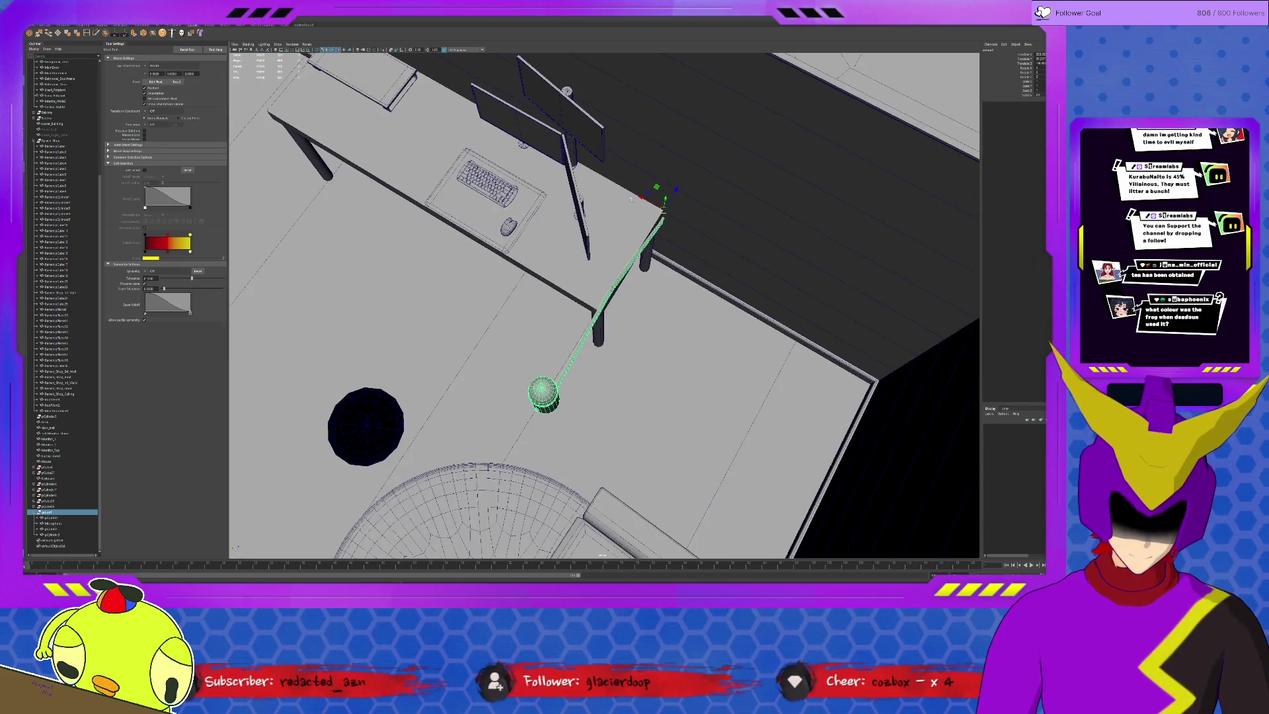
{"action": "mouse_move", "coordinate": [660, 204]}
{"action": "left_mouse_down"}
{"action": "mouse_move", "coordinate": [463, 155]}
{"action": "mouse_move", "coordinate": [433, 136]}
{"action": "mouse_move", "coordinate": [440, 226]}
{"action": "mouse_move", "coordinate": [606, 287]}
{"action": "left_mouse_up"}
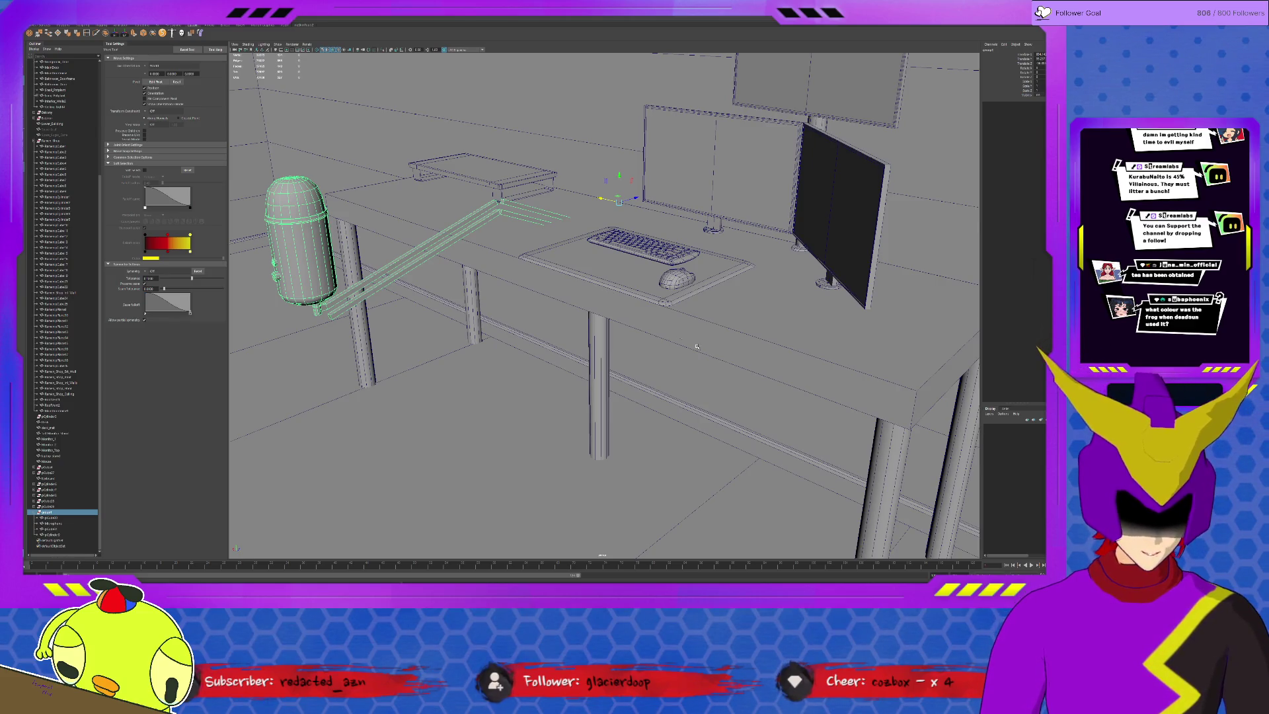
{"action": "left_click", "coordinate": [676, 277]}
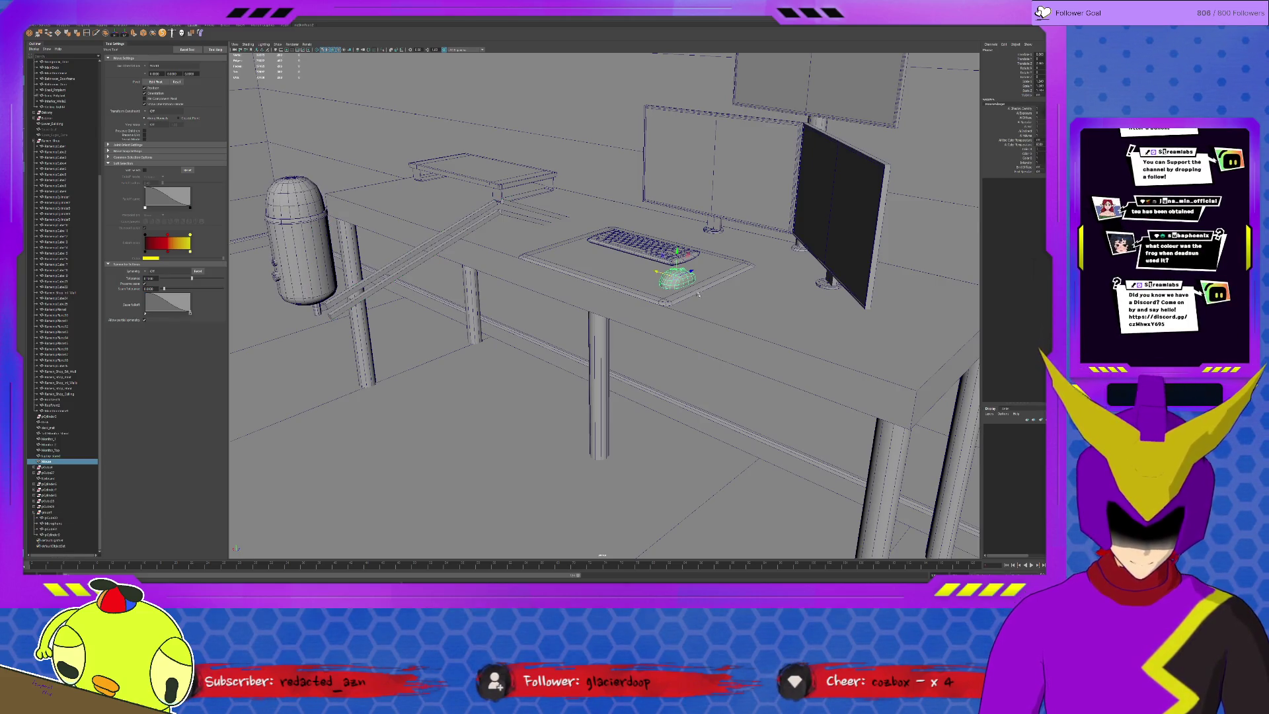
Rotate the computer mouse upright and duplicate it onto the microphone's side.
{"action": "left_click_drag", "start_coordinate": [690, 273], "coordinate": [526, 340]}
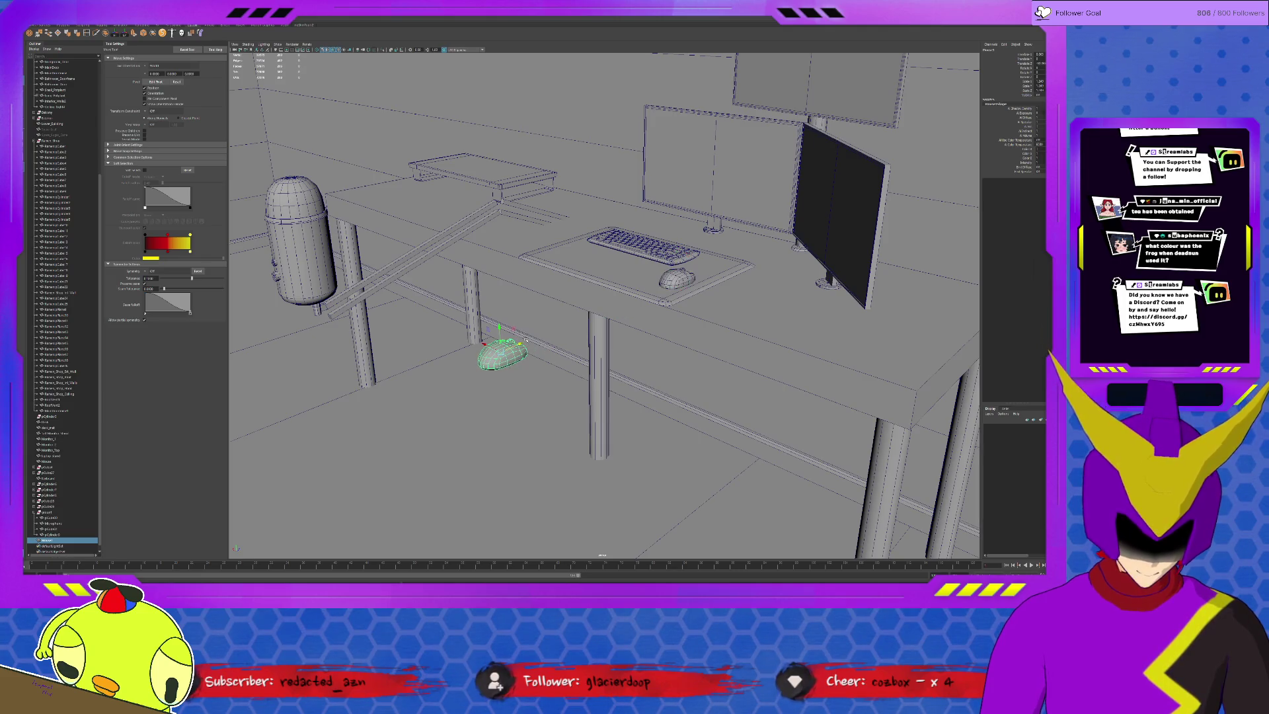
{"action": "key", "text": "e"}
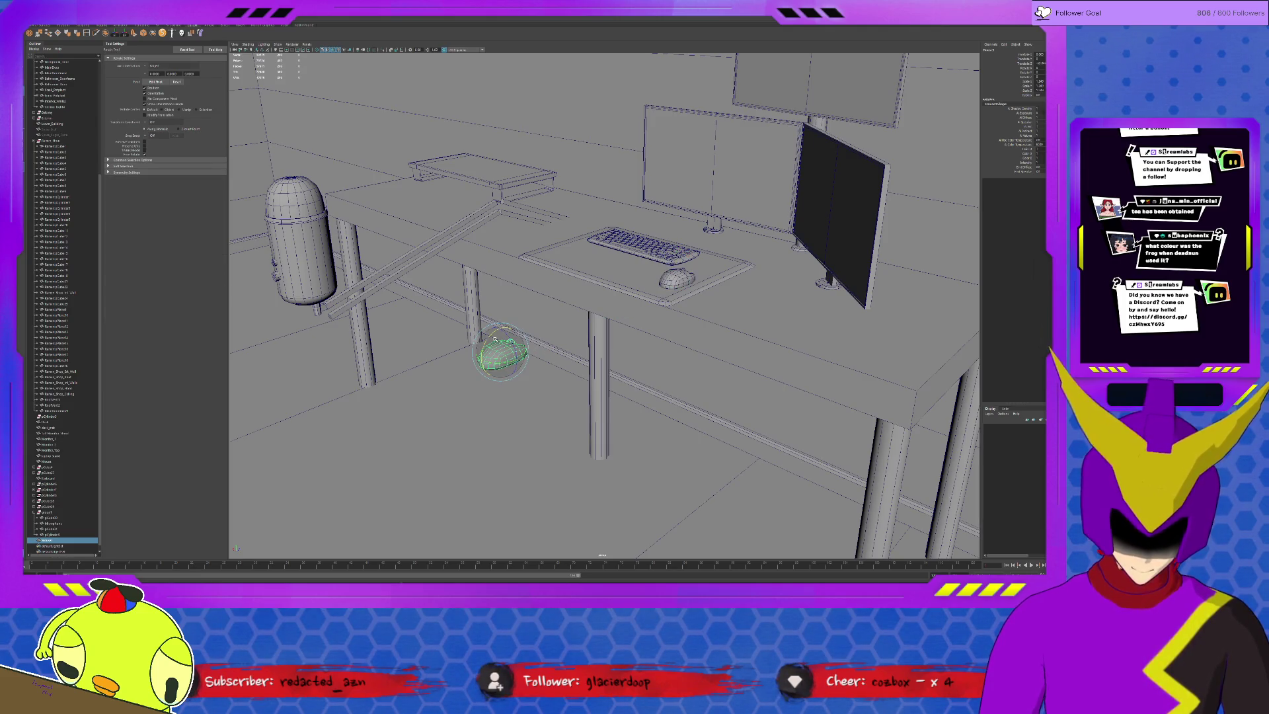
{"action": "mouse_move", "coordinate": [494, 339]}
{"action": "left_mouse_down"}
{"action": "mouse_move", "coordinate": [483, 337]}
{"action": "mouse_move", "coordinate": [481, 374]}
{"action": "mouse_move", "coordinate": [299, 305]}
{"action": "mouse_move", "coordinate": [273, 221]}
{"action": "left_mouse_up"}
{"action": "key", "text": "w"}
{"action": "key", "text": "ctrl+d"}
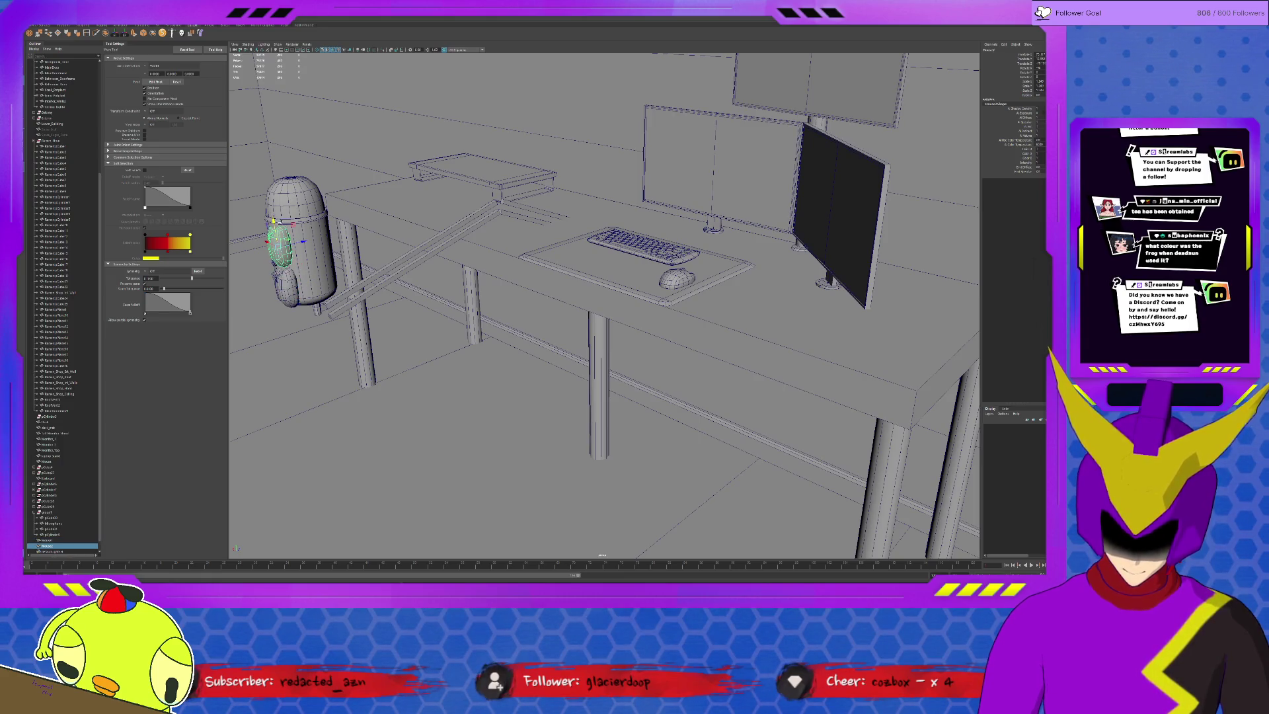
Move group1's pivot down to the cylinder base and scale the microphone group toward it.
{"action": "left_click", "coordinate": [49, 513]}
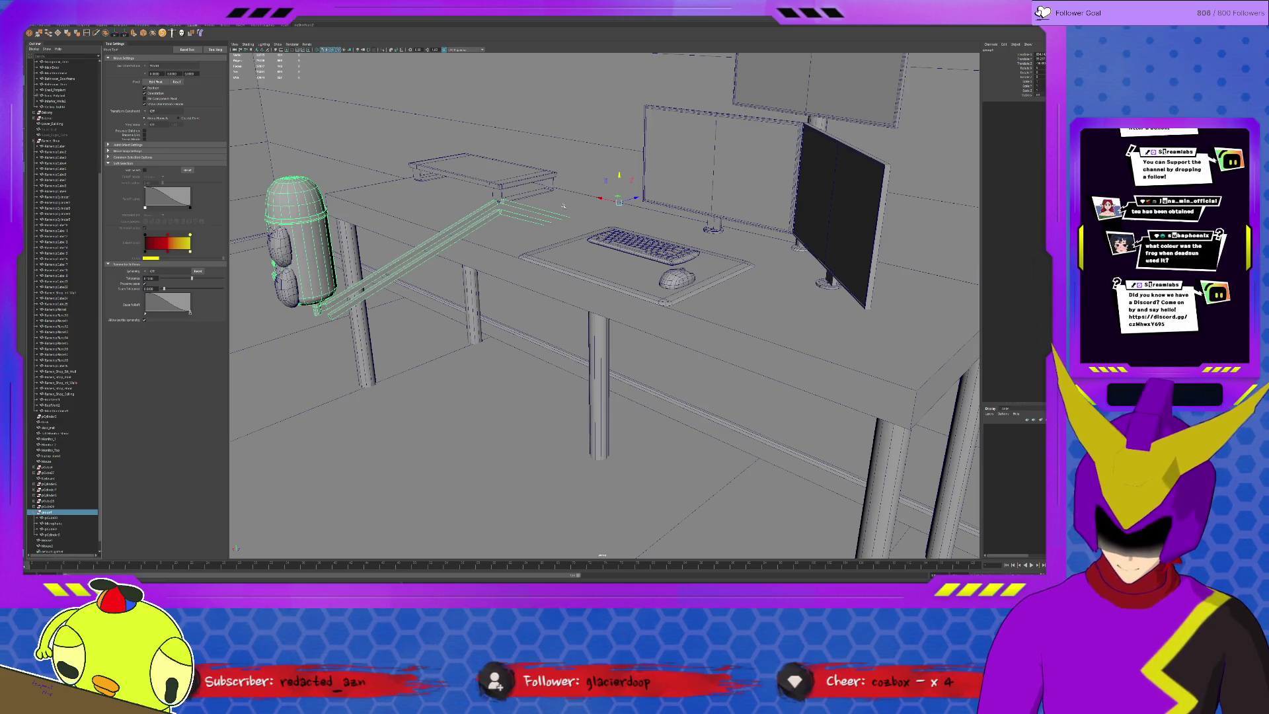
{"action": "key", "text": "d"}
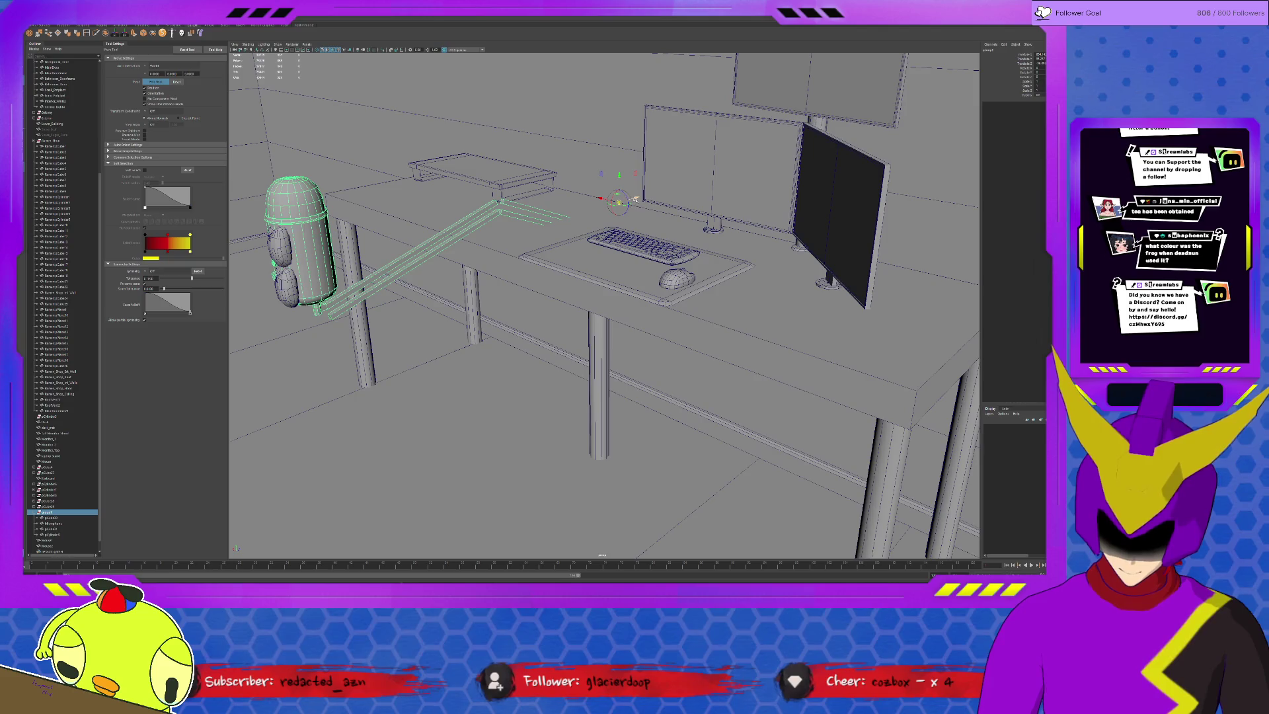
{"action": "left_click", "coordinate": [312, 289]}
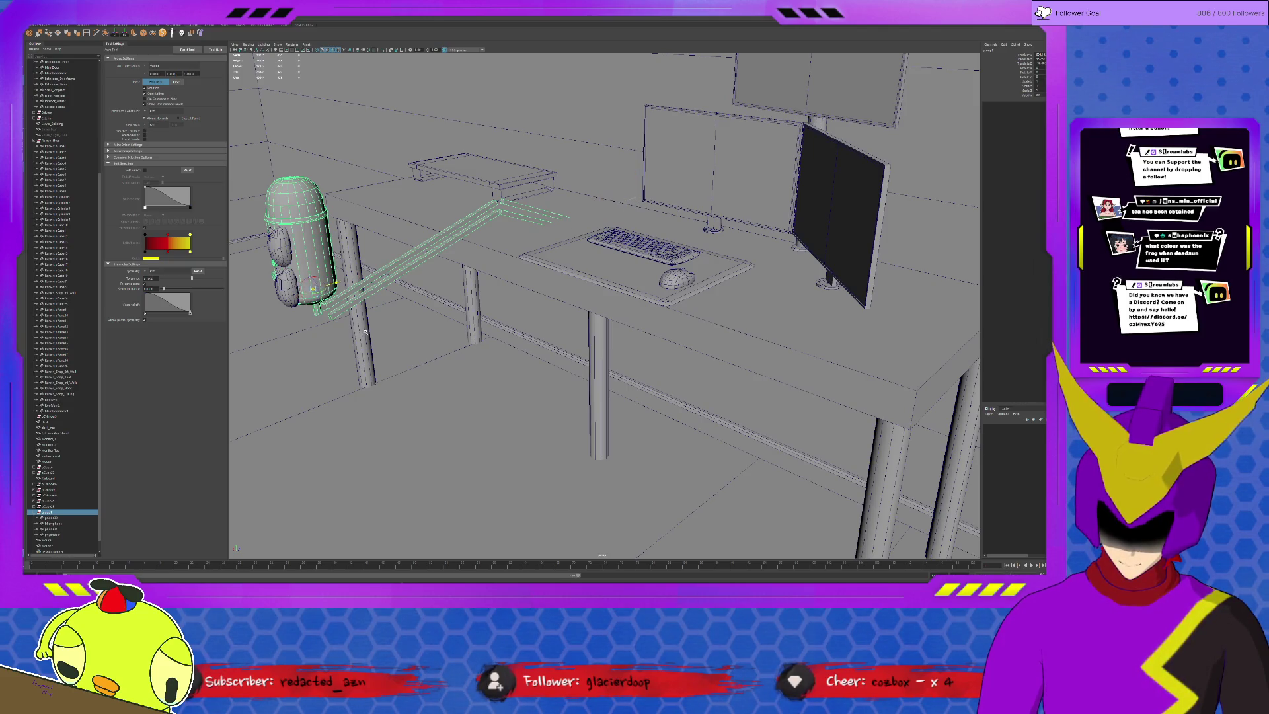
{"action": "key", "text": "r"}
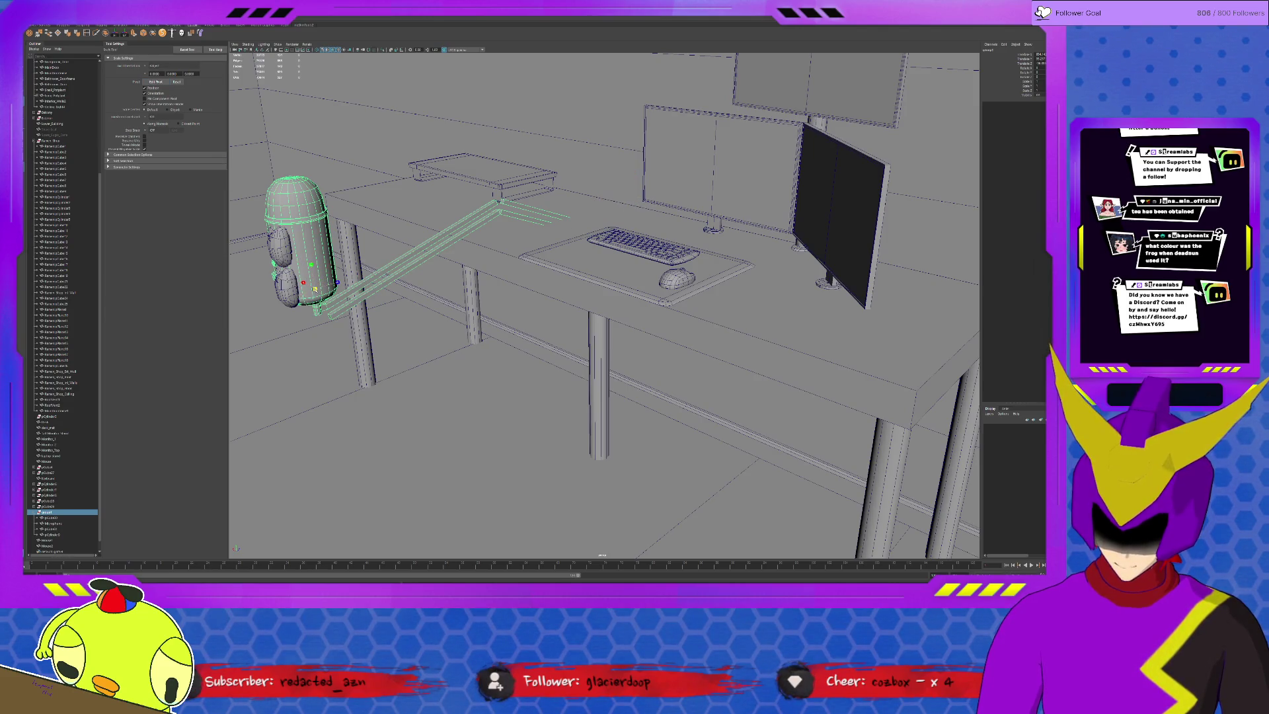
{"action": "key", "text": "d"}
{"action": "mouse_move", "coordinate": [311, 263]}
{"action": "left_mouse_down"}
{"action": "mouse_move", "coordinate": [272, 317]}
{"action": "mouse_move", "coordinate": [118, 378]}
{"action": "left_mouse_up"}
{"action": "key", "text": "d"}
Delete the two mouse copies, mouse1 and mouse2.
{"action": "left_click", "coordinate": [48, 540]}
{"action": "left_click", "coordinate": [47, 546], "text": "shift"}
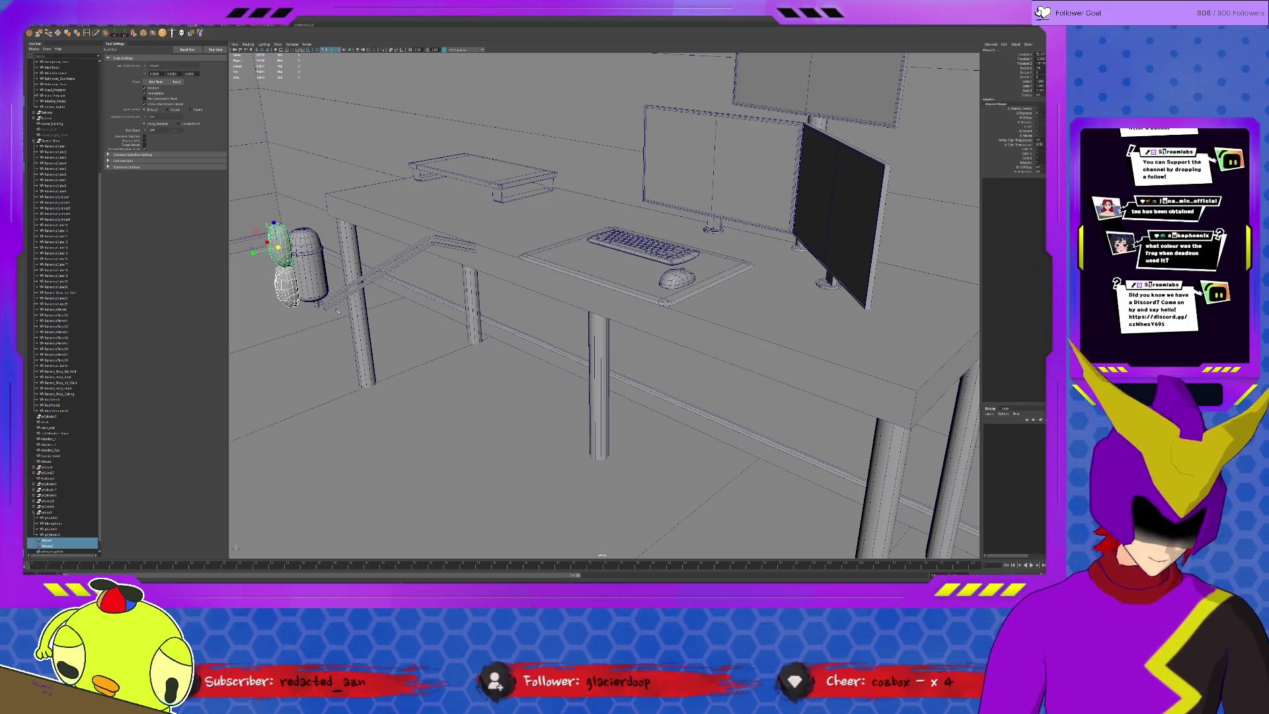
{"action": "key", "text": "Delete"}
Check group1's pivot in isolation, then slide the microphone arm along the desk toward the monitor.
{"action": "left_click", "coordinate": [327, 281]}
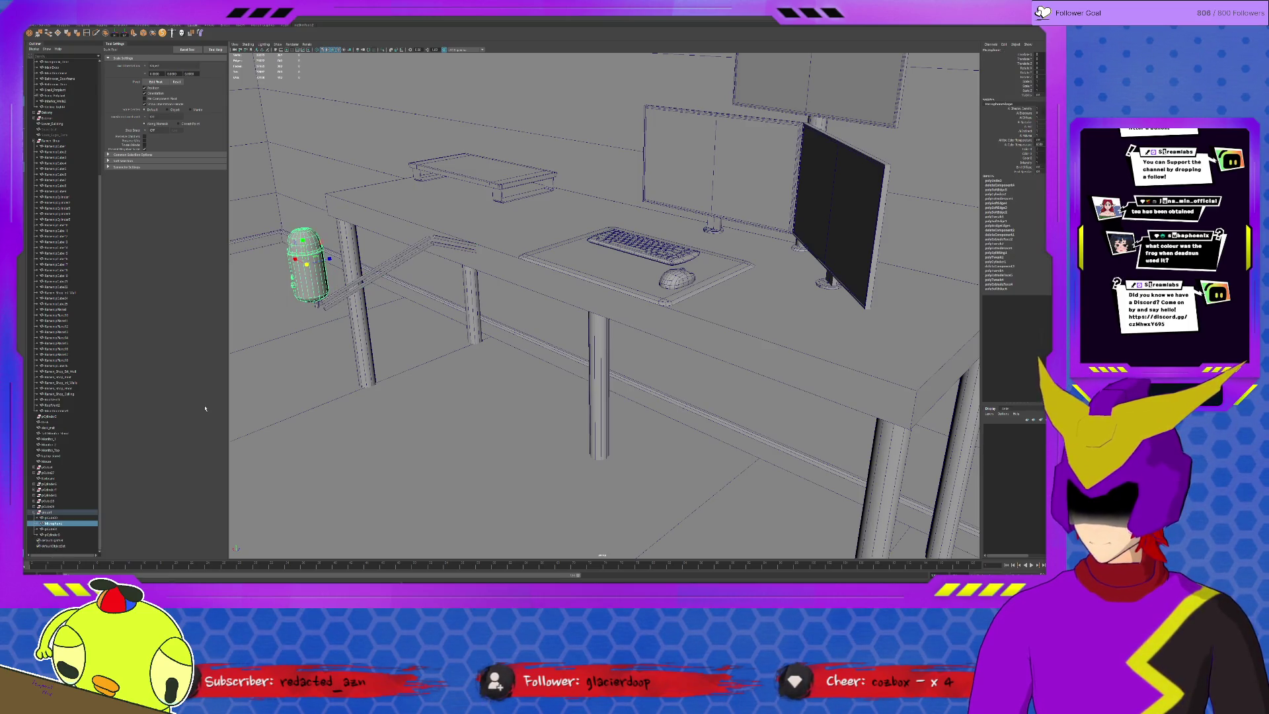
{"action": "left_click", "coordinate": [44, 512]}
{"action": "key", "text": "w"}
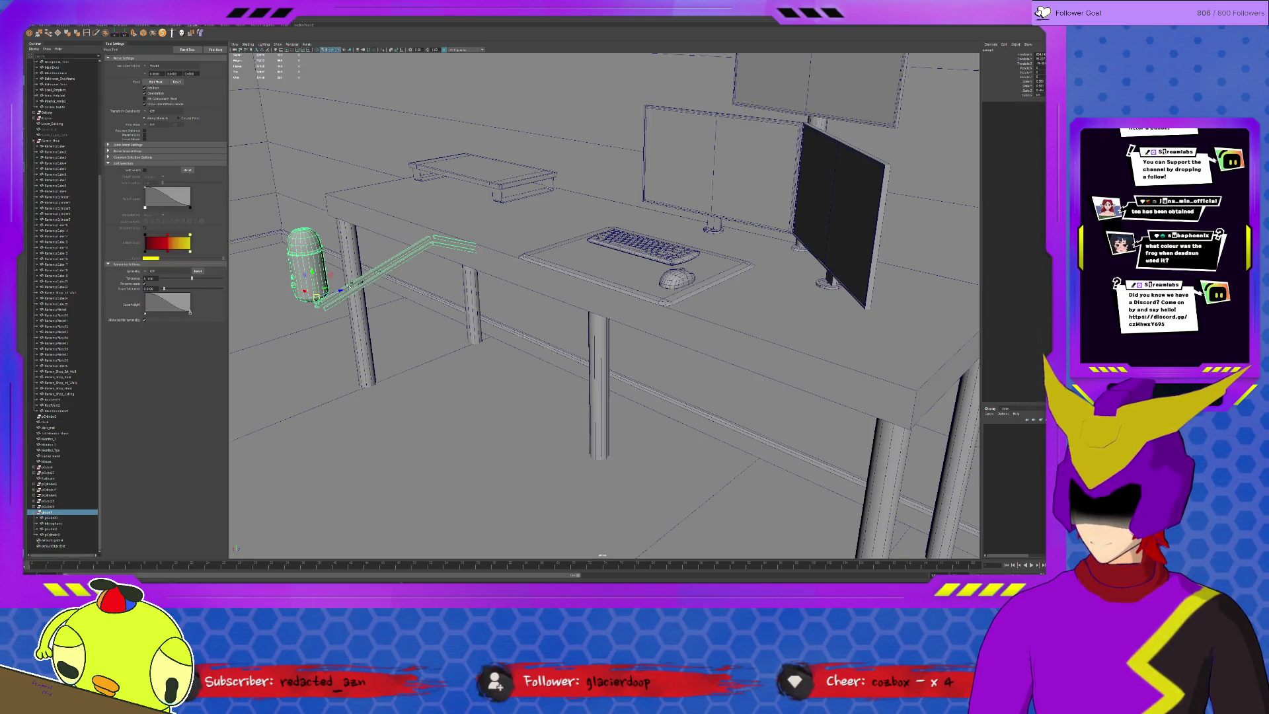
{"action": "key", "text": "ctrl+1"}
{"action": "key", "text": "d"}
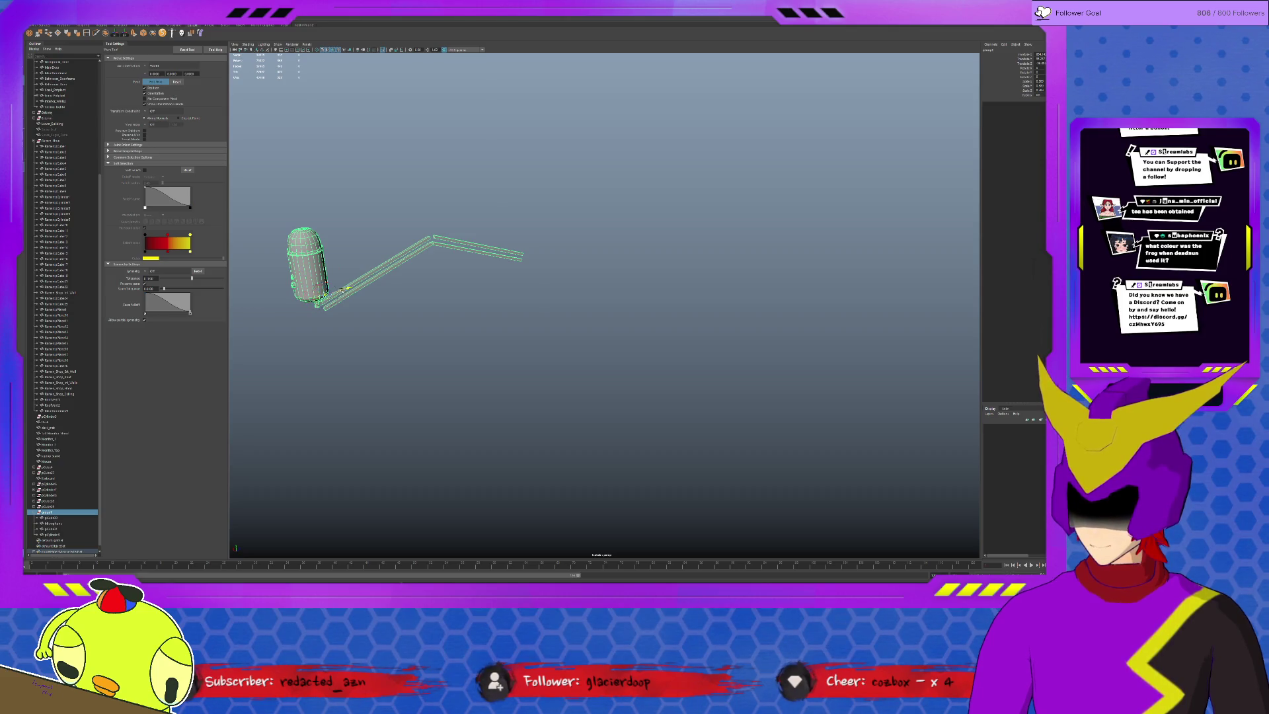
{"action": "key", "text": "d"}
{"action": "key", "text": "ctrl+1"}
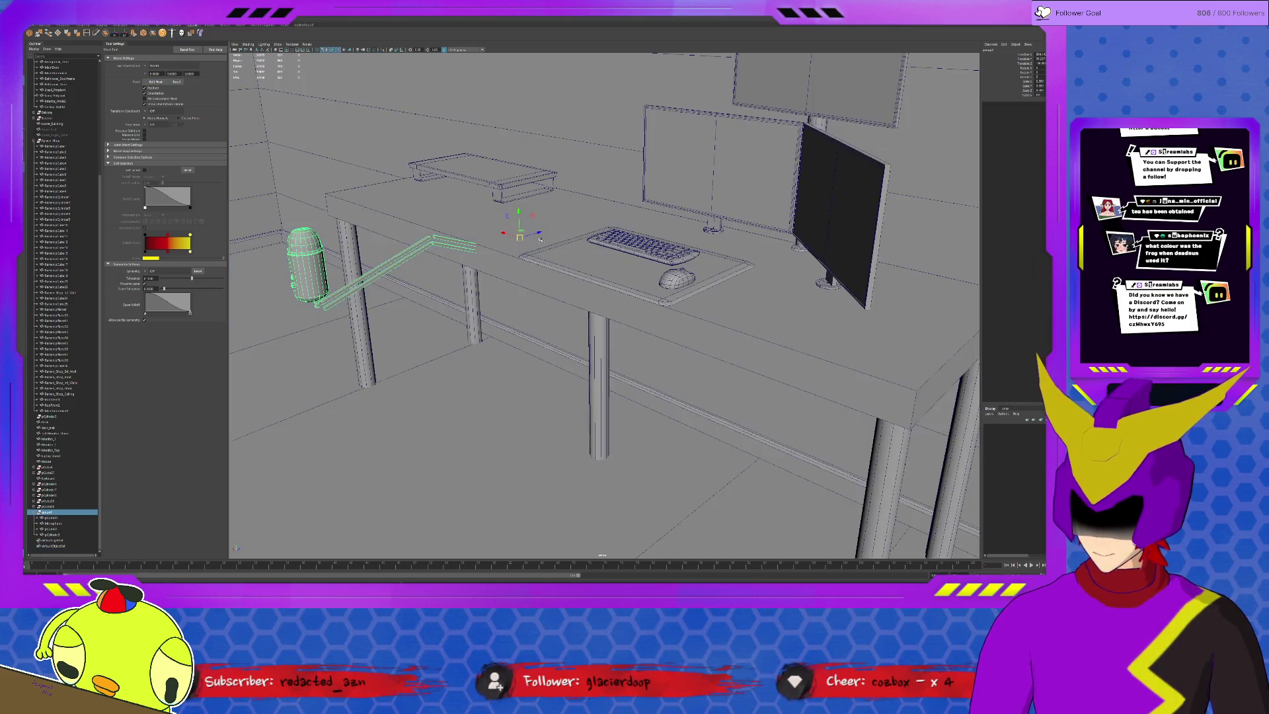
{"action": "left_click_drag", "start_coordinate": [519, 236], "coordinate": [616, 285], "text": "alt"}
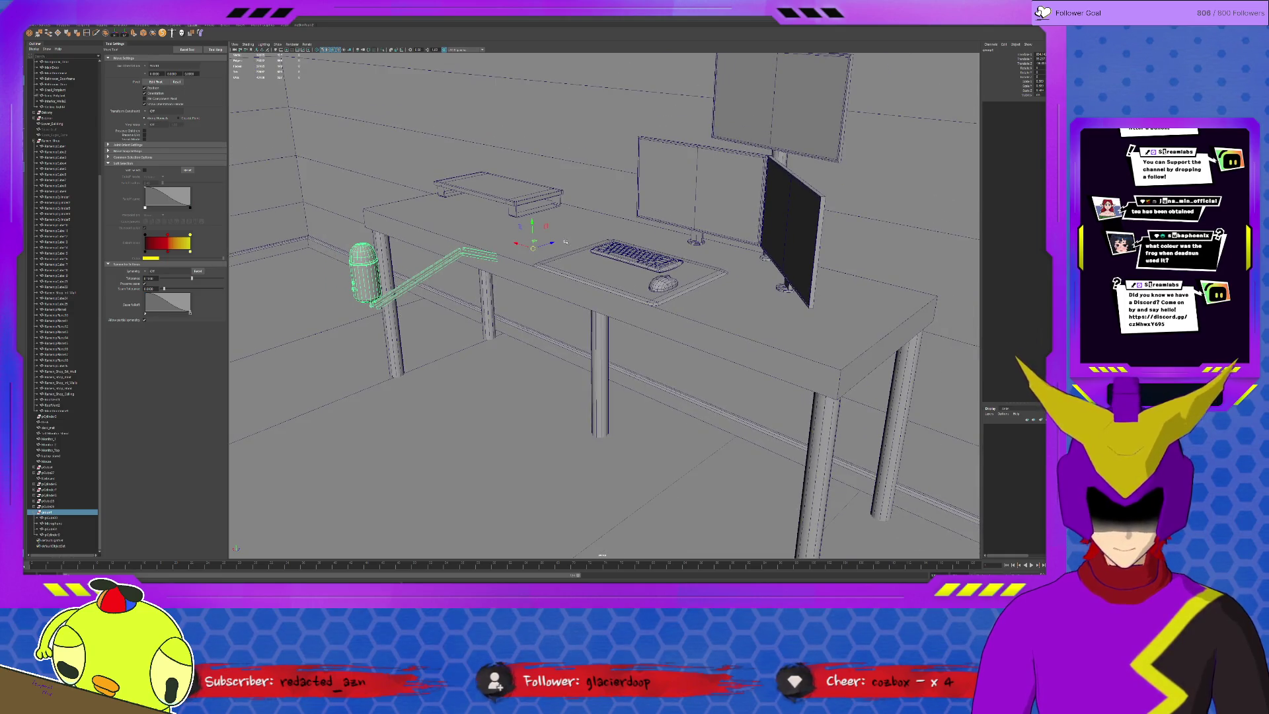
{"action": "mouse_move", "coordinate": [554, 243]}
{"action": "left_mouse_down"}
{"action": "mouse_move", "coordinate": [632, 218]}
{"action": "mouse_move", "coordinate": [632, 192]}
{"action": "mouse_move", "coordinate": [616, 185]}
{"action": "mouse_move", "coordinate": [633, 253]}
{"action": "mouse_move", "coordinate": [699, 365]}
{"action": "mouse_move", "coordinate": [634, 291]}
{"action": "mouse_move", "coordinate": [539, 356]}
{"action": "left_mouse_up"}
{"action": "right_click_drag", "start_coordinate": [539, 356], "coordinate": [580, 322], "text": "alt"}
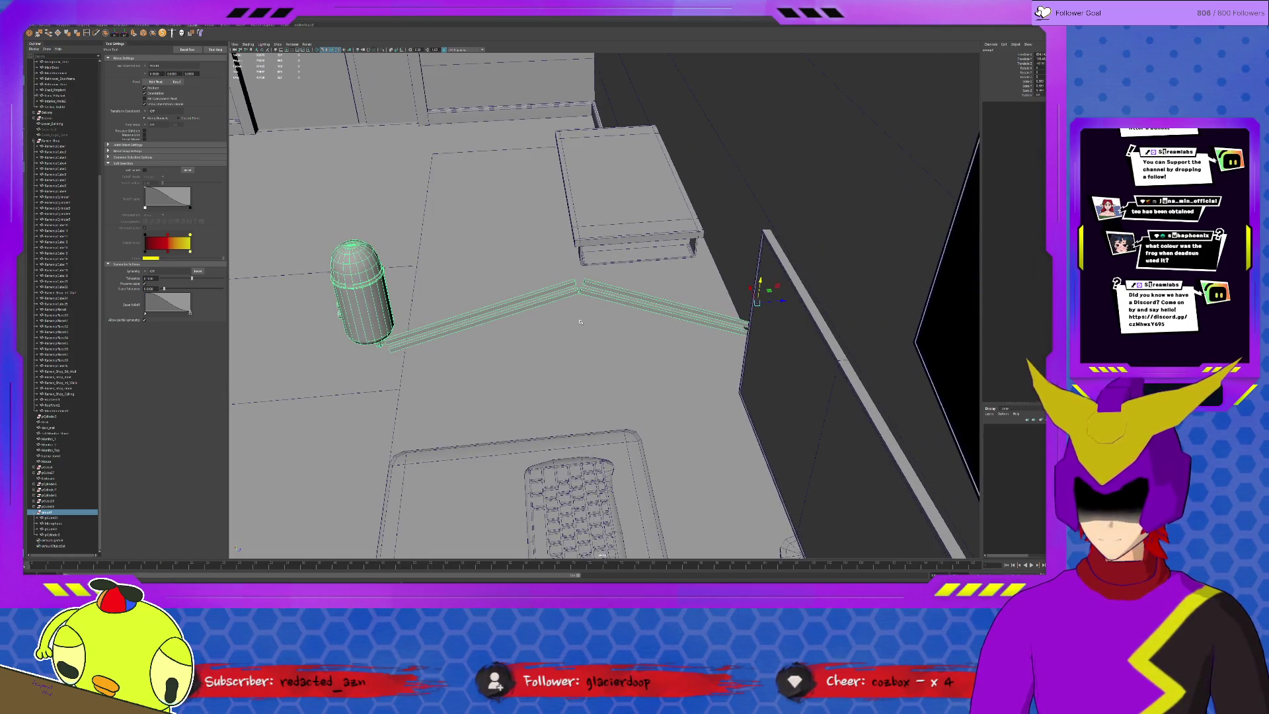
Rotate the arm's far segment down to bend the arm toward the desk.
{"action": "left_click", "coordinate": [626, 293]}
{"action": "key", "text": "e"}
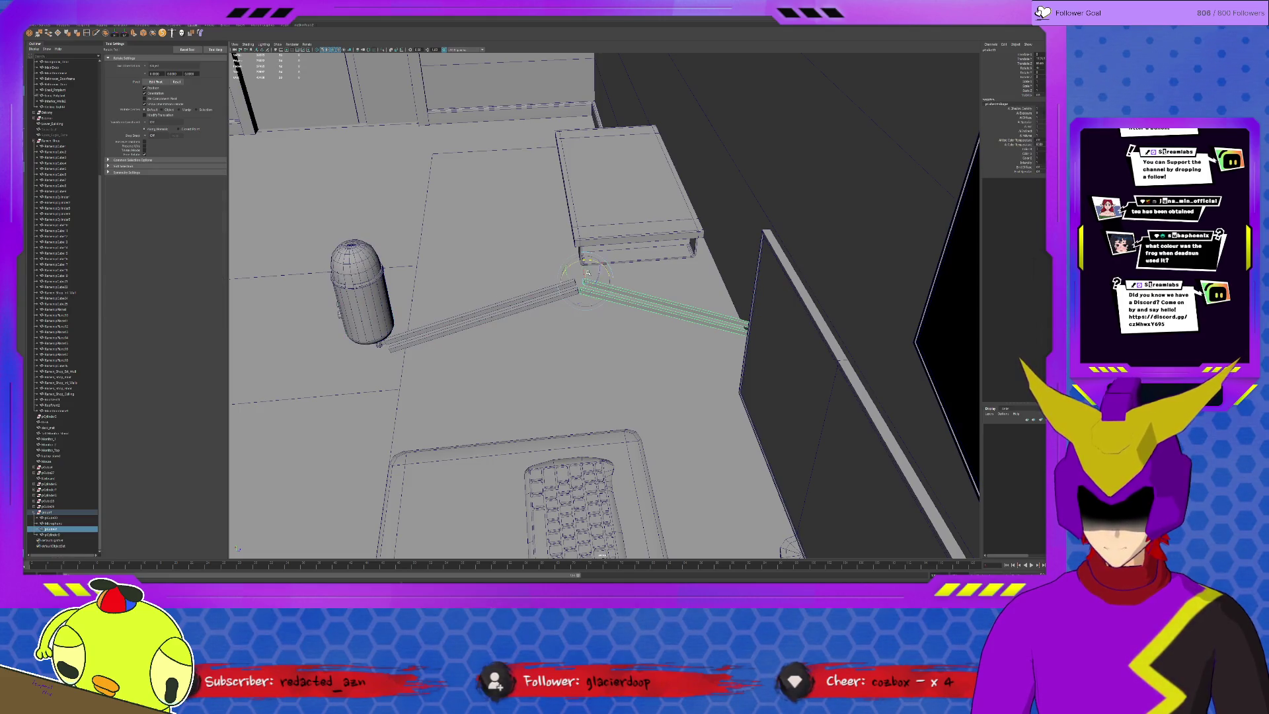
{"action": "left_click_drag", "start_coordinate": [584, 261], "coordinate": [595, 263]}
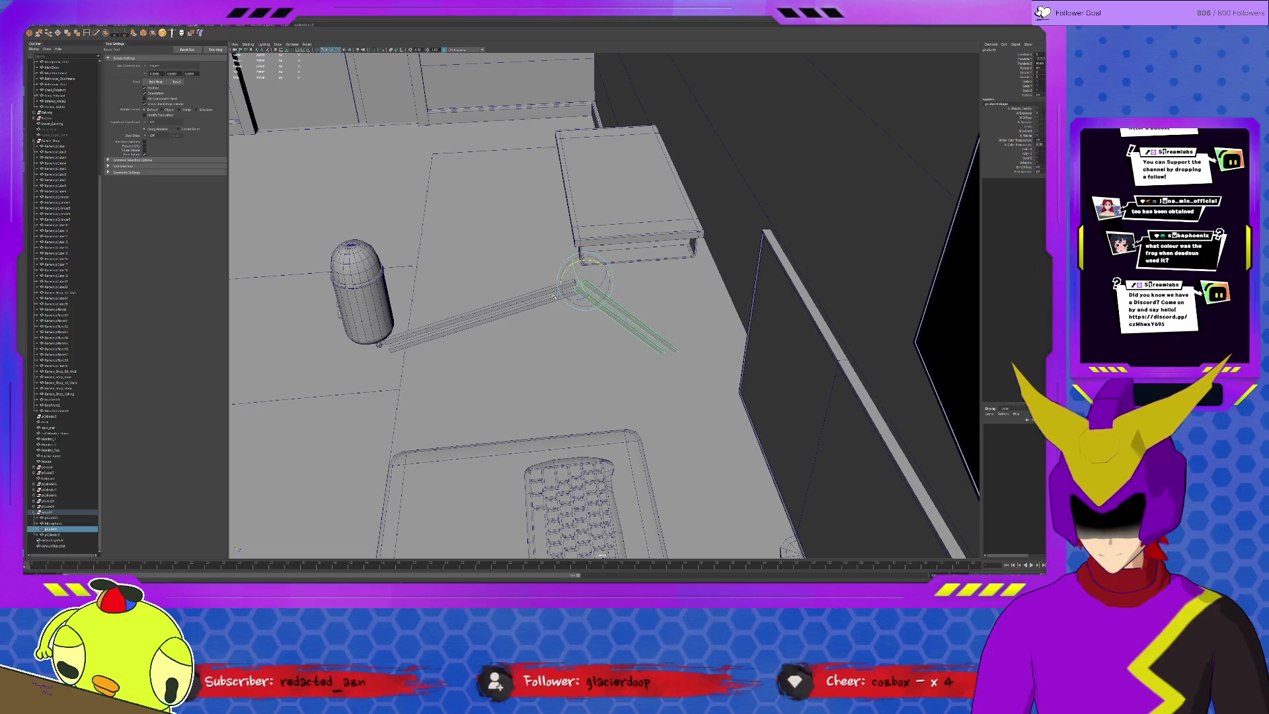
{"action": "key", "text": "w"}
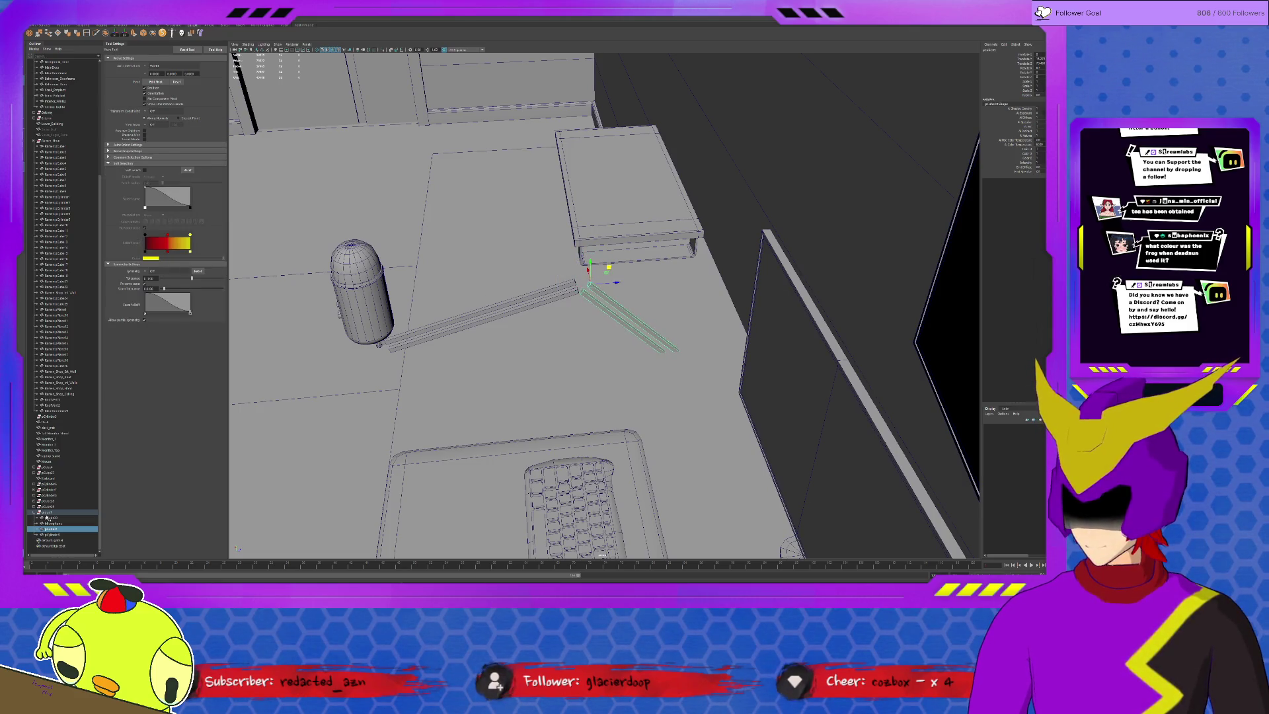
Raise the whole microphone group up and to the right above the desktop.
{"action": "left_click", "coordinate": [46, 513]}
{"action": "mouse_move", "coordinate": [779, 286]}
{"action": "left_mouse_down"}
{"action": "mouse_move", "coordinate": [814, 213]}
{"action": "mouse_move", "coordinate": [831, 284]}
{"action": "mouse_move", "coordinate": [747, 245]}
{"action": "mouse_move", "coordinate": [698, 201]}
{"action": "mouse_move", "coordinate": [694, 258]}
{"action": "mouse_move", "coordinate": [616, 232]}
{"action": "mouse_move", "coordinate": [670, 306]}
{"action": "left_mouse_up"}
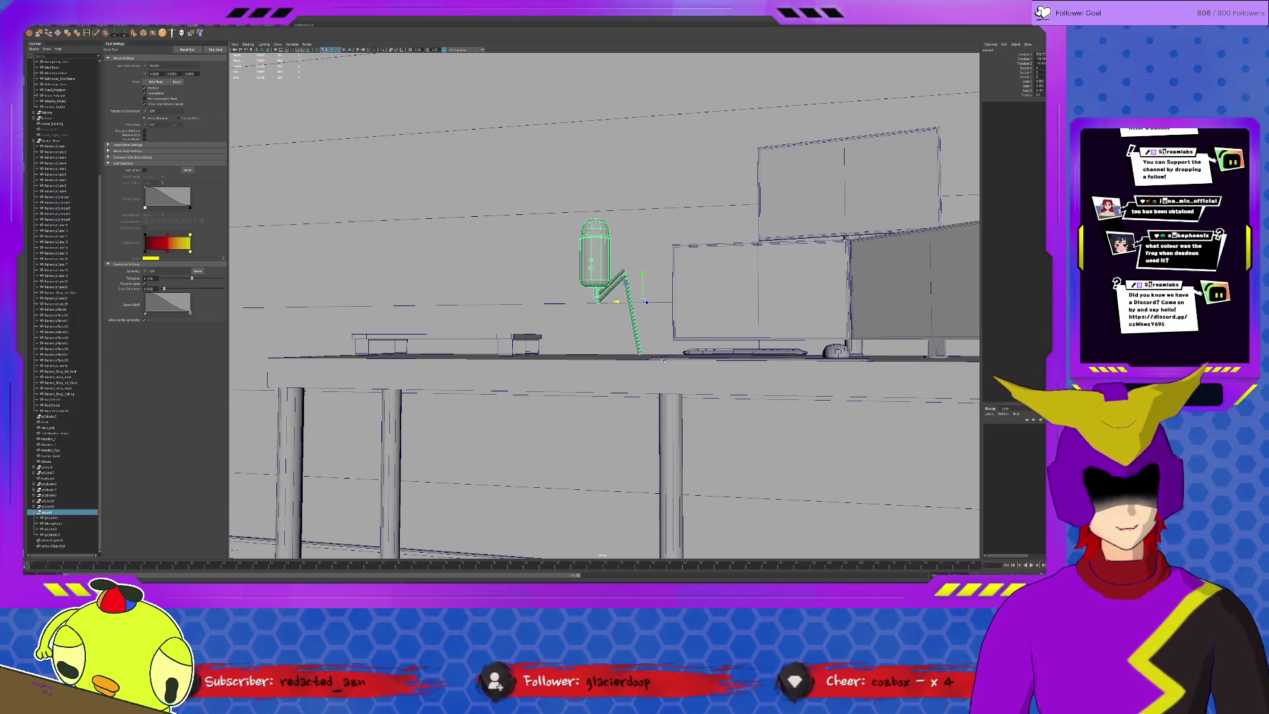
{"action": "left_click_drag", "start_coordinate": [715, 300], "coordinate": [653, 312], "text": "alt"}
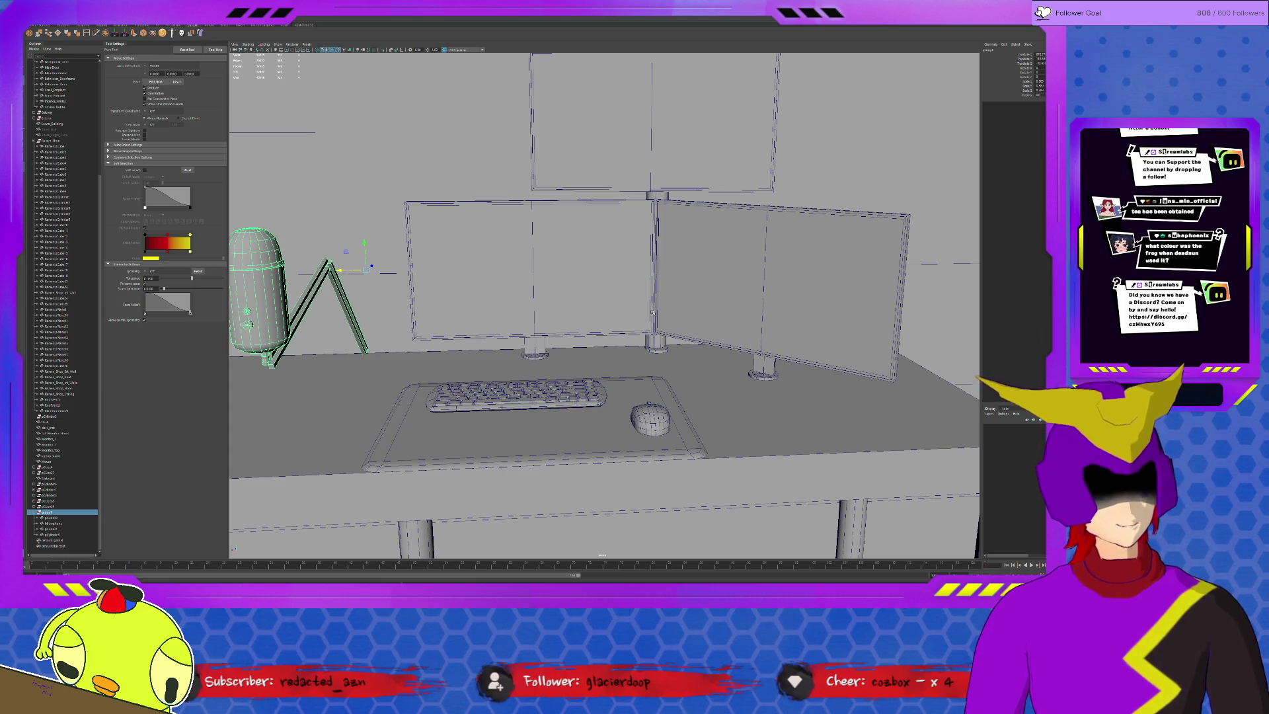
Scale a vertex on the Microphone cylinder's right side slightly in vertex mode, then return to object mode.
{"action": "left_click", "coordinate": [739, 291]}
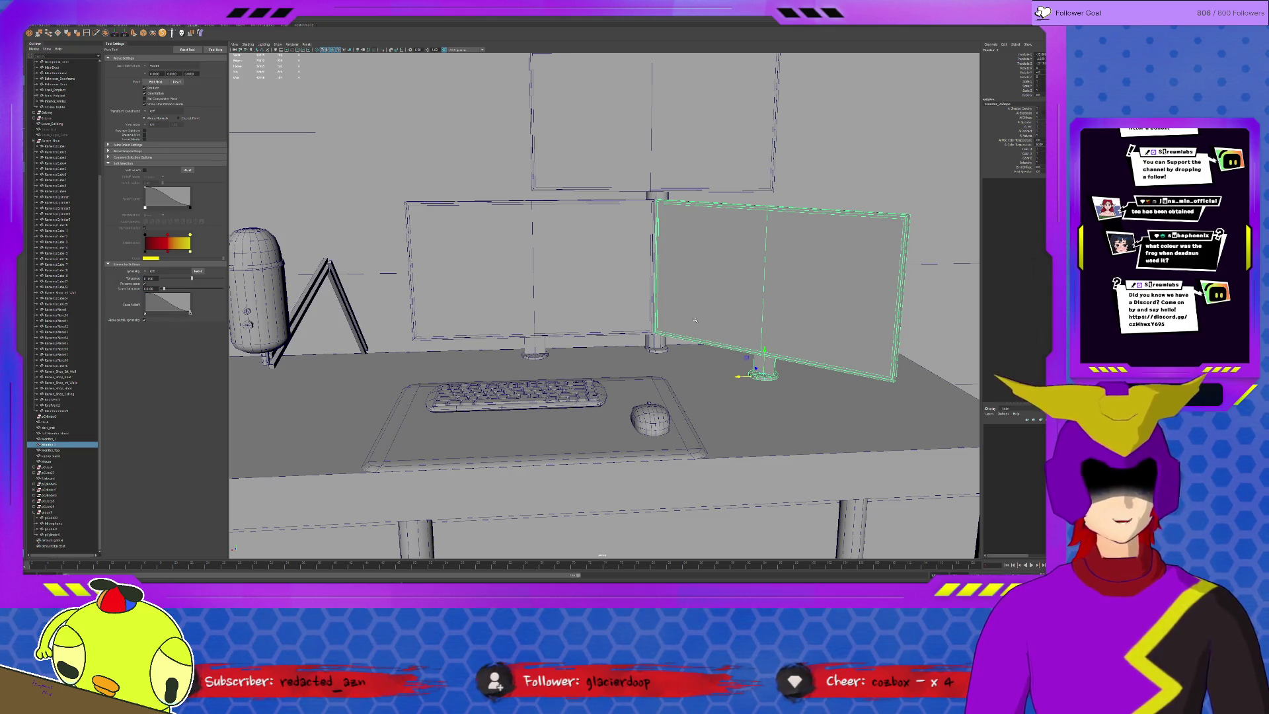
{"action": "left_click", "coordinate": [258, 297]}
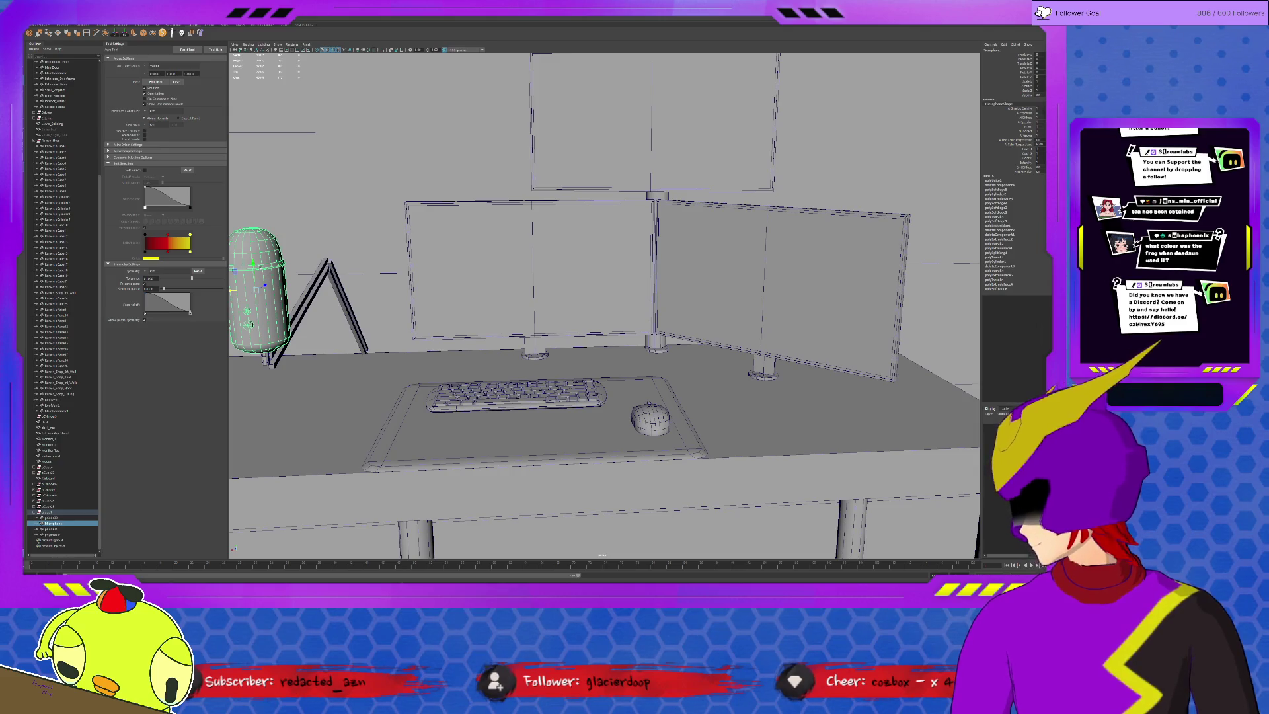
{"action": "key", "text": "r"}
{"action": "key", "text": "F9"}
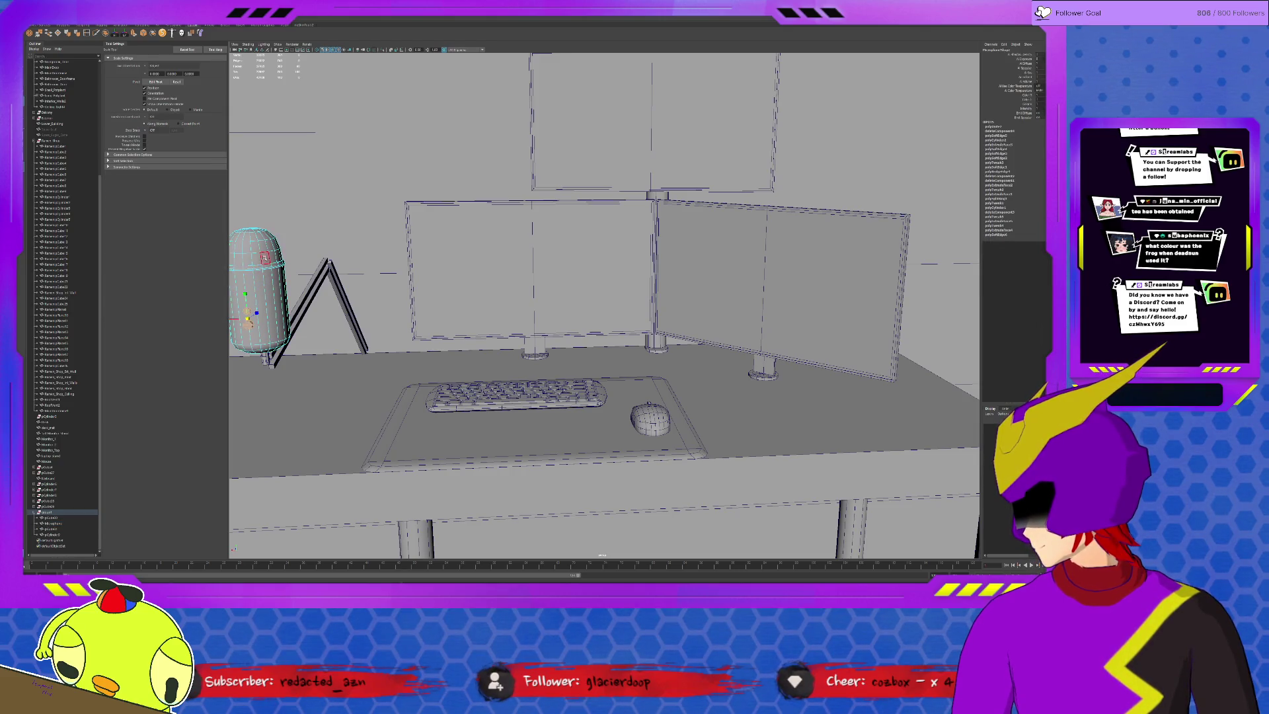
{"action": "left_click", "coordinate": [264, 258]}
{"action": "left_click_drag", "start_coordinate": [256, 266], "coordinate": [256, 267]}
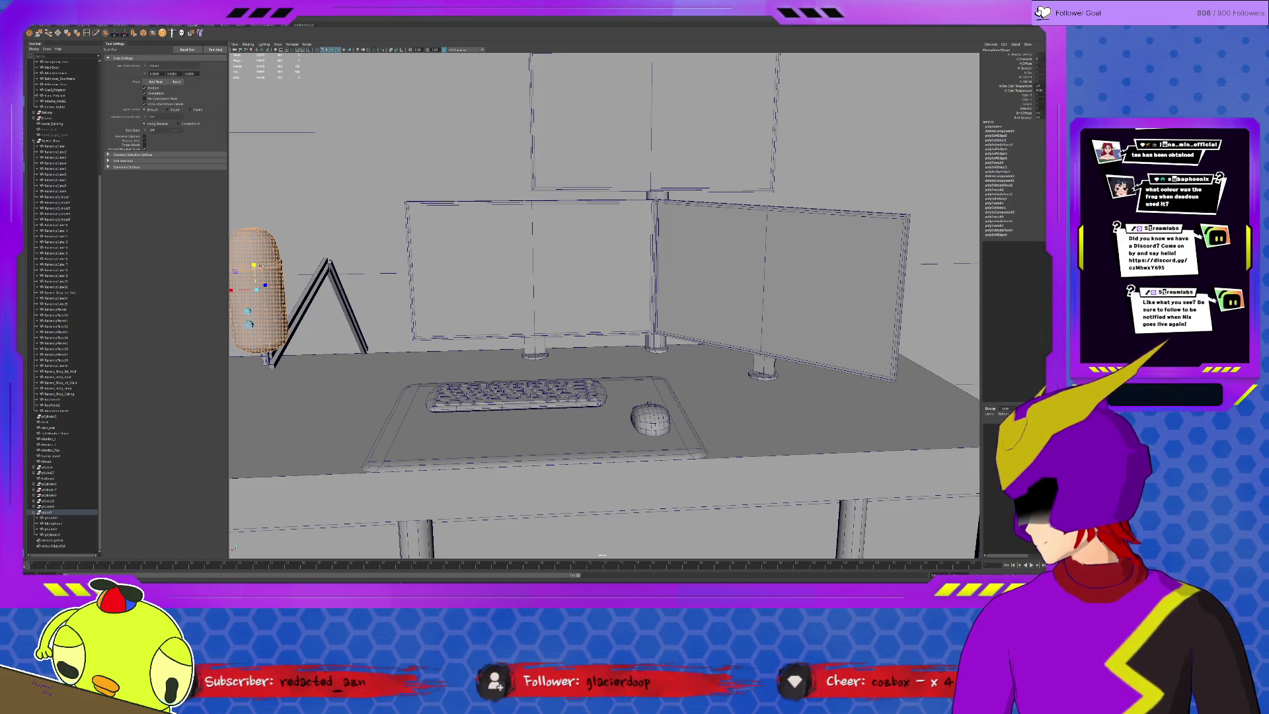
{"action": "key", "text": "F8"}
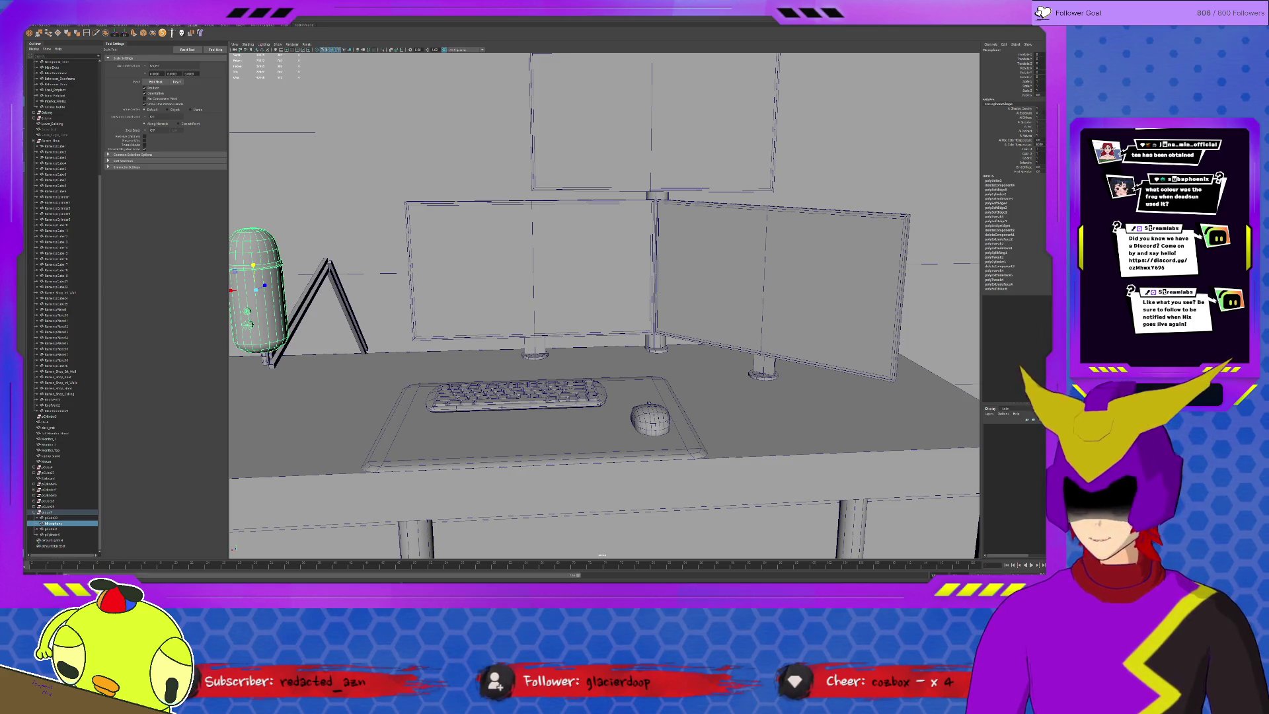
{"action": "left_click", "coordinate": [53, 513]}
Frame the microphone, tumble around the scene, and select the newly added cube.
{"action": "key", "text": "f"}
{"action": "key", "text": "w"}
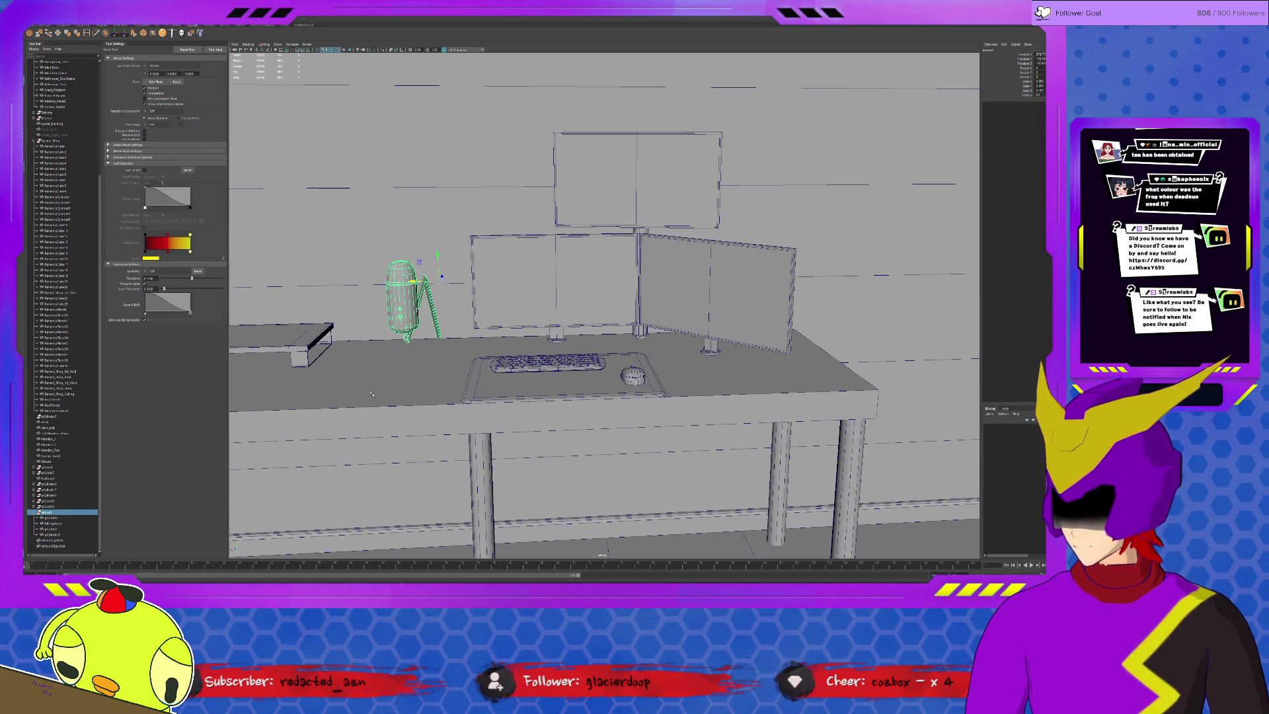
{"action": "key", "text": "ctrl+g"}
{"action": "right_click_drag", "start_coordinate": [425, 321], "coordinate": [641, 318], "text": "alt"}
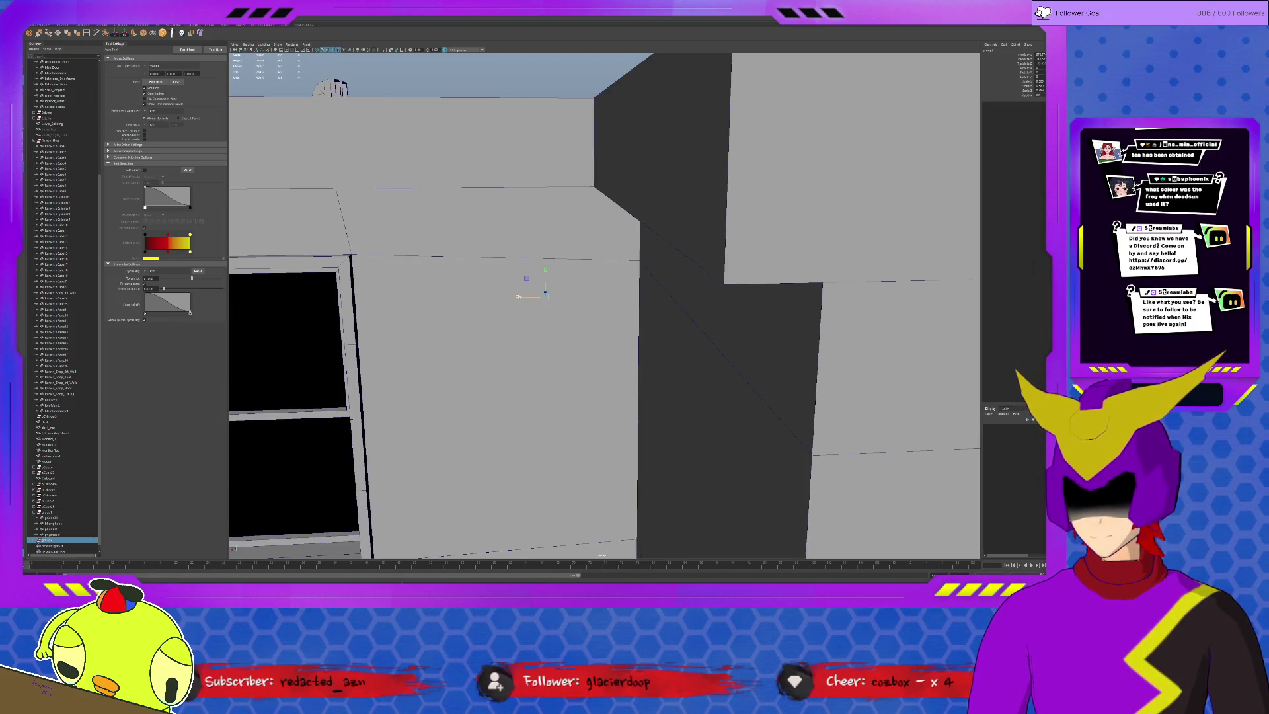
{"action": "mouse_move", "coordinate": [621, 317]}
{"action": "left_mouse_down", "text": "alt"}
{"action": "mouse_move", "coordinate": [598, 291]}
{"action": "mouse_move", "coordinate": [592, 316]}
{"action": "left_mouse_up", "text": "alt"}
{"action": "mouse_move", "coordinate": [686, 317]}
{"action": "left_mouse_down", "text": "alt"}
{"action": "mouse_move", "coordinate": [744, 291]}
{"action": "mouse_move", "coordinate": [671, 332]}
{"action": "left_mouse_up", "text": "alt"}
{"action": "key", "text": "f"}
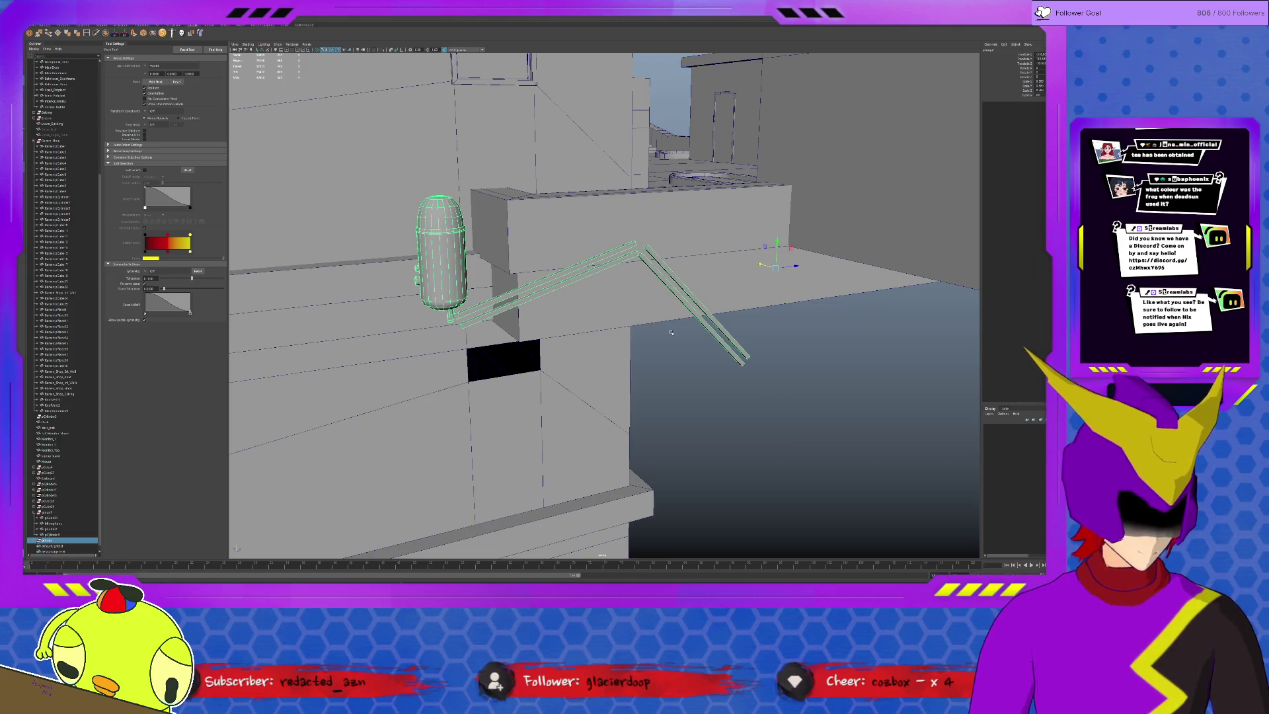
{"action": "left_click", "coordinate": [64, 25]}
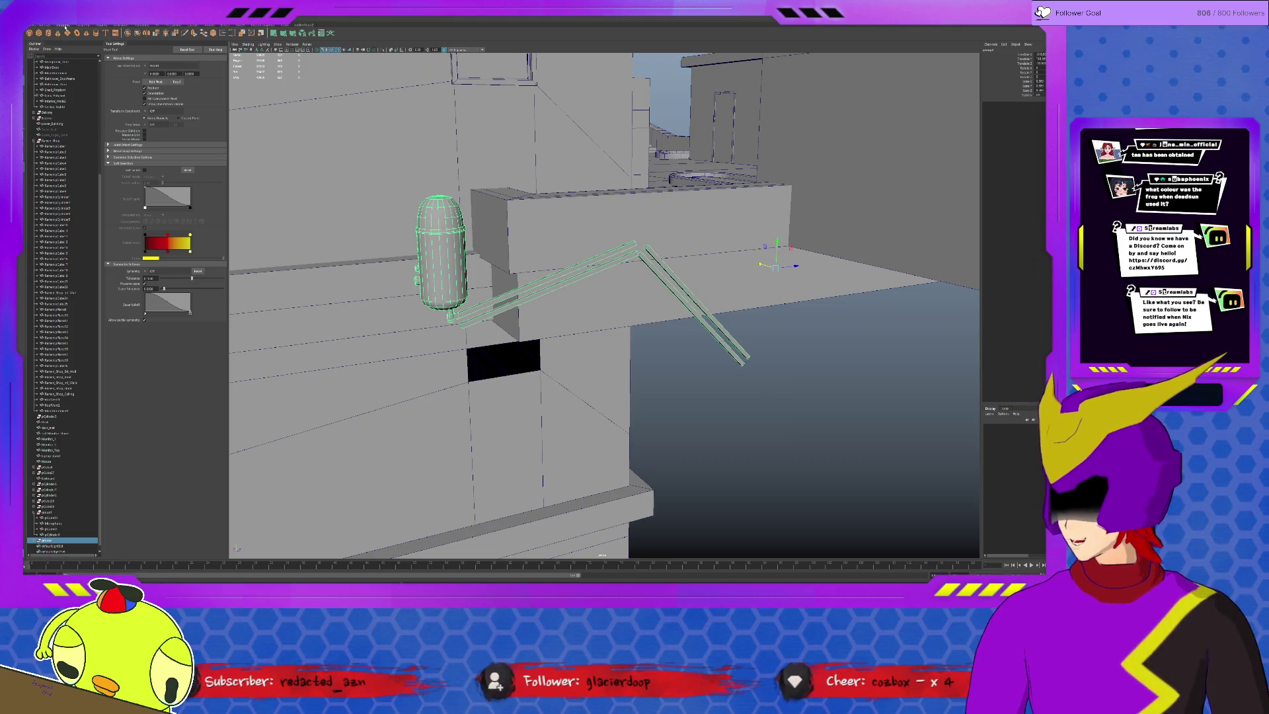
{"action": "left_click", "coordinate": [41, 33]}
{"action": "mouse_move", "coordinate": [476, 278]}
{"action": "left_mouse_down", "text": "alt"}
{"action": "mouse_move", "coordinate": [436, 226]}
{"action": "mouse_move", "coordinate": [427, 255]}
{"action": "mouse_move", "coordinate": [461, 306]}
{"action": "left_mouse_up", "text": "alt"}
Delete the cube's front face.
{"action": "key", "text": "f"}
{"action": "left_click_drag", "start_coordinate": [575, 396], "coordinate": [581, 321], "text": "alt"}
{"action": "key", "text": "F11"}
{"action": "left_click", "coordinate": [581, 330]}
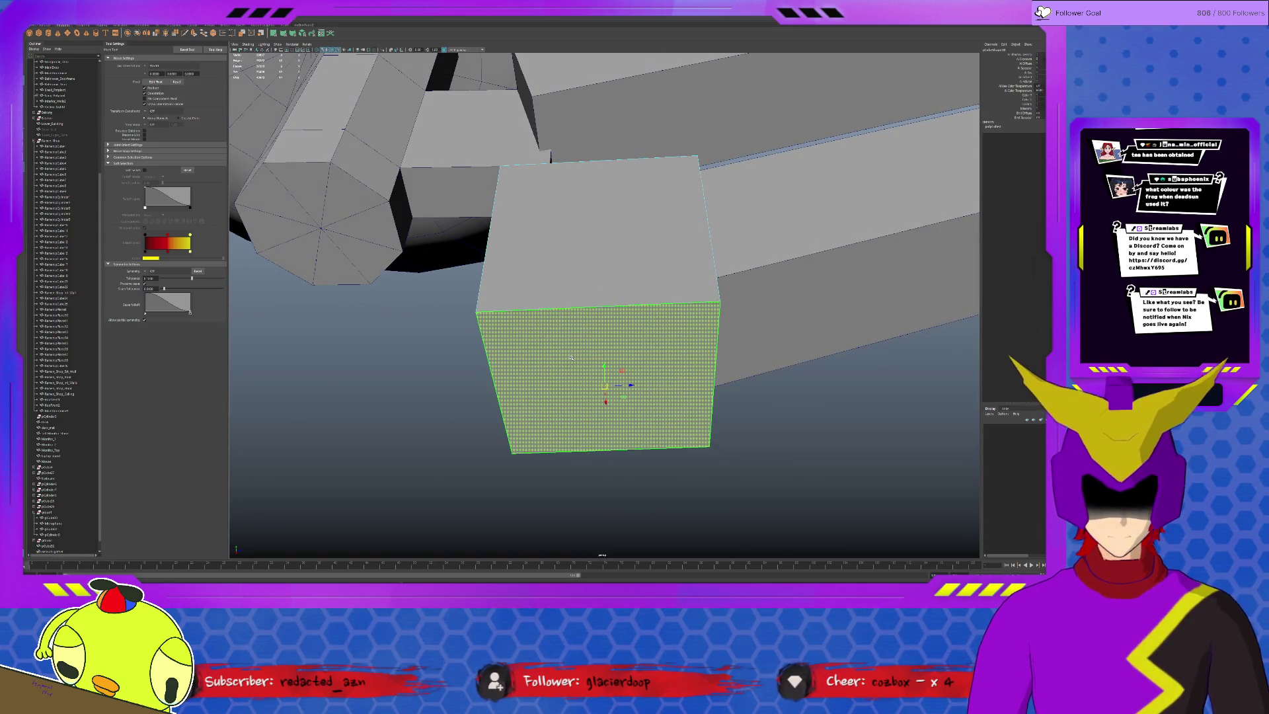
{"action": "key", "text": "Delete"}
{"action": "key", "text": "F8"}
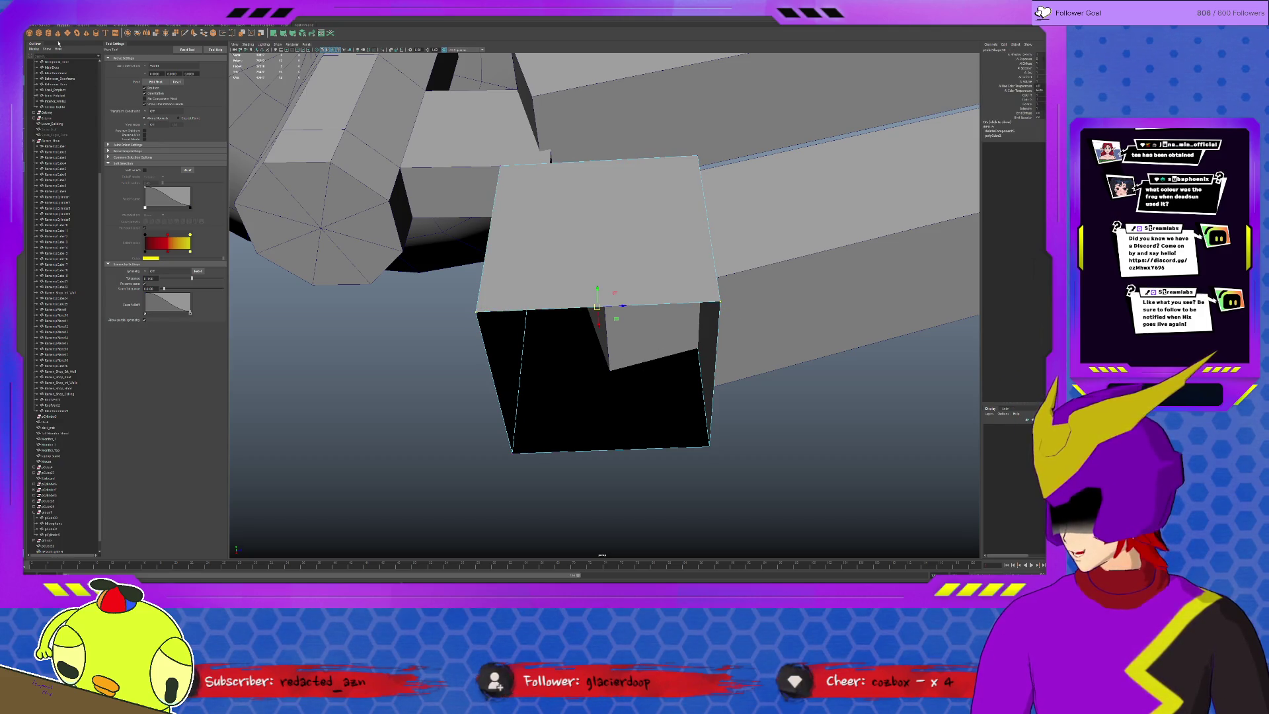
Merge the top vertices and the bottom vertices to center, forming a triangular prism.
{"action": "left_click", "coordinate": [188, 27]}
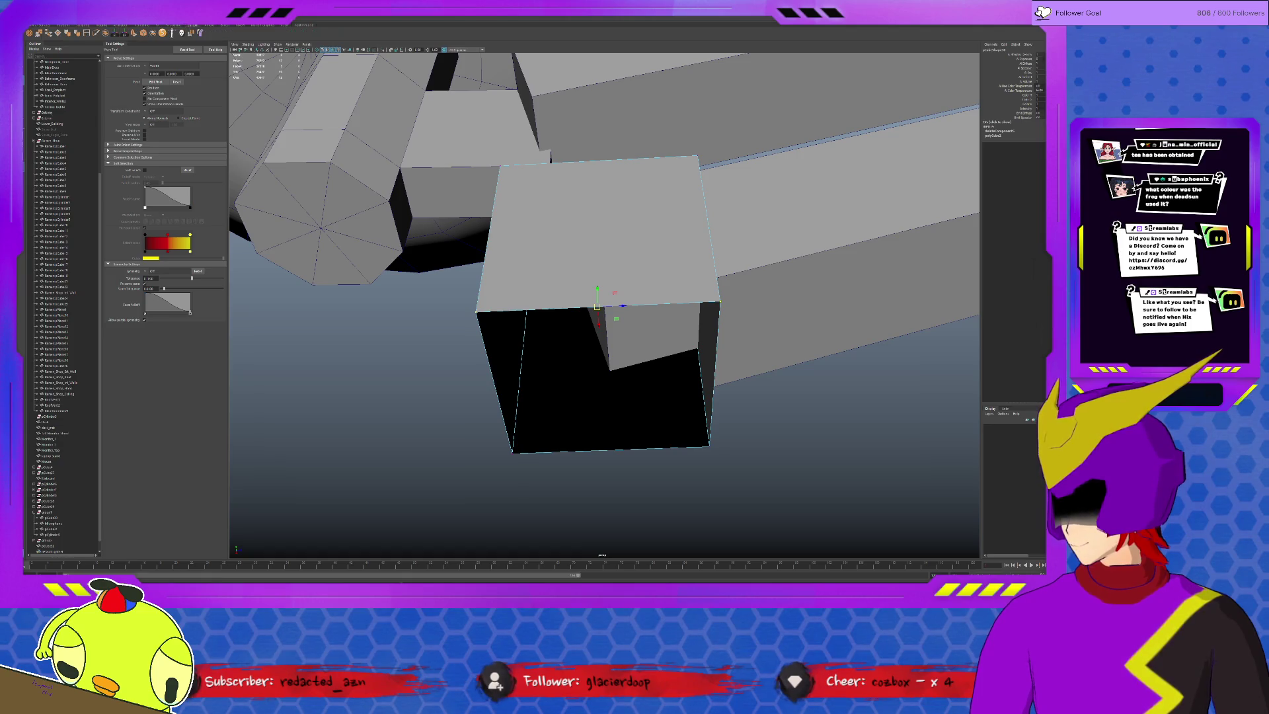
{"action": "left_click", "coordinate": [30, 33]}
{"action": "left_click", "coordinate": [710, 443], "text": "shift"}
{"action": "key", "text": "g"}
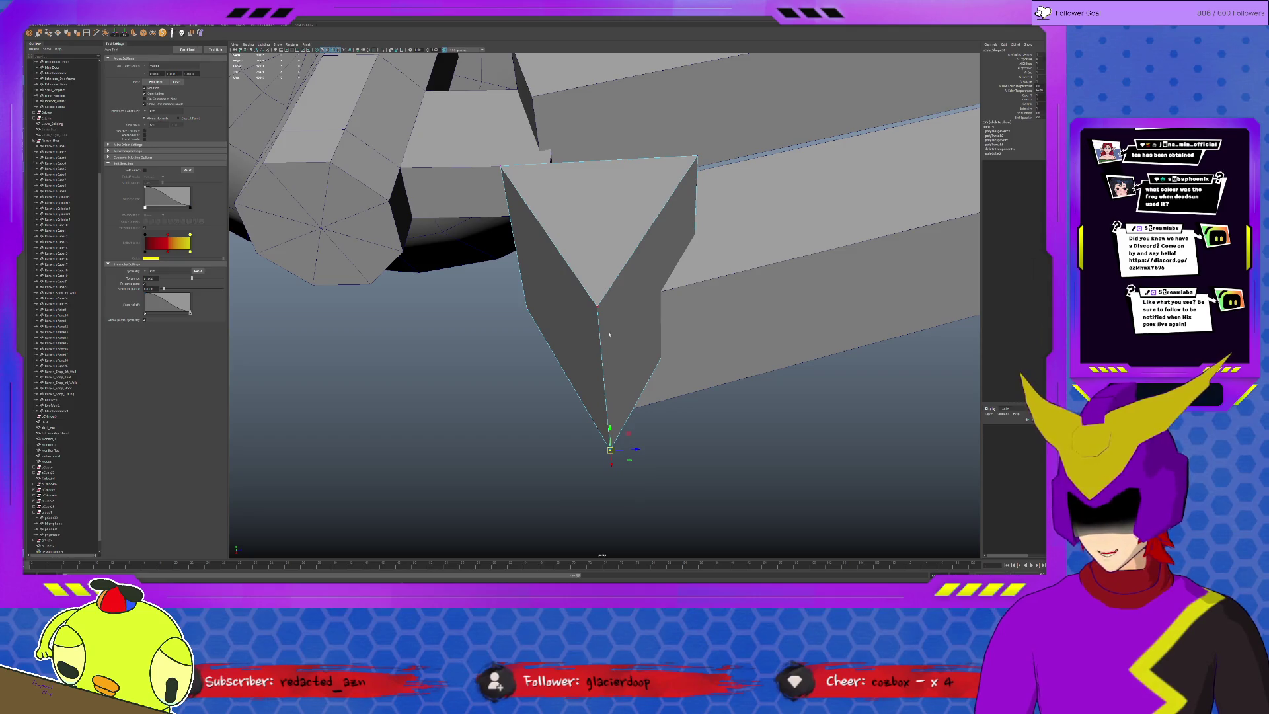
Isolate the prism and bevel its selected edges with a narrowed width for rounded edges.
{"action": "left_click", "coordinate": [609, 335]}
{"action": "key", "text": "ctrl+1"}
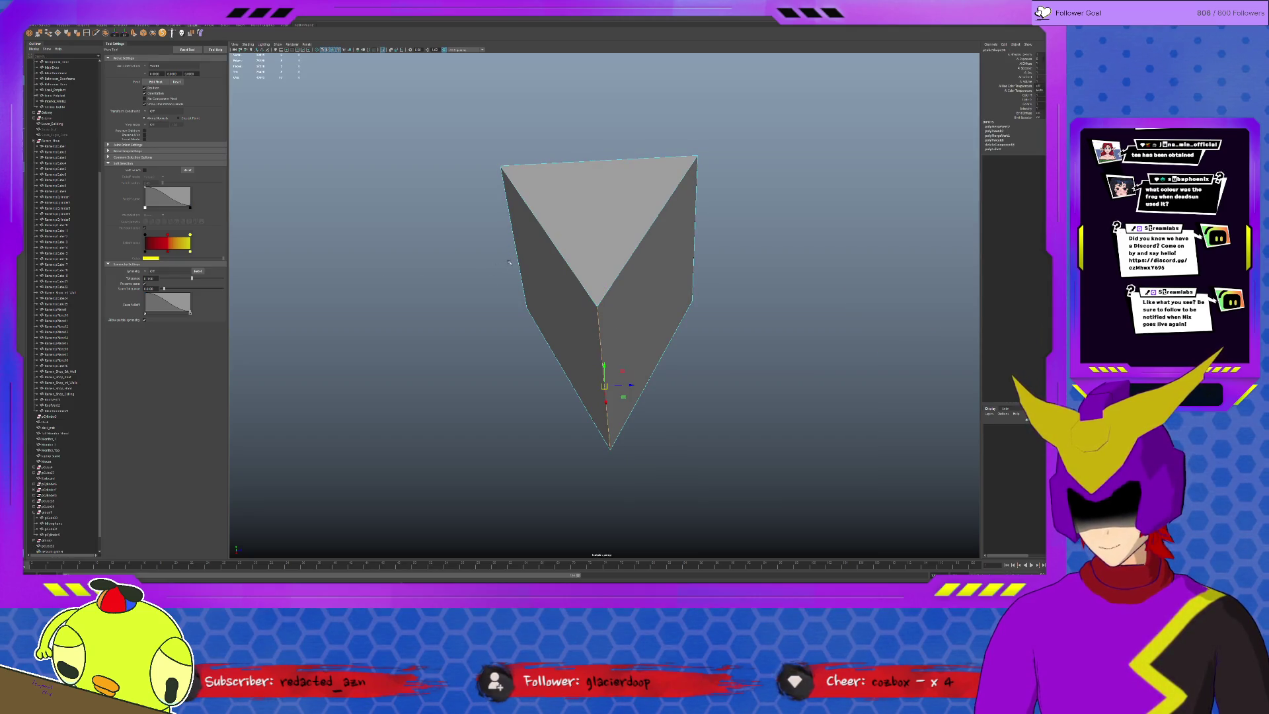
{"action": "left_click", "coordinate": [510, 261], "text": "shift"}
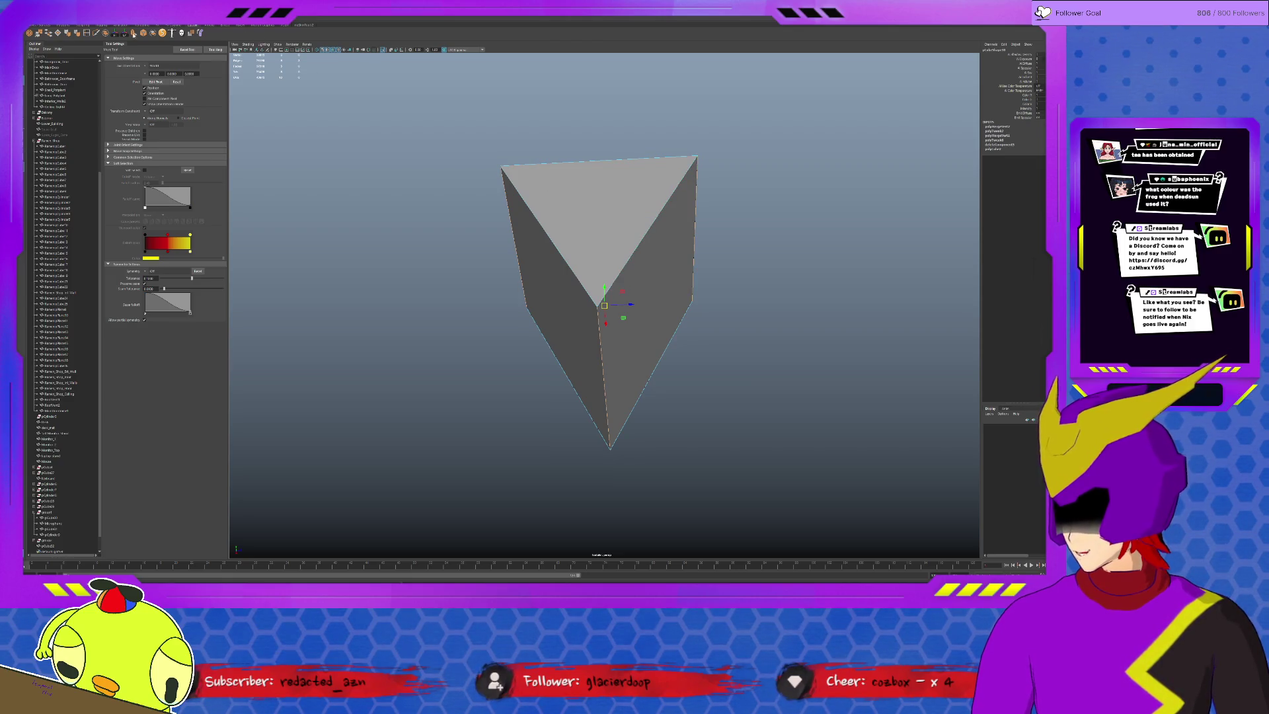
{"action": "key", "text": "ctrl+b"}
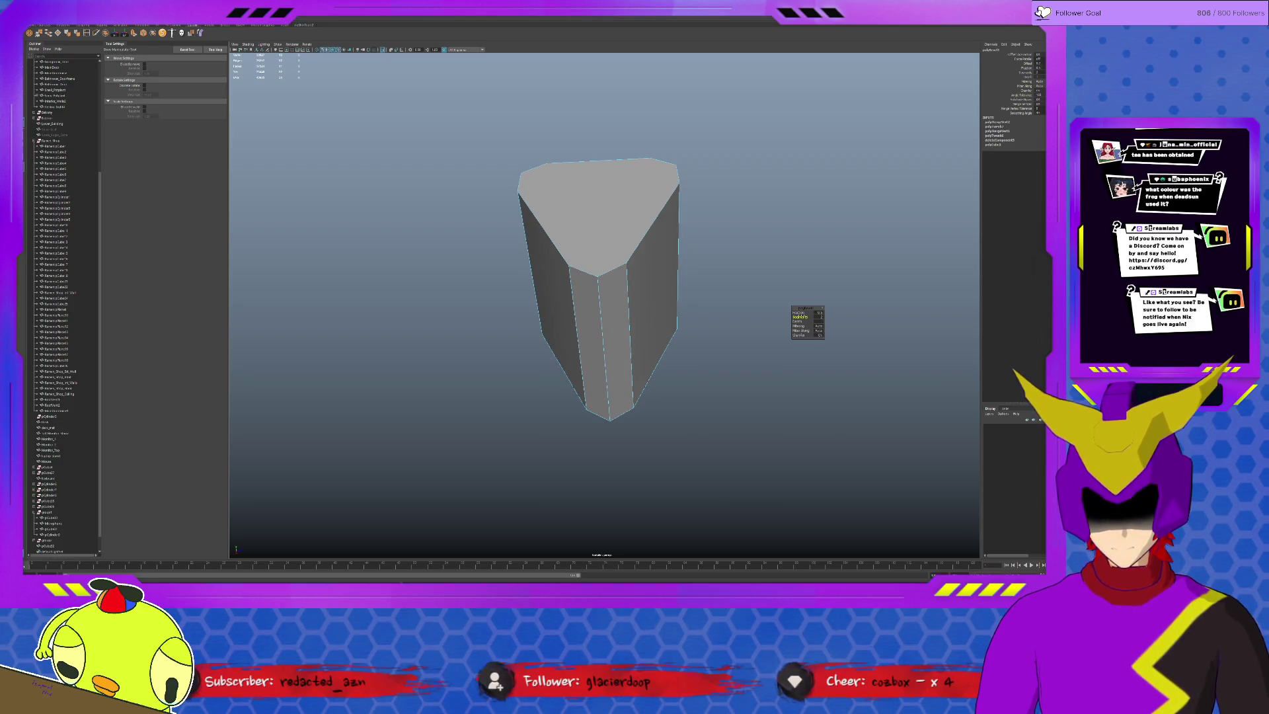
{"action": "left_click", "coordinate": [799, 312]}
{"action": "middle_click_drag", "start_coordinate": [799, 312], "coordinate": [773, 312]}
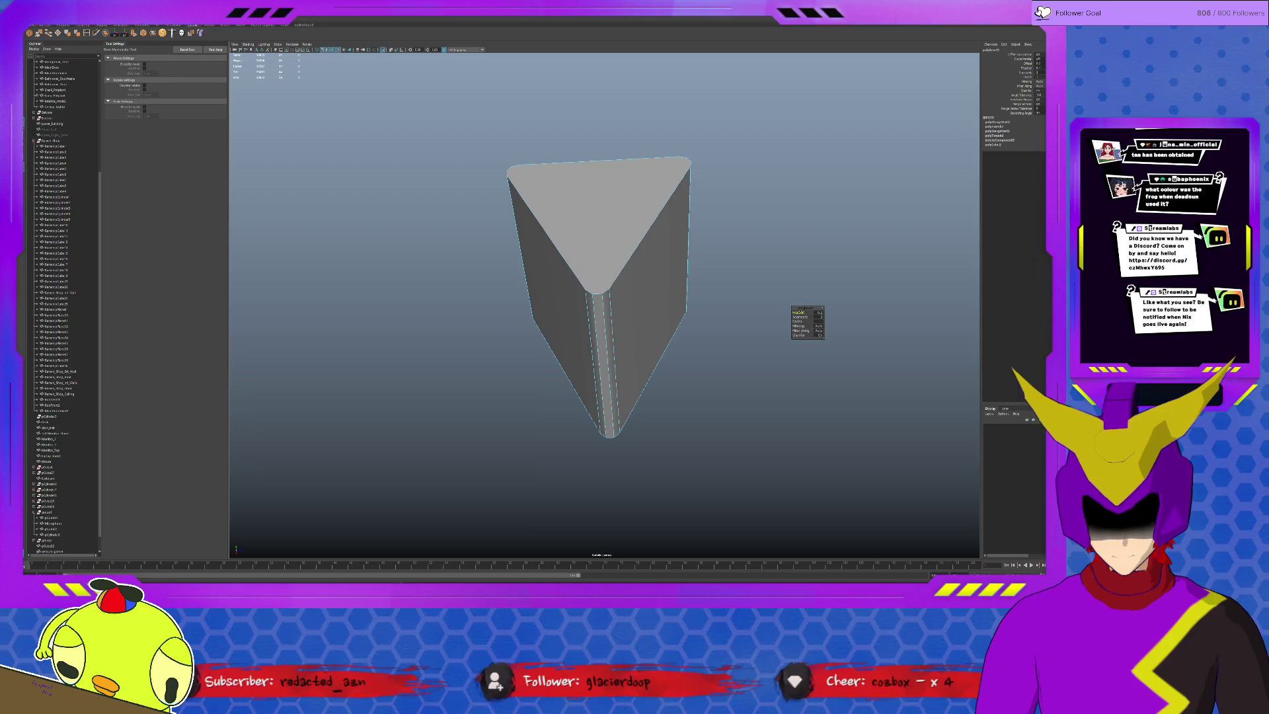
Start a Multi-Cut on the prism with points on the top corner and left edges.
{"action": "left_click_drag", "start_coordinate": [599, 261], "coordinate": [601, 288], "text": "alt"}
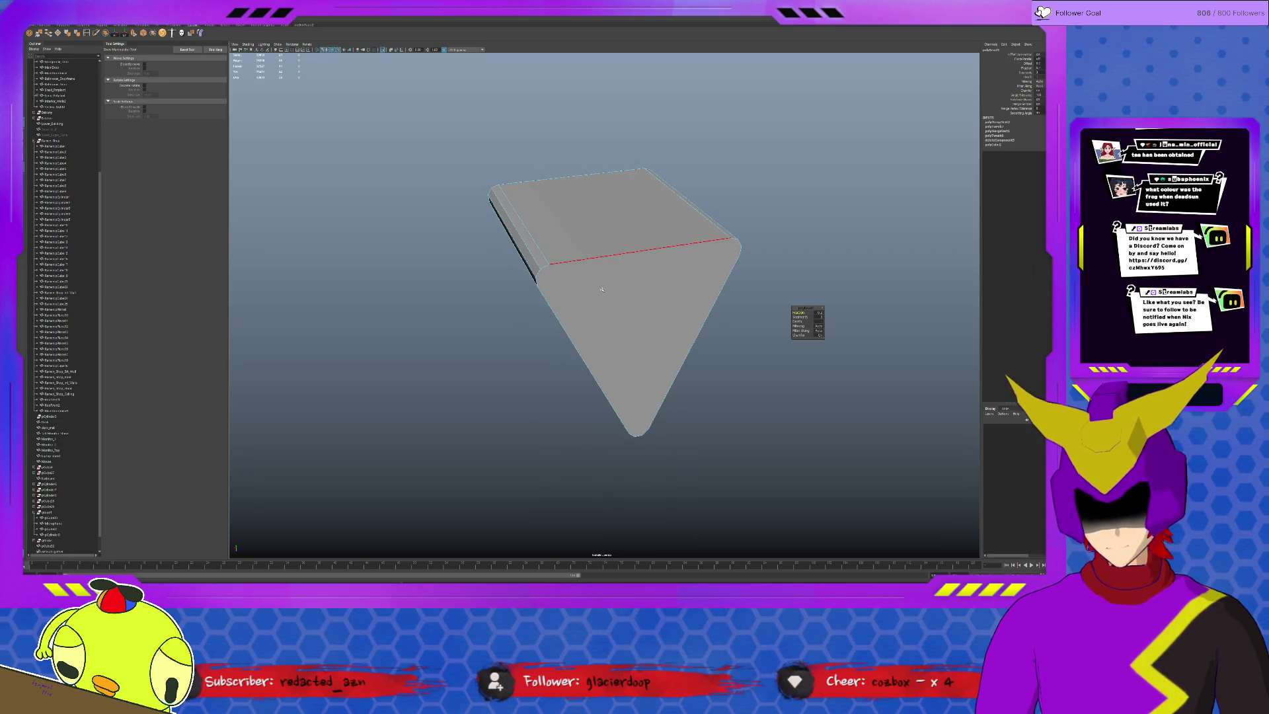
{"action": "left_click", "coordinate": [98, 34]}
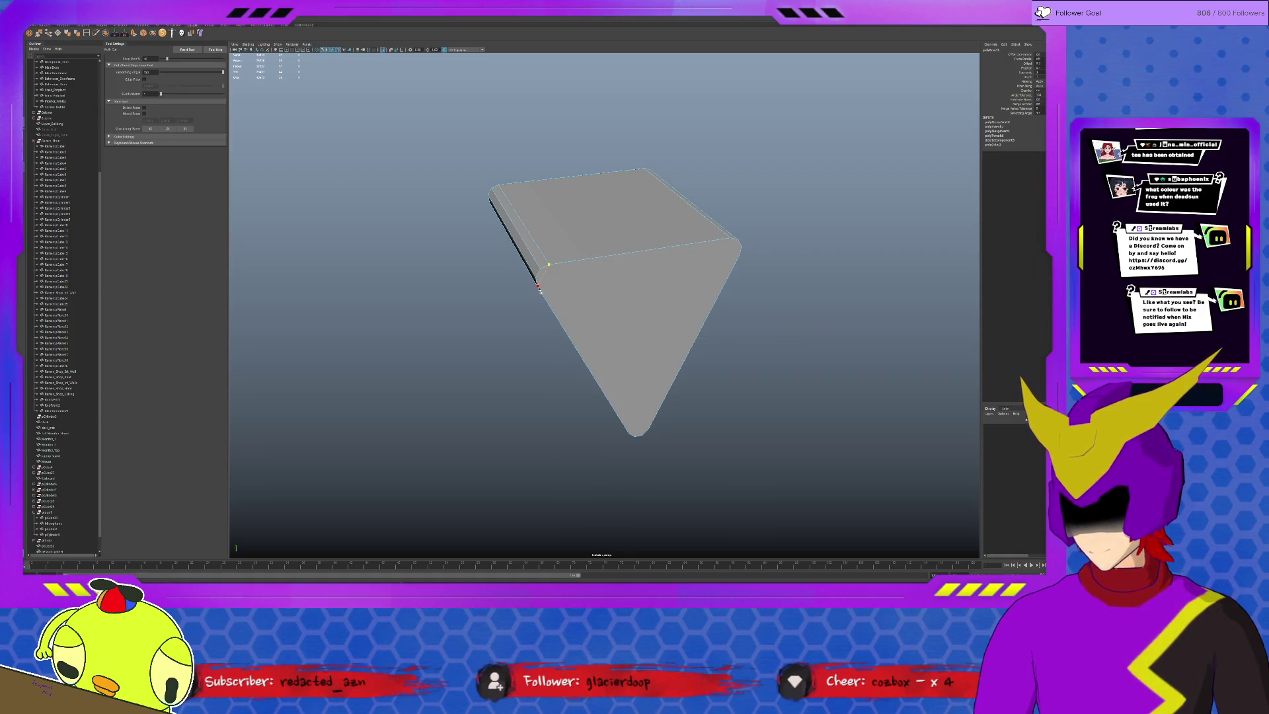
{"action": "left_click", "coordinate": [539, 288]}
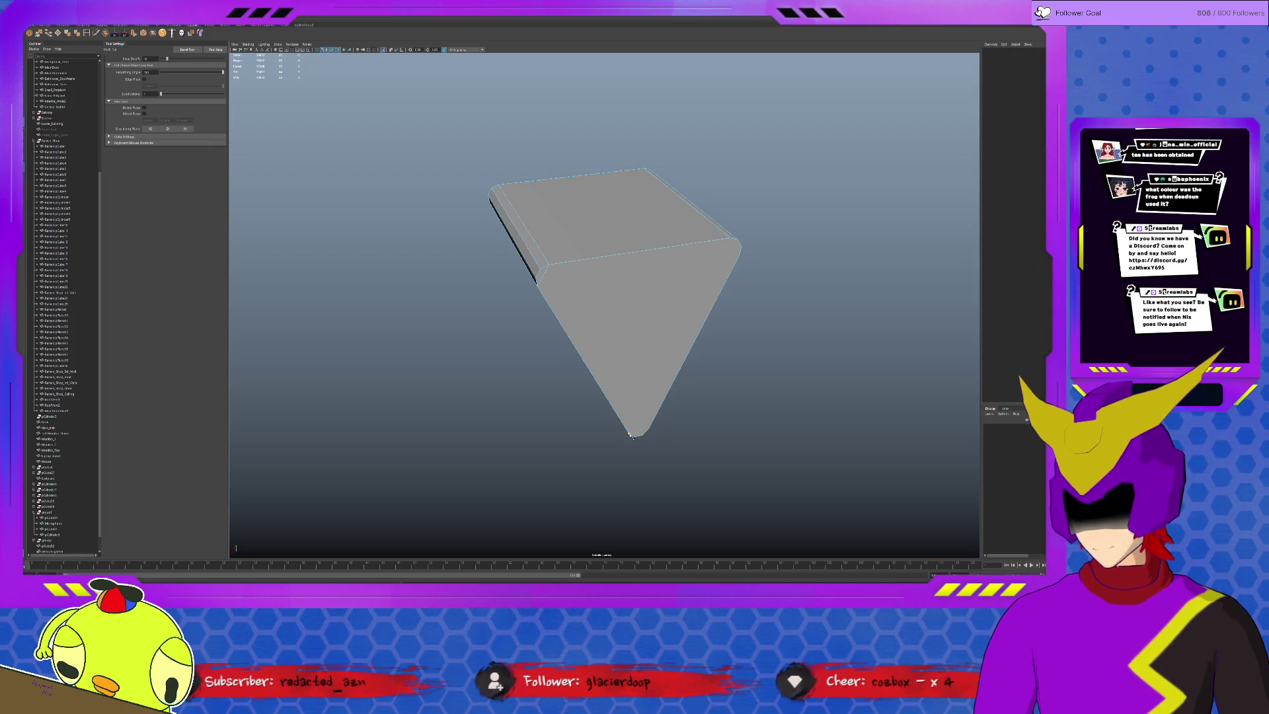
{"action": "left_click_drag", "start_coordinate": [691, 271], "coordinate": [654, 223], "text": "alt"}
{"action": "left_click", "coordinate": [658, 236]}
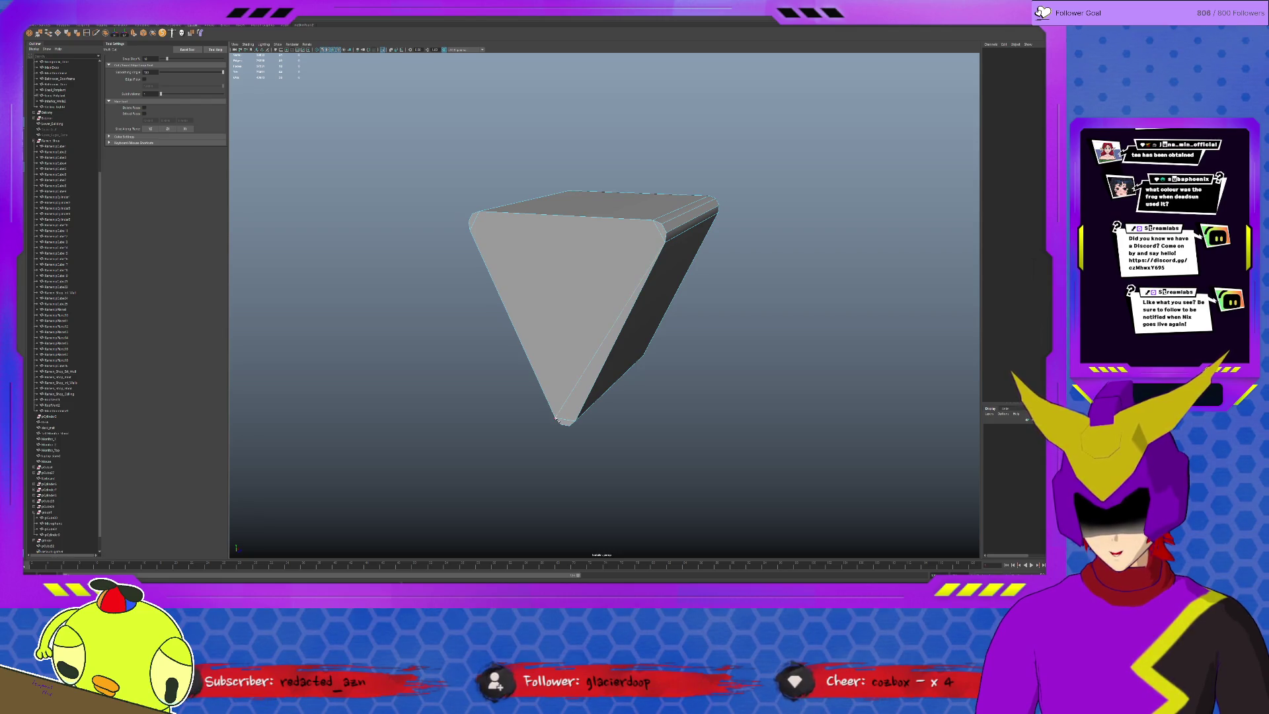
{"action": "left_click", "coordinate": [519, 232]}
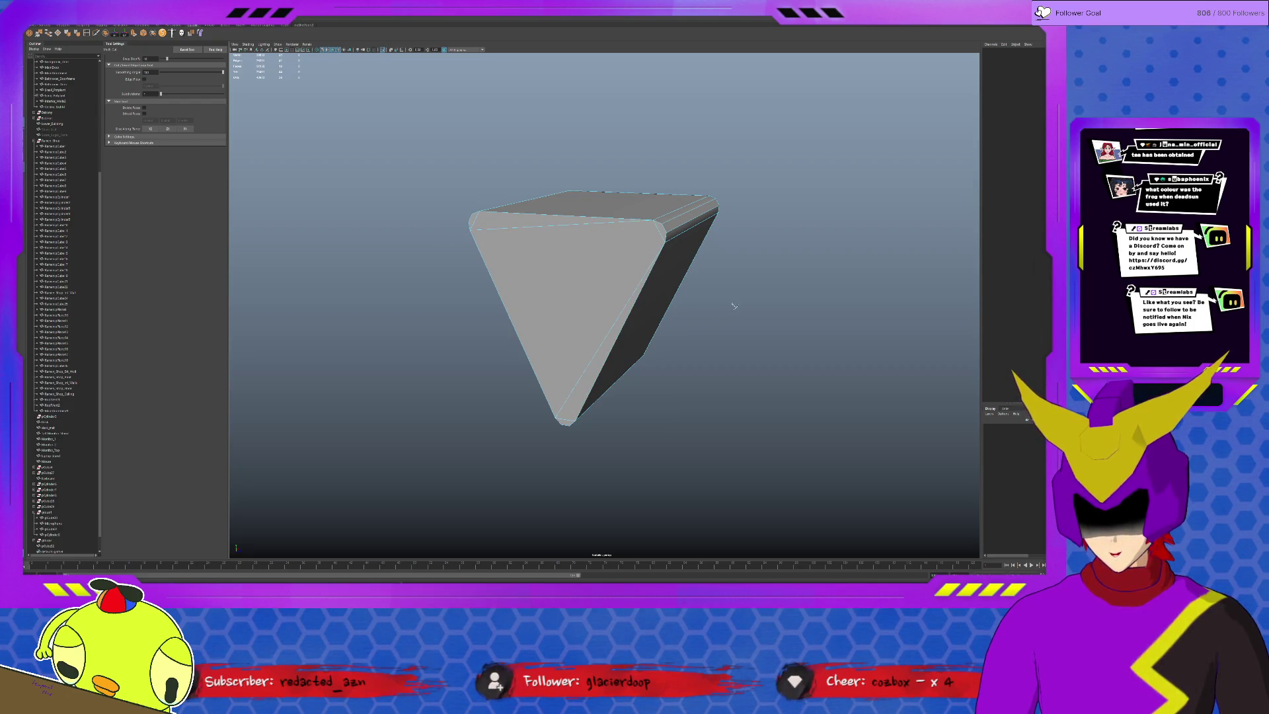
Finish and commit the new edge cut across the prism's top face.
{"action": "left_click_drag", "start_coordinate": [693, 282], "coordinate": [561, 230], "text": "alt"}
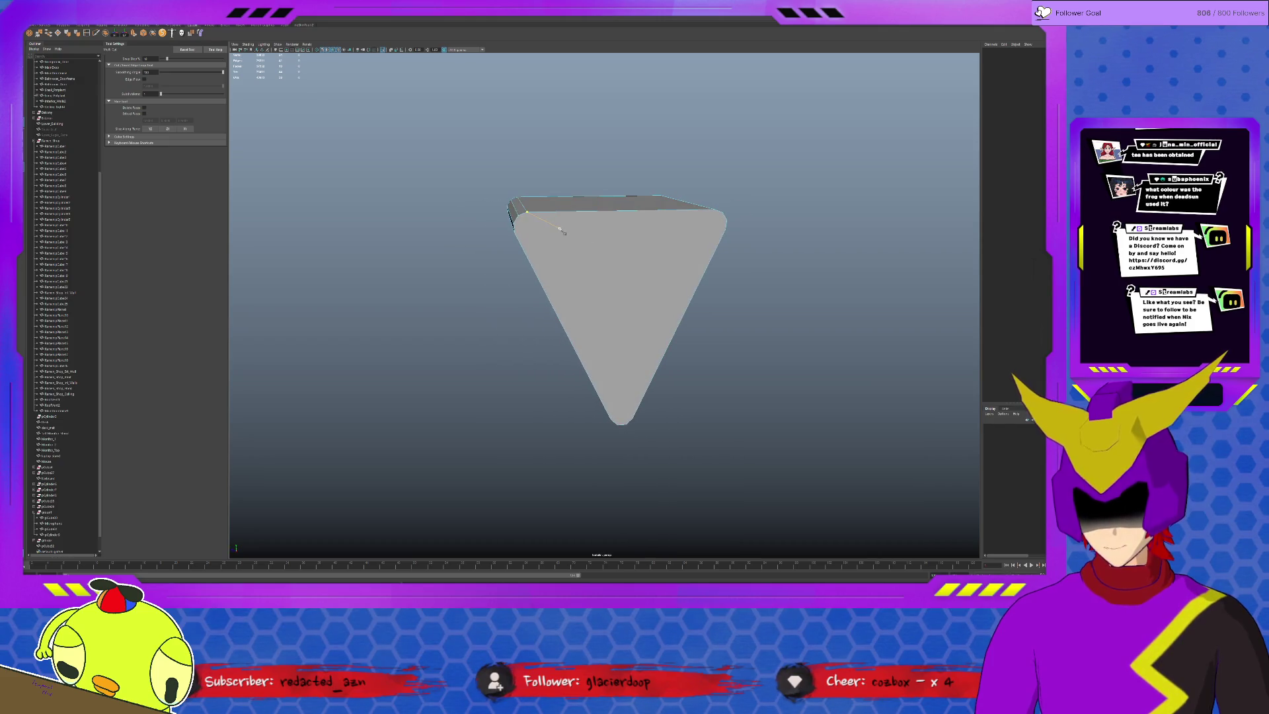
{"action": "left_click", "coordinate": [529, 227]}
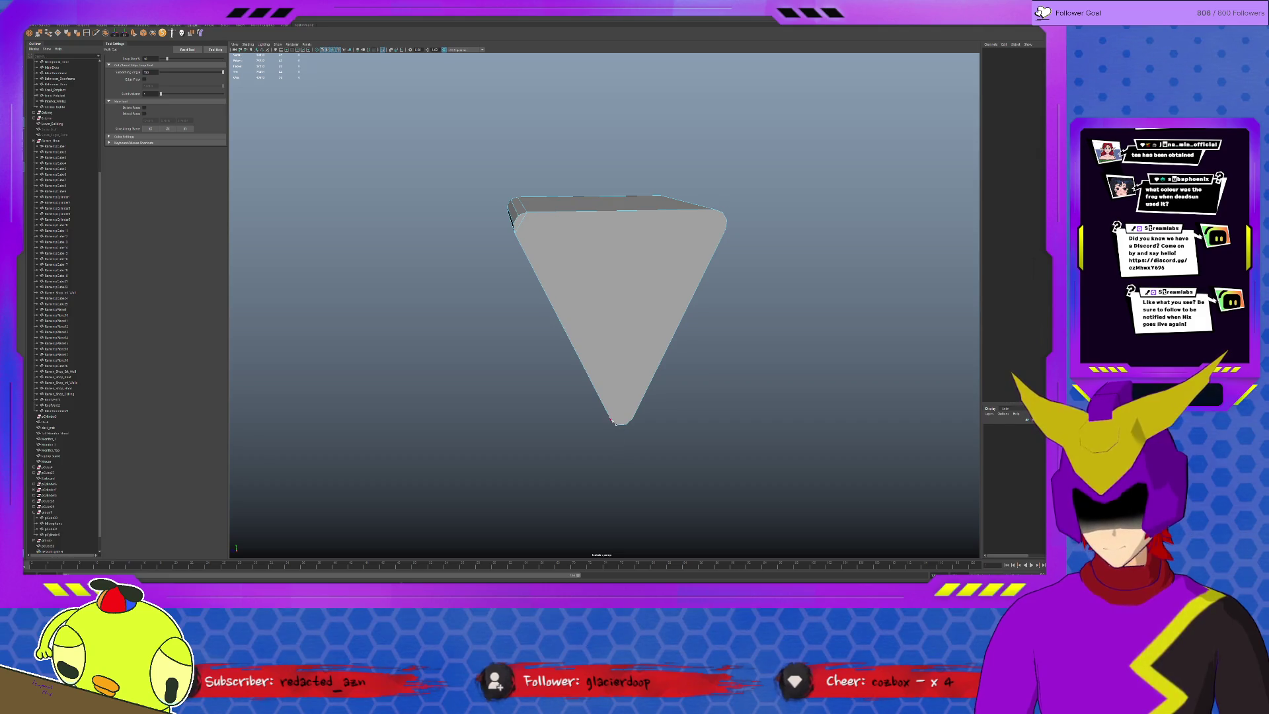
{"action": "left_click_drag", "start_coordinate": [680, 231], "coordinate": [655, 218], "text": "alt"}
{"action": "left_click", "coordinate": [654, 217]}
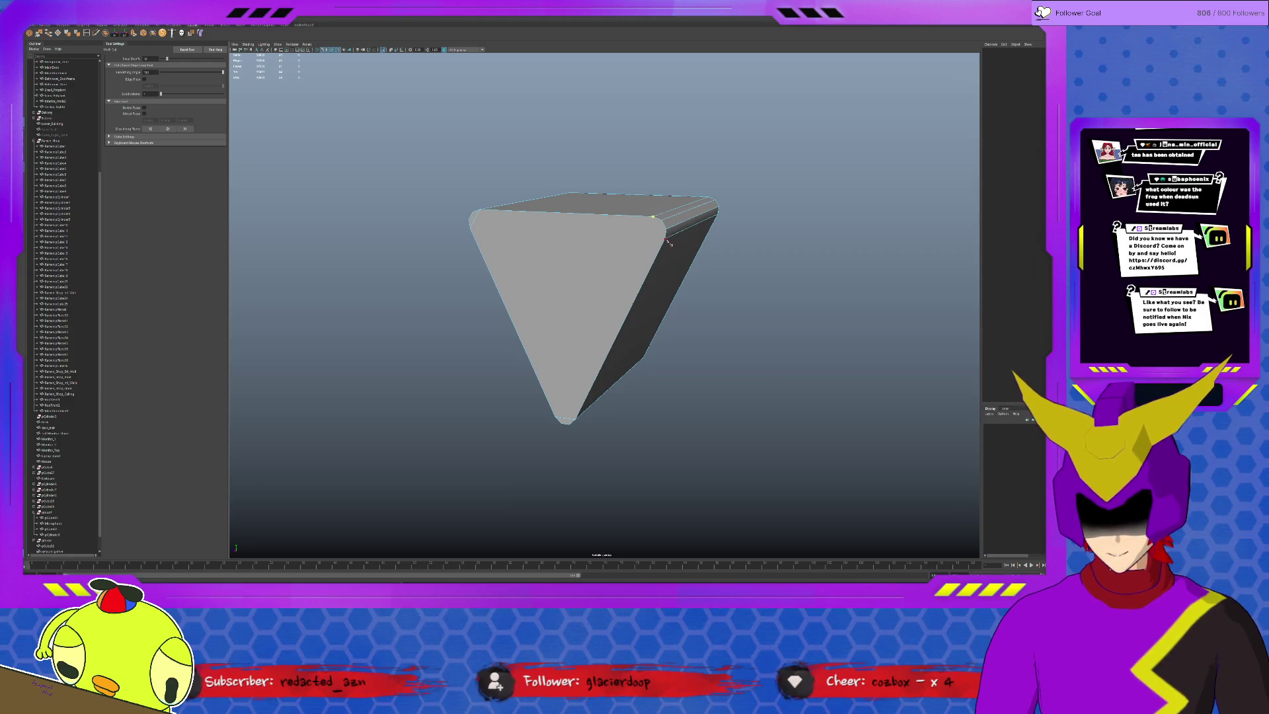
{"action": "mouse_move", "coordinate": [674, 247]}
{"action": "left_mouse_down", "text": "alt"}
{"action": "mouse_move", "coordinate": [661, 239]}
{"action": "mouse_move", "coordinate": [686, 237]}
{"action": "left_mouse_up", "text": "alt"}
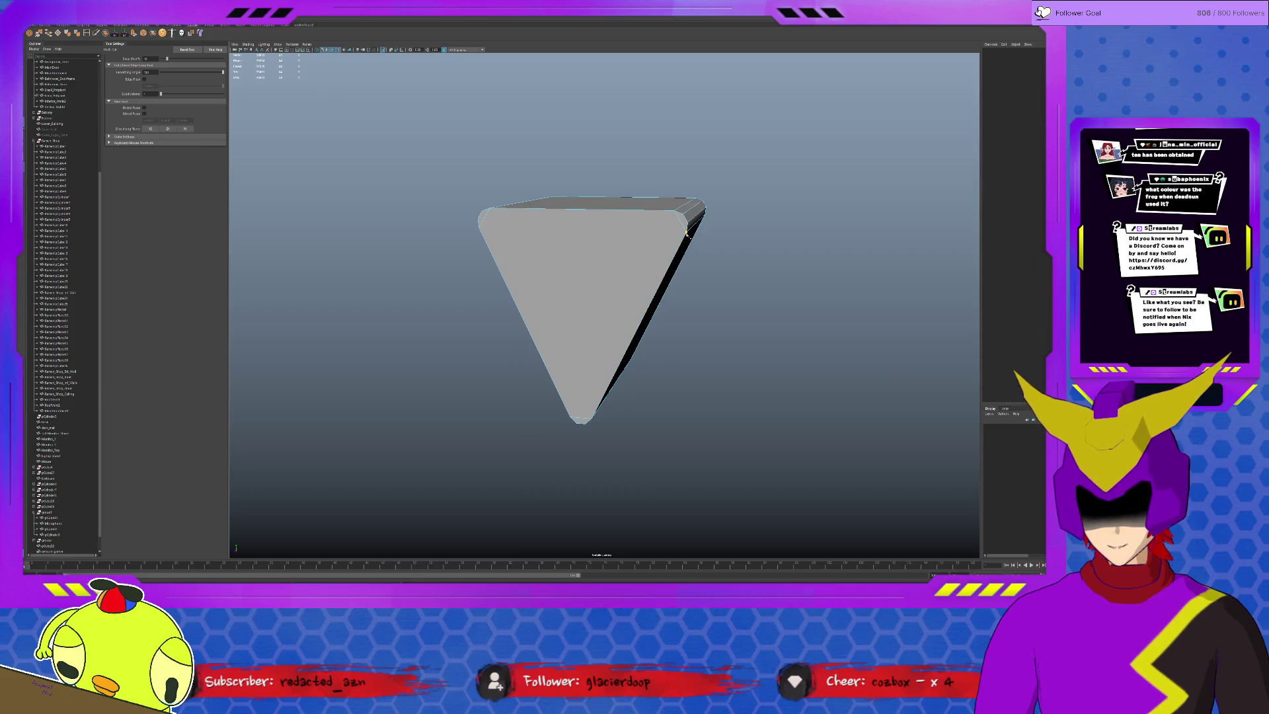
{"action": "left_click", "coordinate": [490, 209]}
{"action": "key", "text": "Return"}
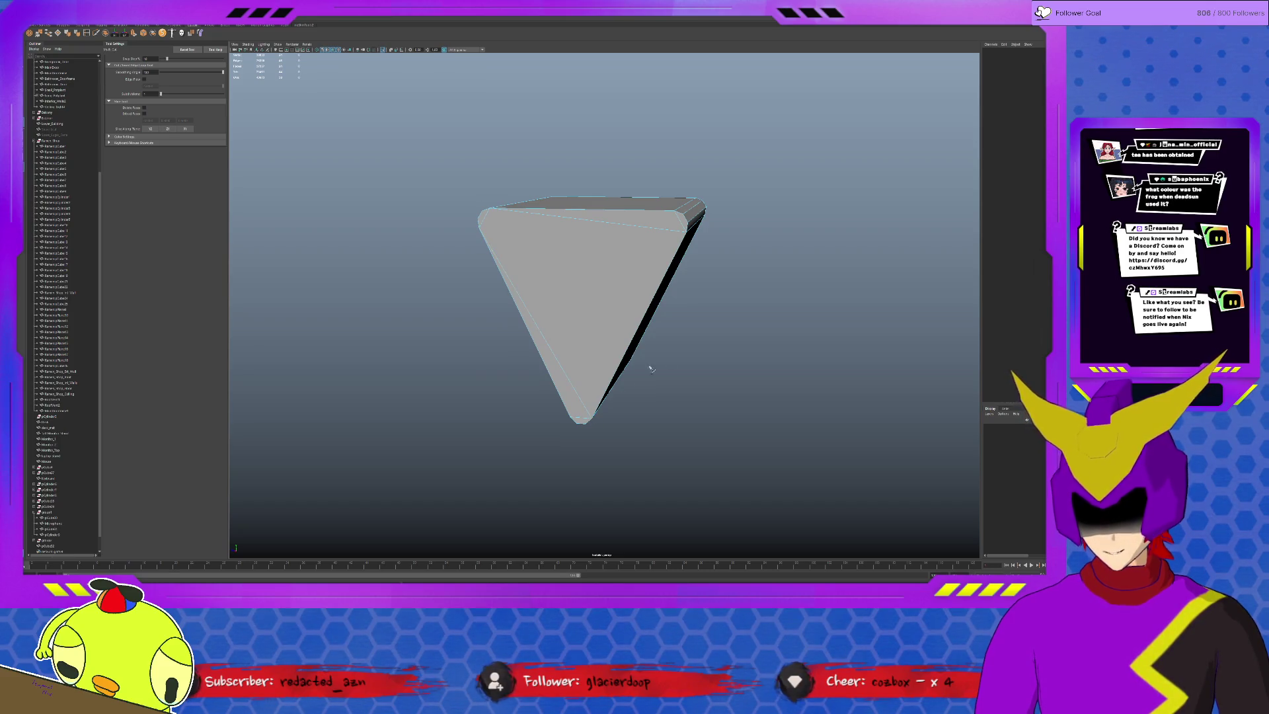
{"action": "mouse_move", "coordinate": [657, 329]}
{"action": "left_mouse_down", "text": "alt"}
{"action": "mouse_move", "coordinate": [770, 326]}
{"action": "mouse_move", "coordinate": [669, 264]}
{"action": "left_mouse_up", "text": "alt"}
Inspect the prism's triangular and bevel faces, then select the whole prism for scaling.
{"action": "key", "text": "q"}
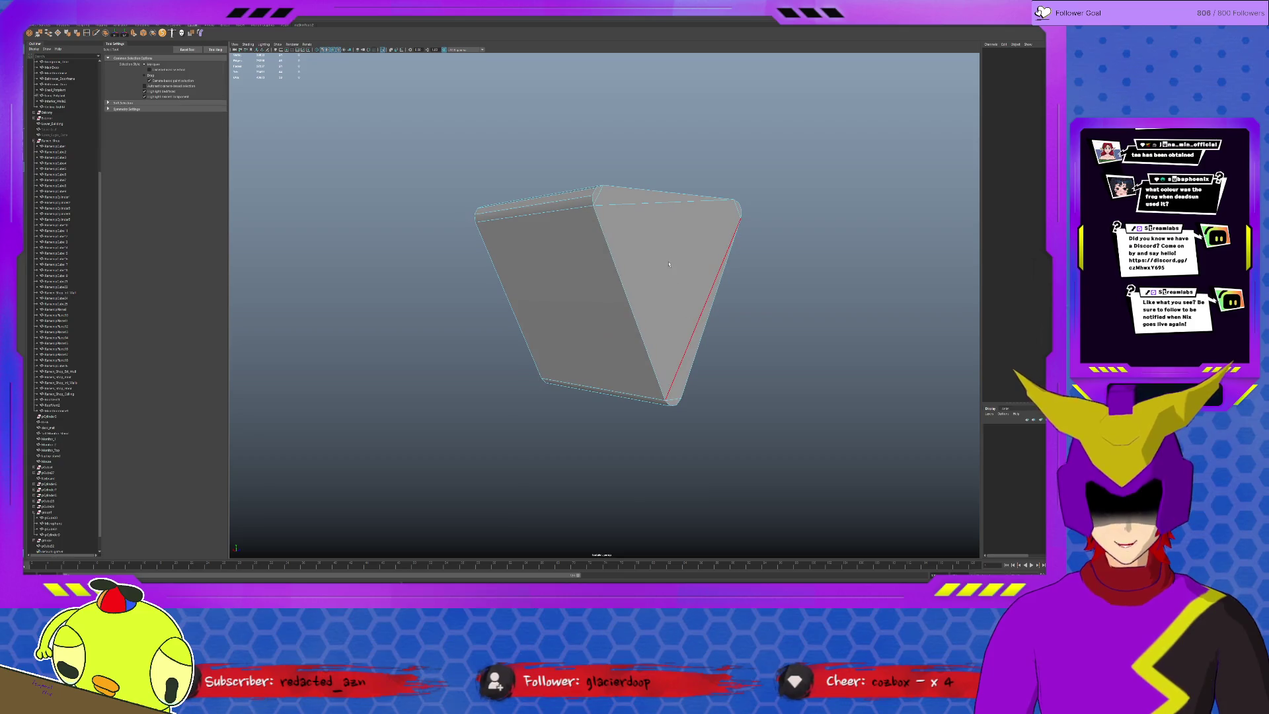
{"action": "left_click", "coordinate": [672, 265]}
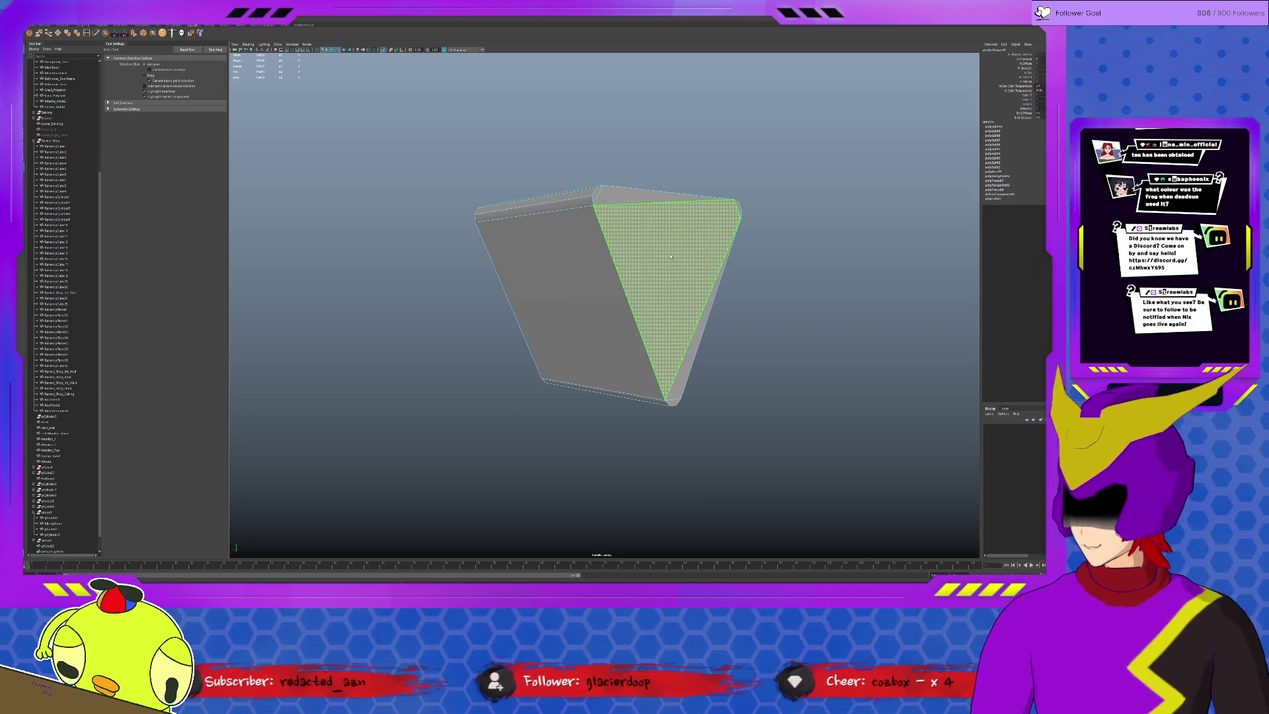
{"action": "left_click", "coordinate": [712, 304]}
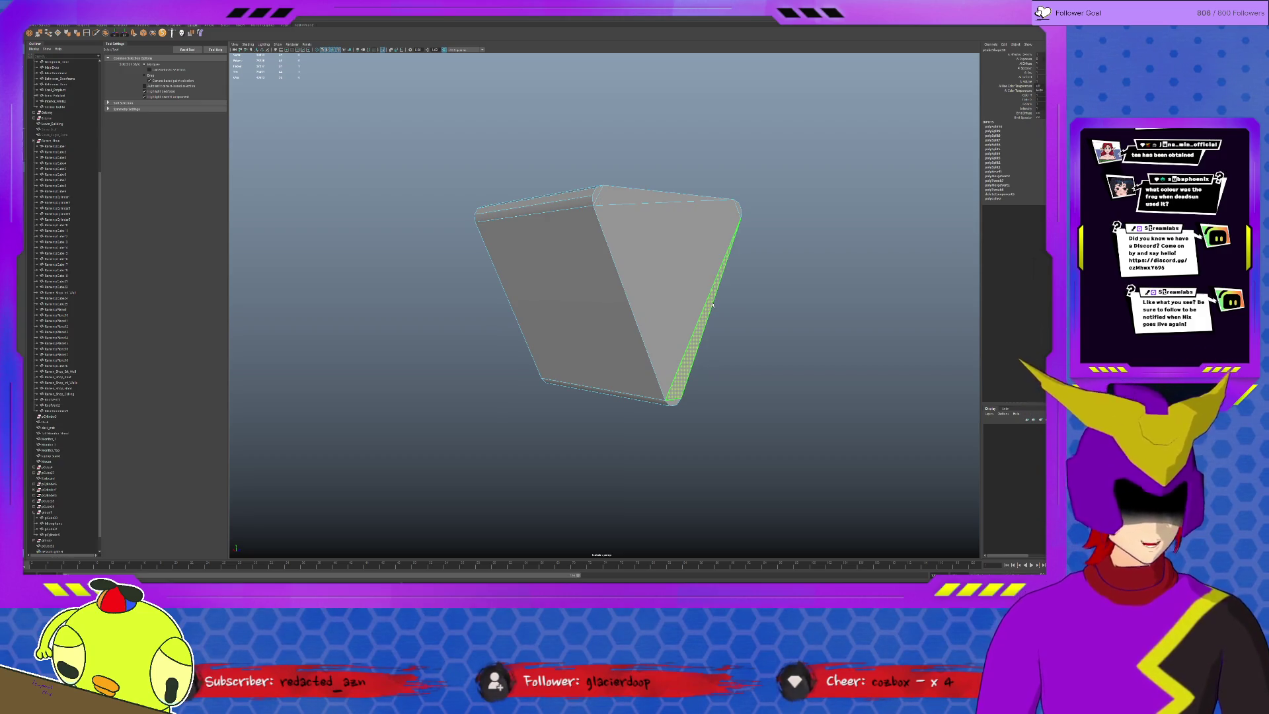
{"action": "left_click", "coordinate": [723, 331]}
{"action": "mouse_move", "coordinate": [649, 293]}
{"action": "left_mouse_down", "text": "alt"}
{"action": "mouse_move", "coordinate": [759, 310]}
{"action": "mouse_move", "coordinate": [717, 311]}
{"action": "mouse_move", "coordinate": [652, 283]}
{"action": "mouse_move", "coordinate": [595, 305]}
{"action": "mouse_move", "coordinate": [722, 306]}
{"action": "mouse_move", "coordinate": [505, 295]}
{"action": "left_mouse_up", "text": "alt"}
{"action": "key", "text": "F8"}
{"action": "key", "text": "r"}
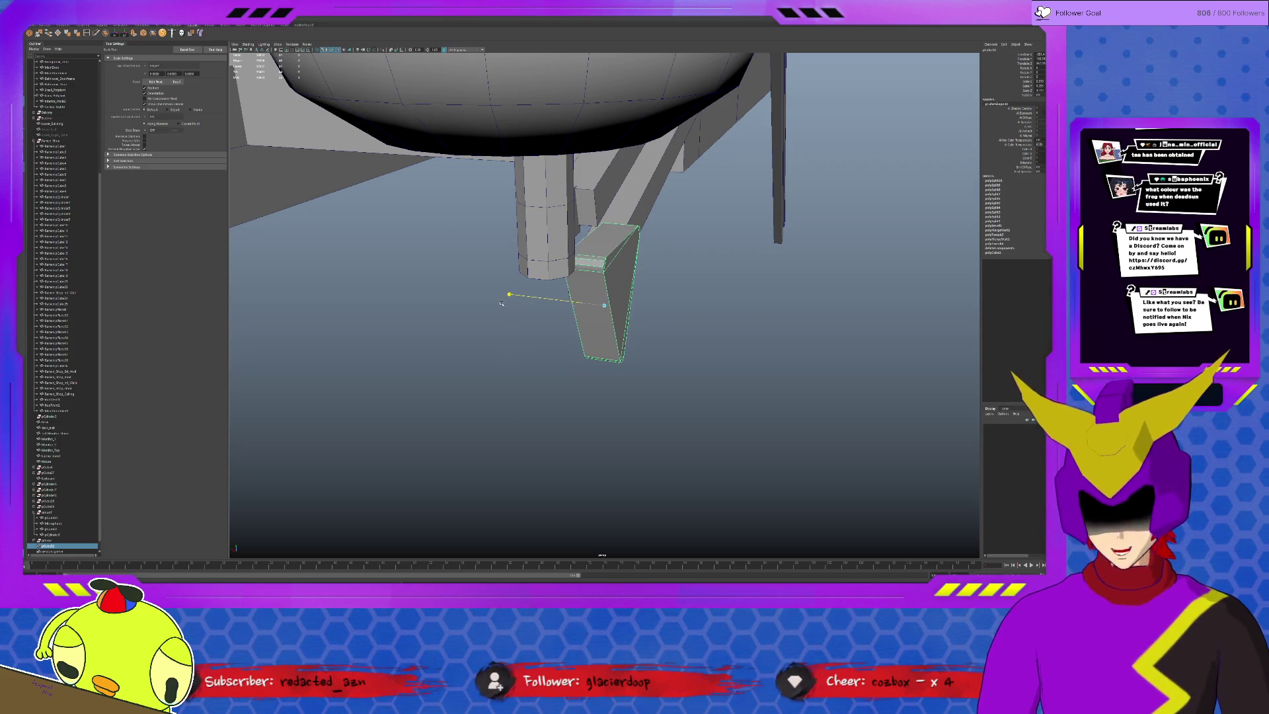
Raise the widened triangular piece to where the arm bars meet and reselect it.
{"action": "key", "text": "w"}
{"action": "mouse_move", "coordinate": [586, 286]}
{"action": "left_mouse_down"}
{"action": "mouse_move", "coordinate": [567, 227]}
{"action": "mouse_move", "coordinate": [542, 248]}
{"action": "mouse_move", "coordinate": [558, 247]}
{"action": "mouse_move", "coordinate": [573, 278]}
{"action": "mouse_move", "coordinate": [560, 395]}
{"action": "left_mouse_up"}
{"action": "key", "text": "Up"}
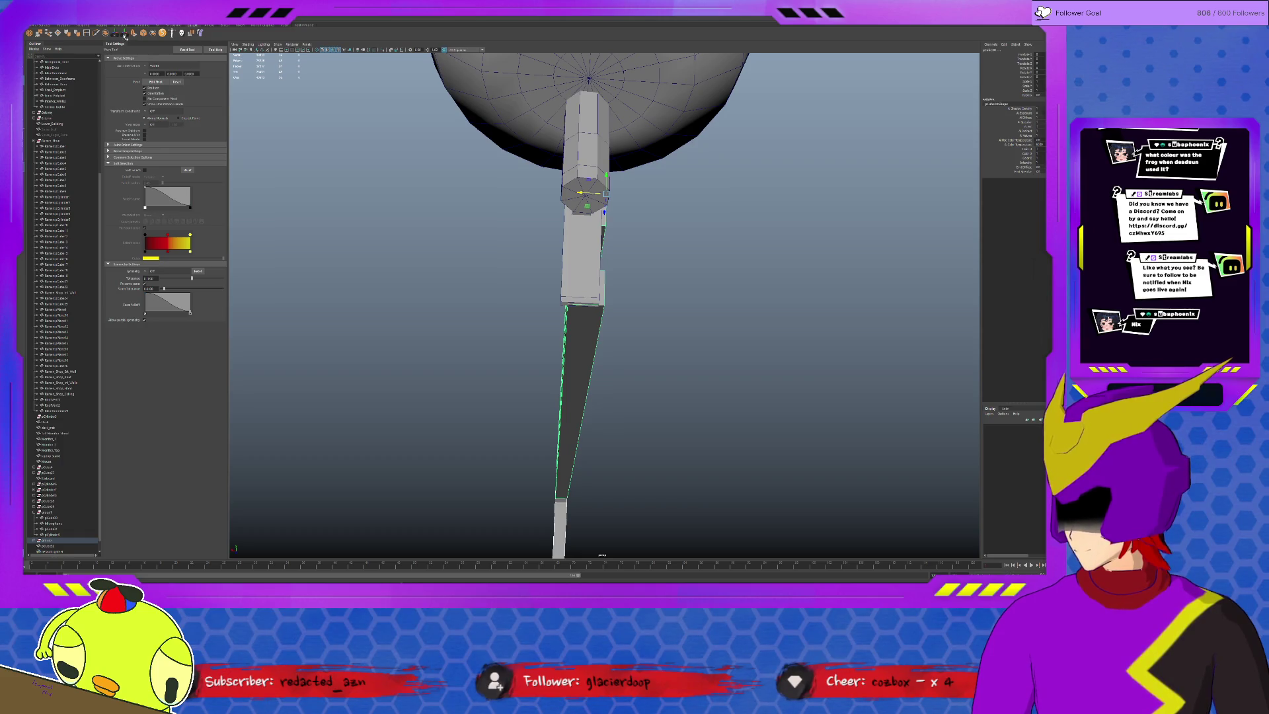
{"action": "left_click", "coordinate": [552, 423]}
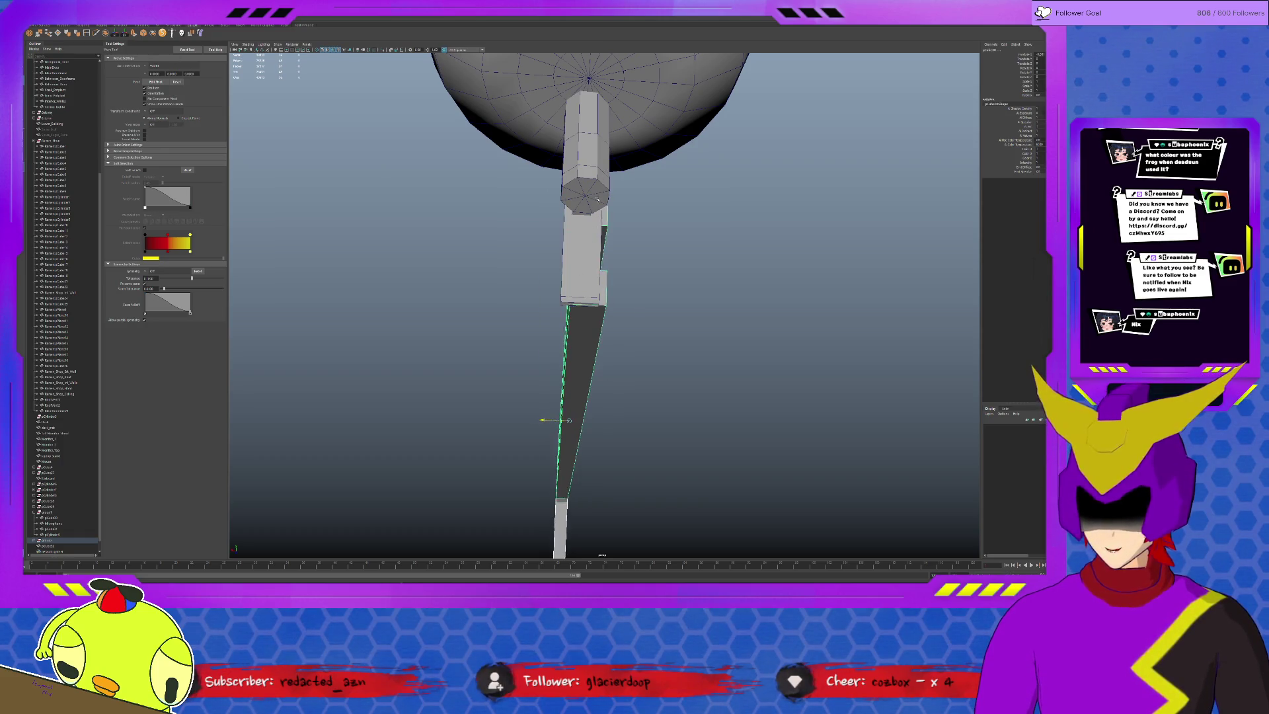
{"action": "mouse_move", "coordinate": [539, 419]}
{"action": "left_mouse_down", "text": "alt"}
{"action": "mouse_move", "coordinate": [543, 257]}
{"action": "mouse_move", "coordinate": [628, 237]}
{"action": "left_mouse_up", "text": "alt"}
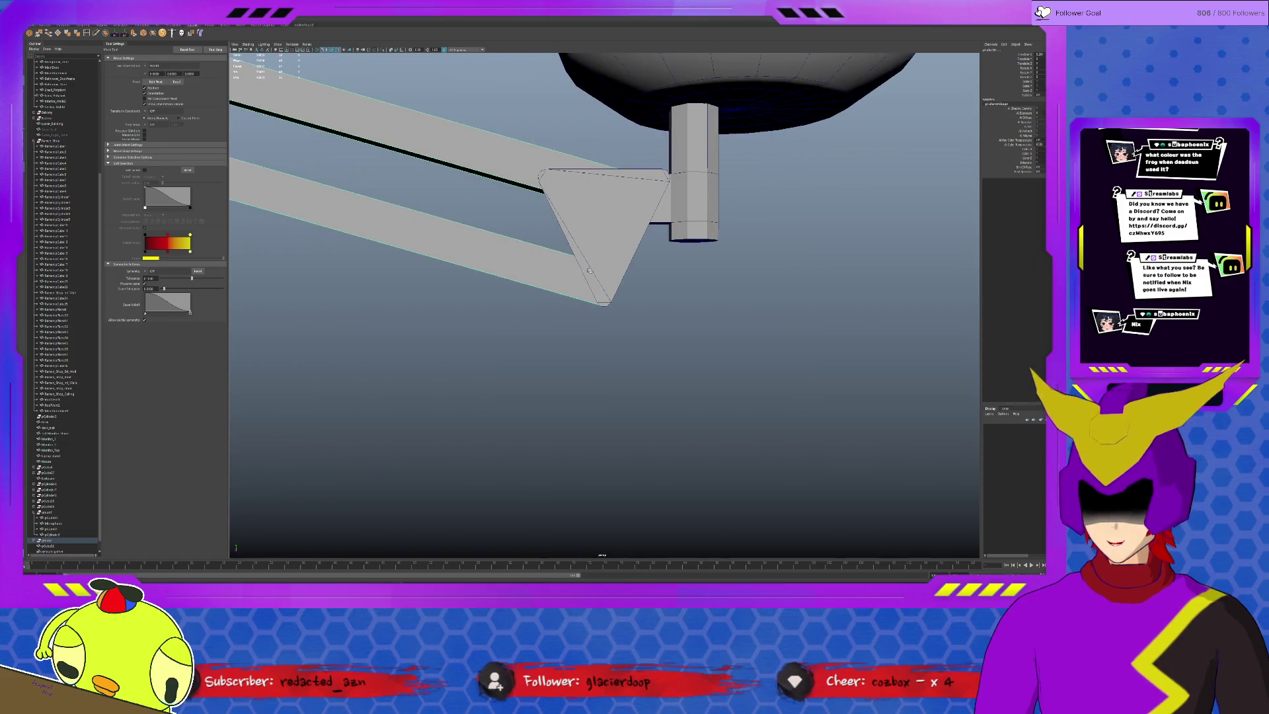
{"action": "left_click", "coordinate": [632, 237]}
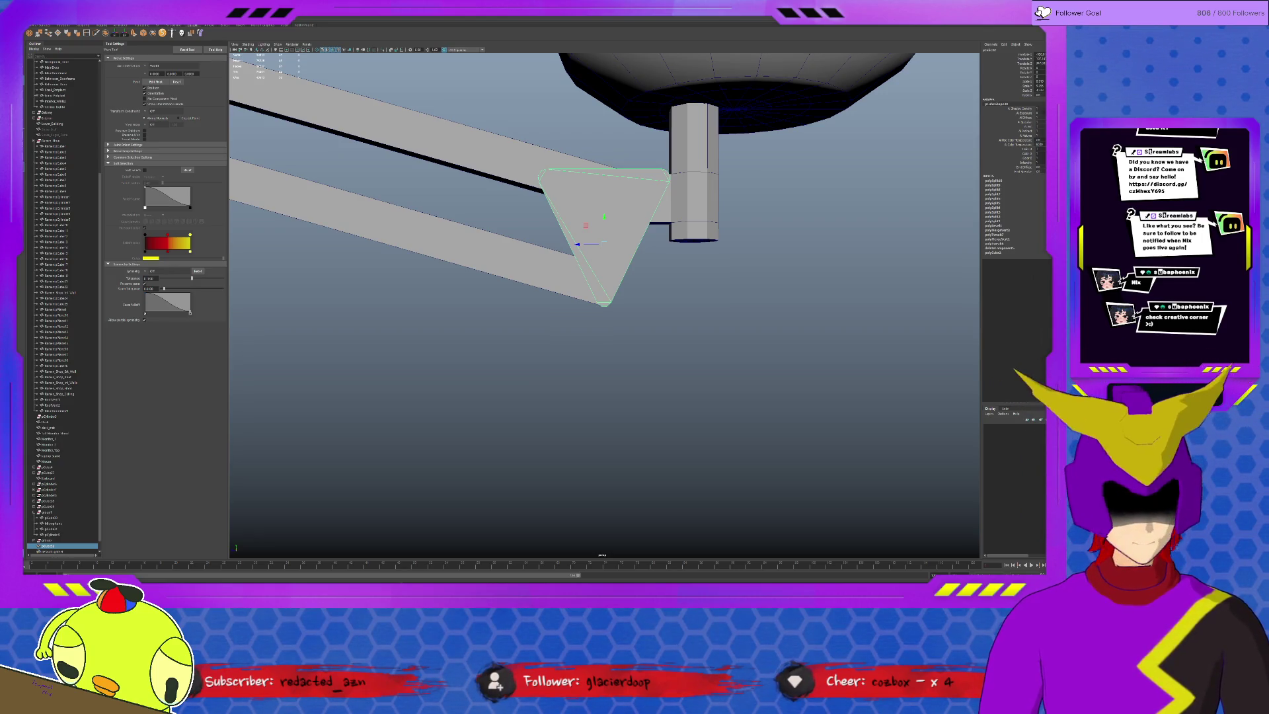
Tilt the triangle bracket upward and shift it left beside the mount cylinder.
{"action": "key", "text": "e"}
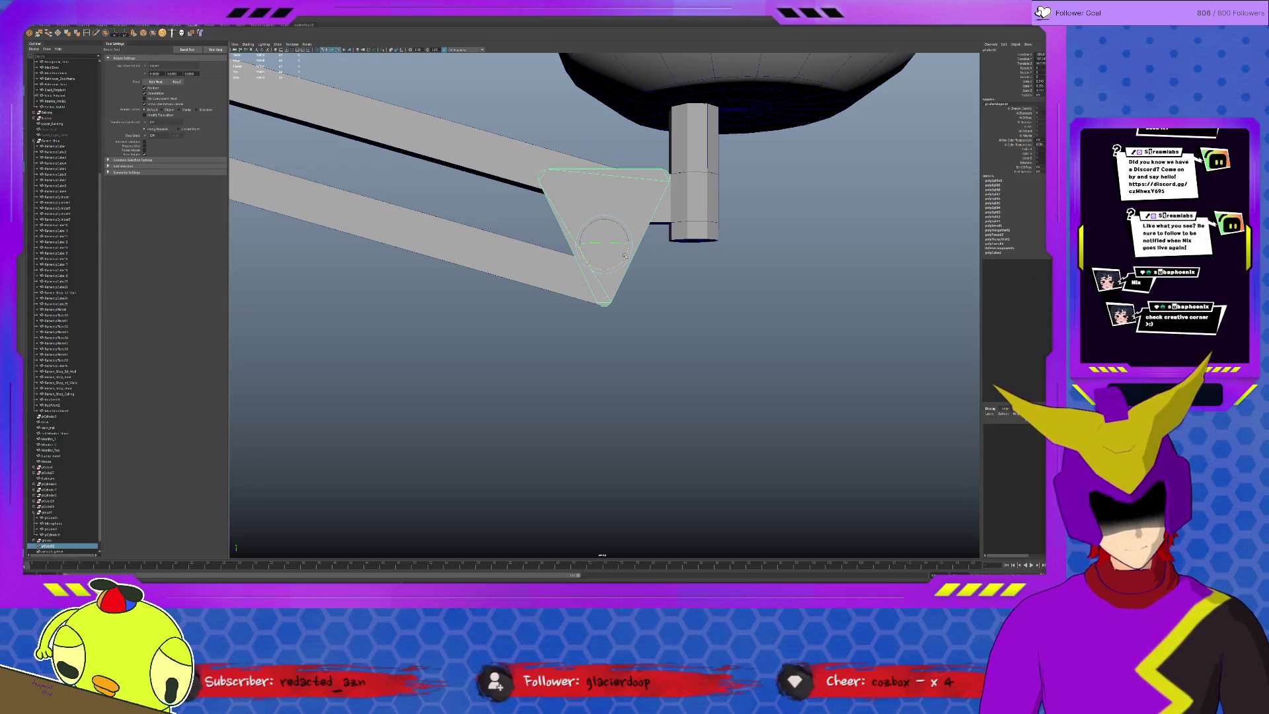
{"action": "left_click_drag", "start_coordinate": [625, 255], "coordinate": [613, 266]}
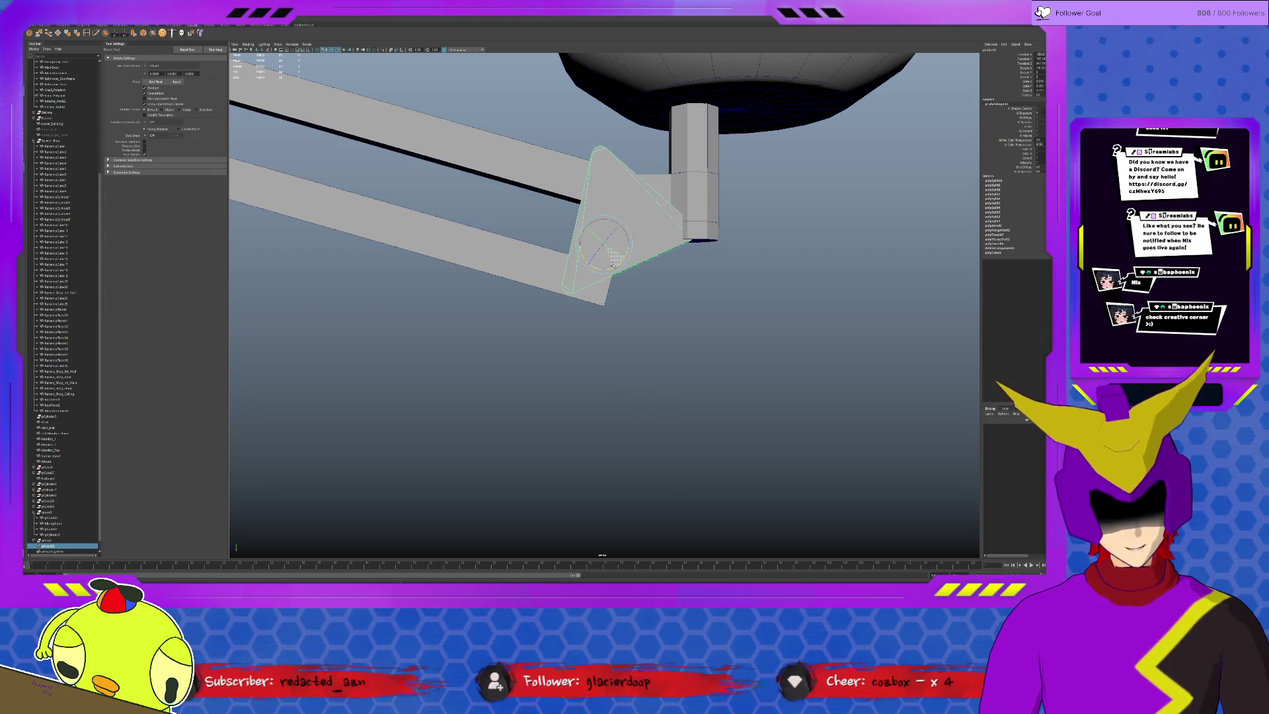
{"action": "key", "text": "w"}
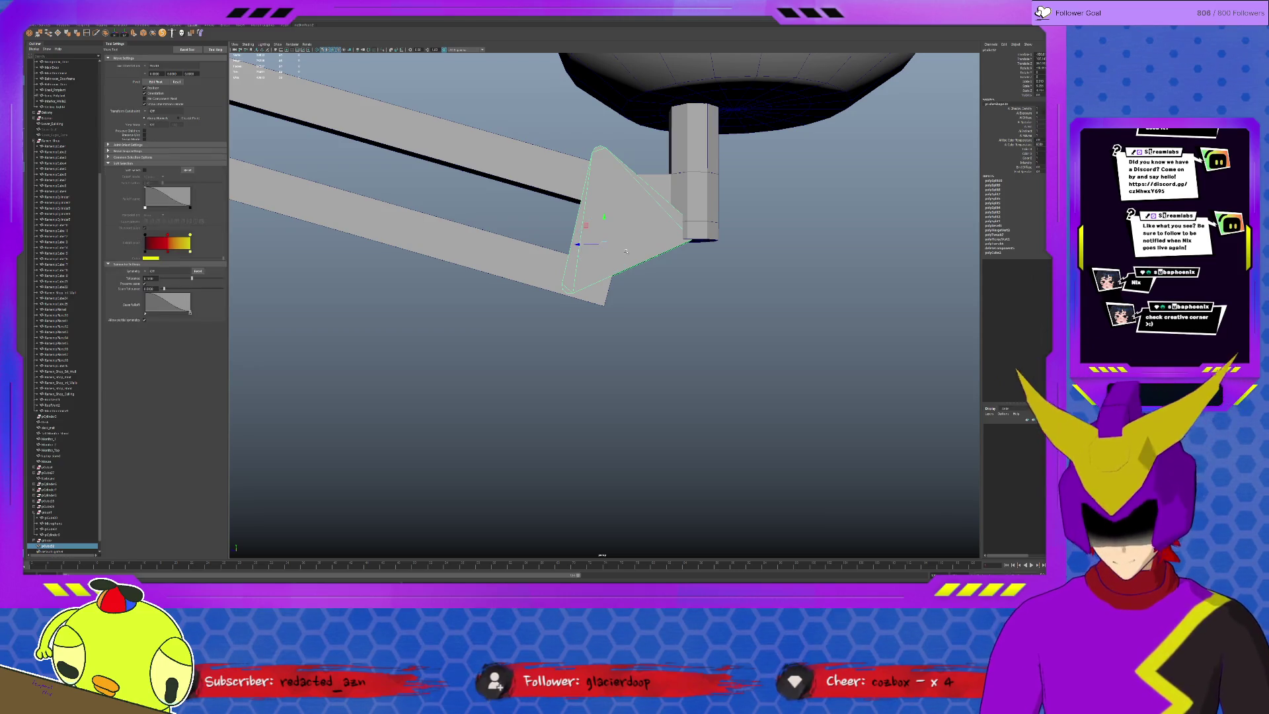
{"action": "left_click_drag", "start_coordinate": [579, 222], "coordinate": [575, 232]}
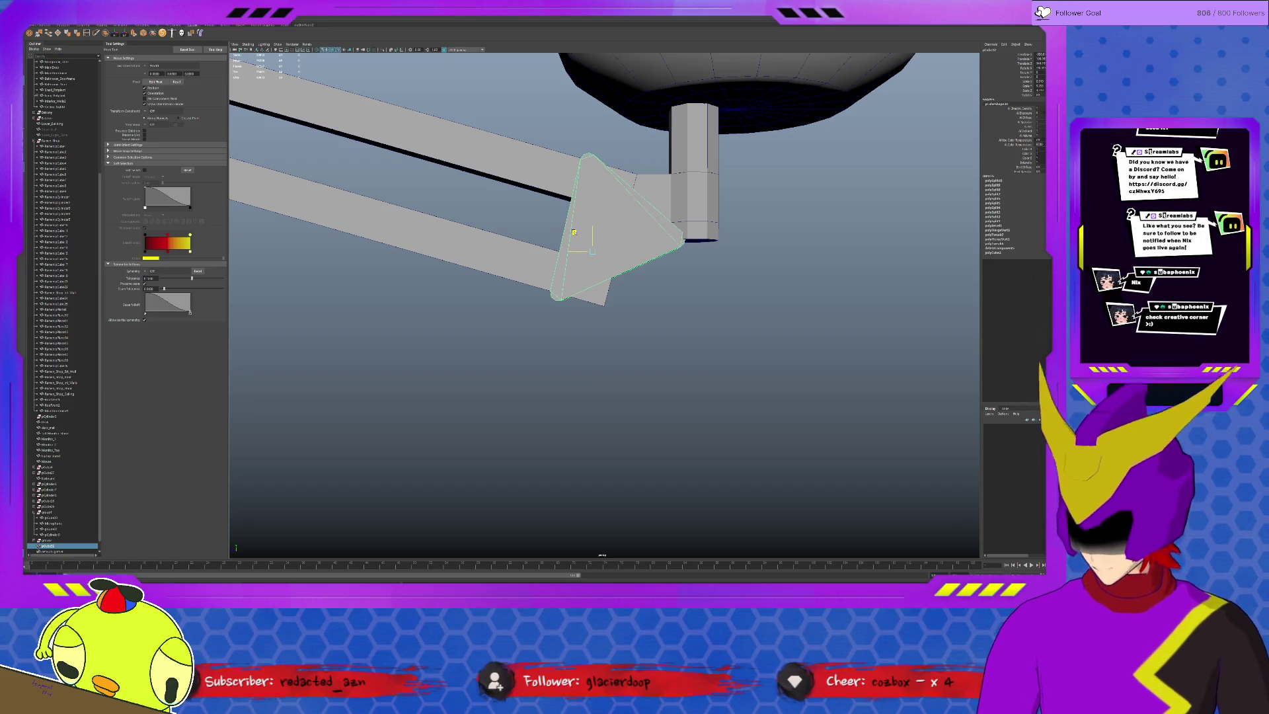
Lower the microphone body onto the mount and nudge the small cone to the right.
{"action": "left_click", "coordinate": [696, 180]}
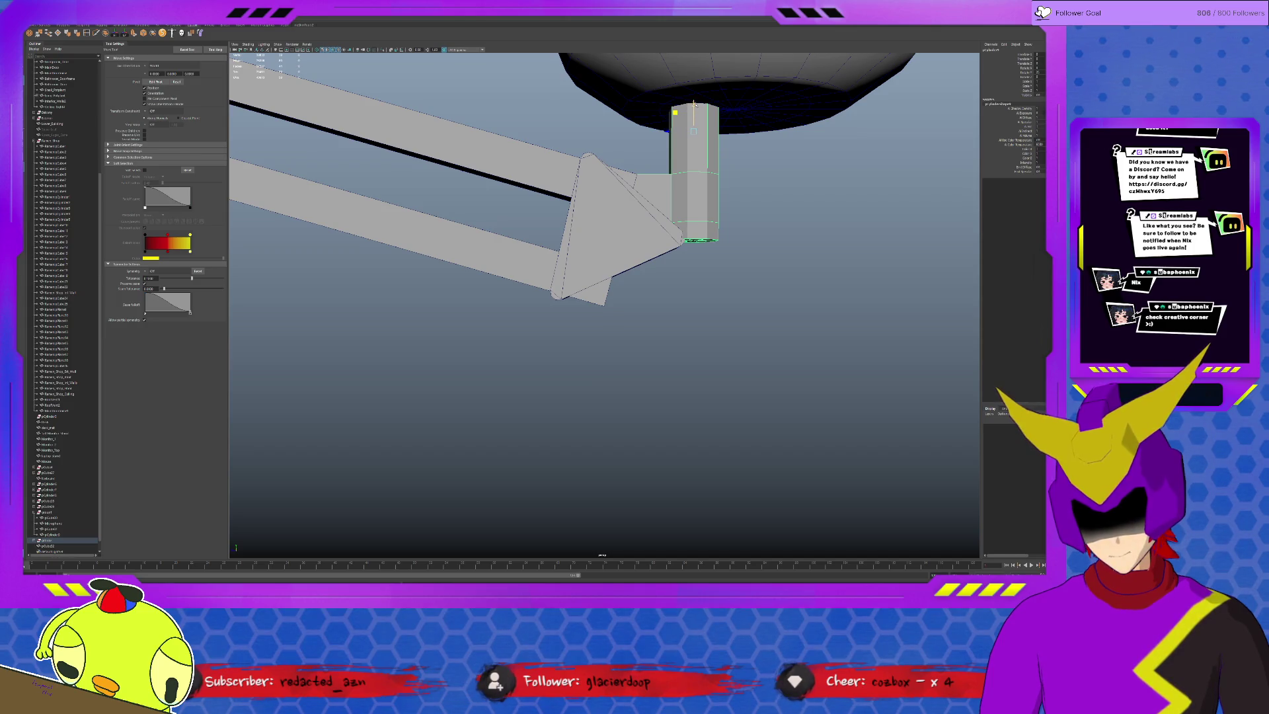
{"action": "left_click", "coordinate": [709, 81]}
{"action": "key", "text": "f"}
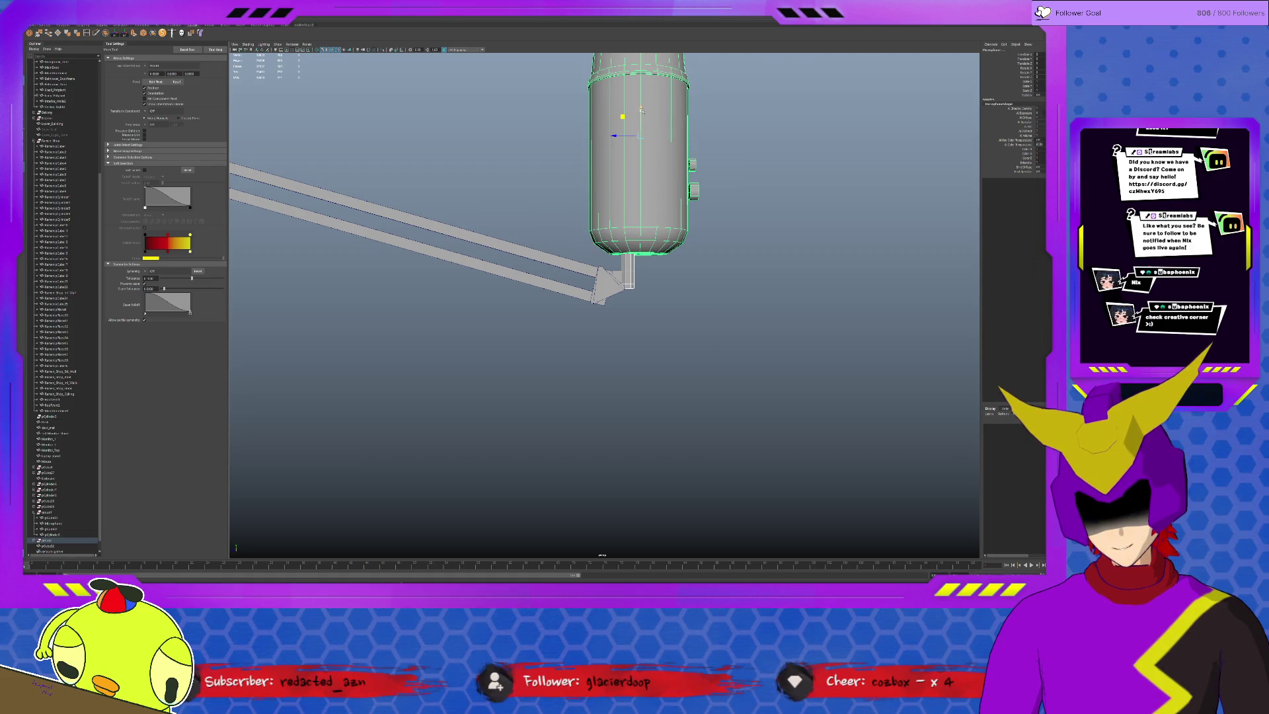
{"action": "left_click_drag", "start_coordinate": [641, 110], "coordinate": [641, 119]}
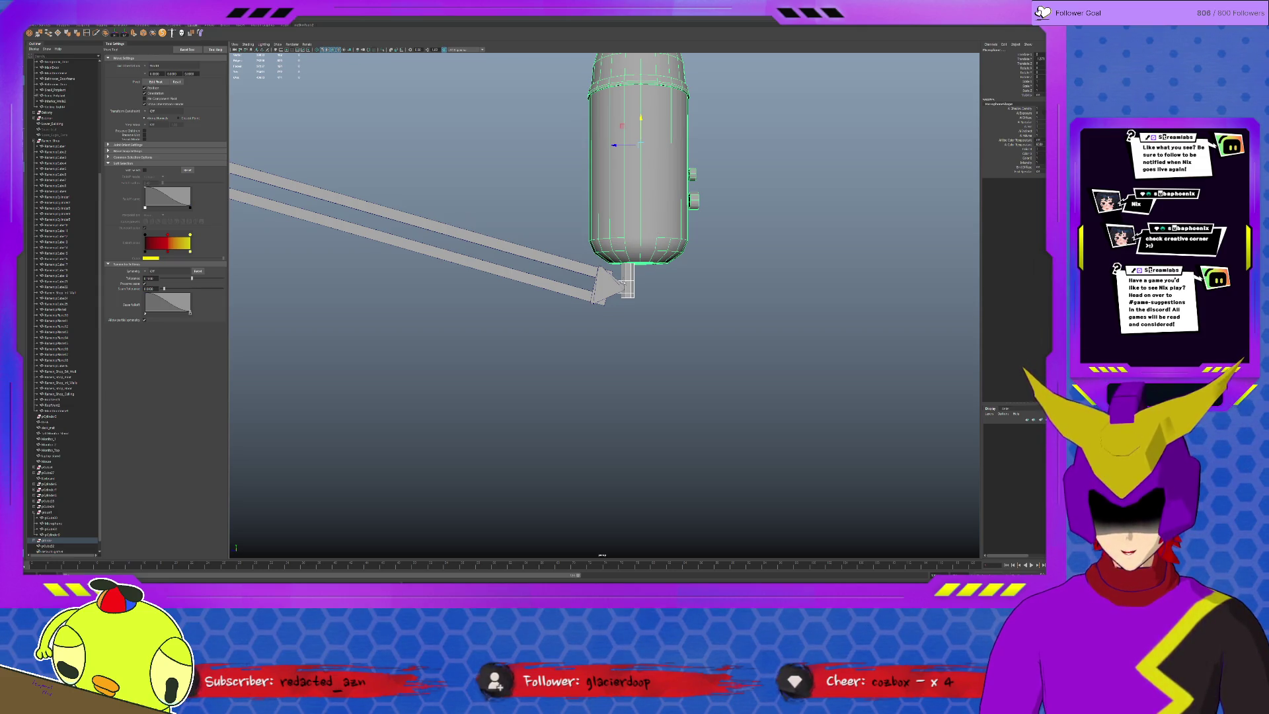
{"action": "left_click", "coordinate": [611, 284]}
{"action": "left_click_drag", "start_coordinate": [583, 274], "coordinate": [593, 275]}
{"action": "mouse_move", "coordinate": [729, 316]}
{"action": "left_mouse_down", "text": "alt"}
{"action": "mouse_move", "coordinate": [863, 320]}
{"action": "mouse_move", "coordinate": [660, 284]}
{"action": "mouse_move", "coordinate": [578, 287]}
{"action": "mouse_move", "coordinate": [535, 248]}
{"action": "mouse_move", "coordinate": [673, 284]}
{"action": "mouse_move", "coordinate": [623, 281]}
{"action": "left_mouse_up", "text": "alt"}
{"action": "scroll", "coordinate": [535, 248], "scroll_direction": "down", "scroll_amount": 10}
Rotate the triangular joint piece to match the beams and move it onto their elbow joint.
{"action": "left_click", "coordinate": [574, 282]}
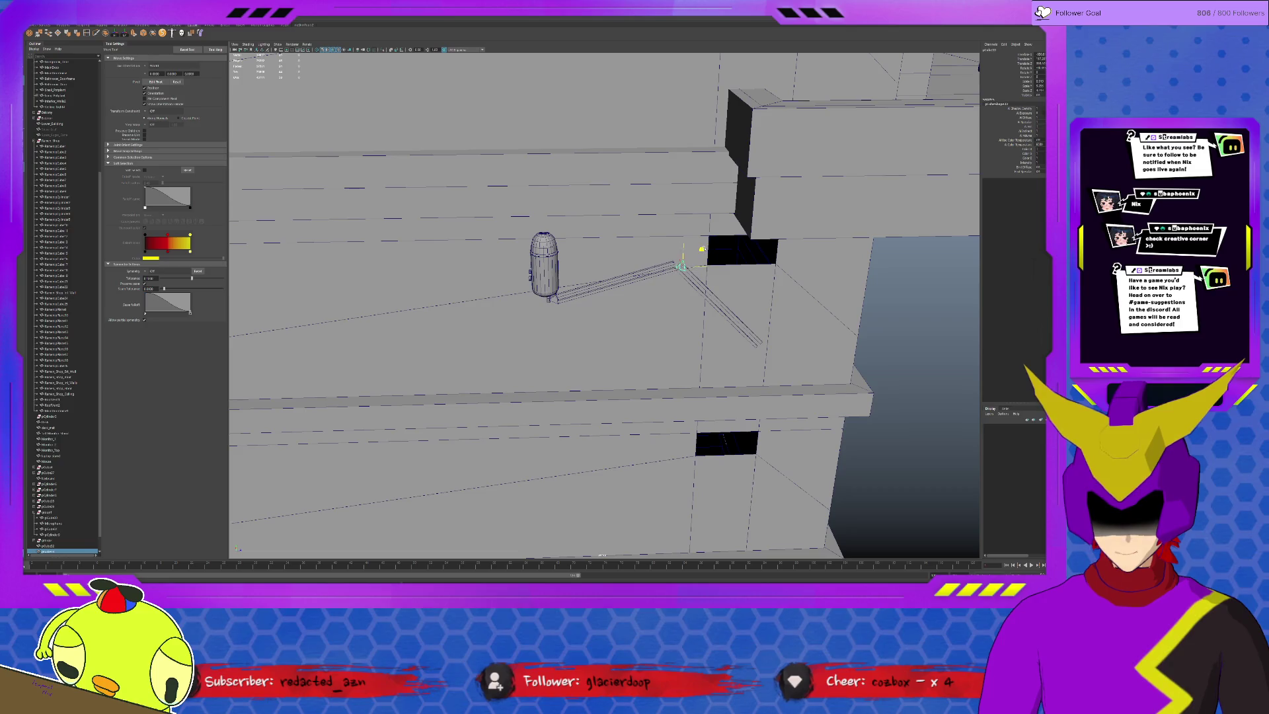
{"action": "key", "text": "f"}
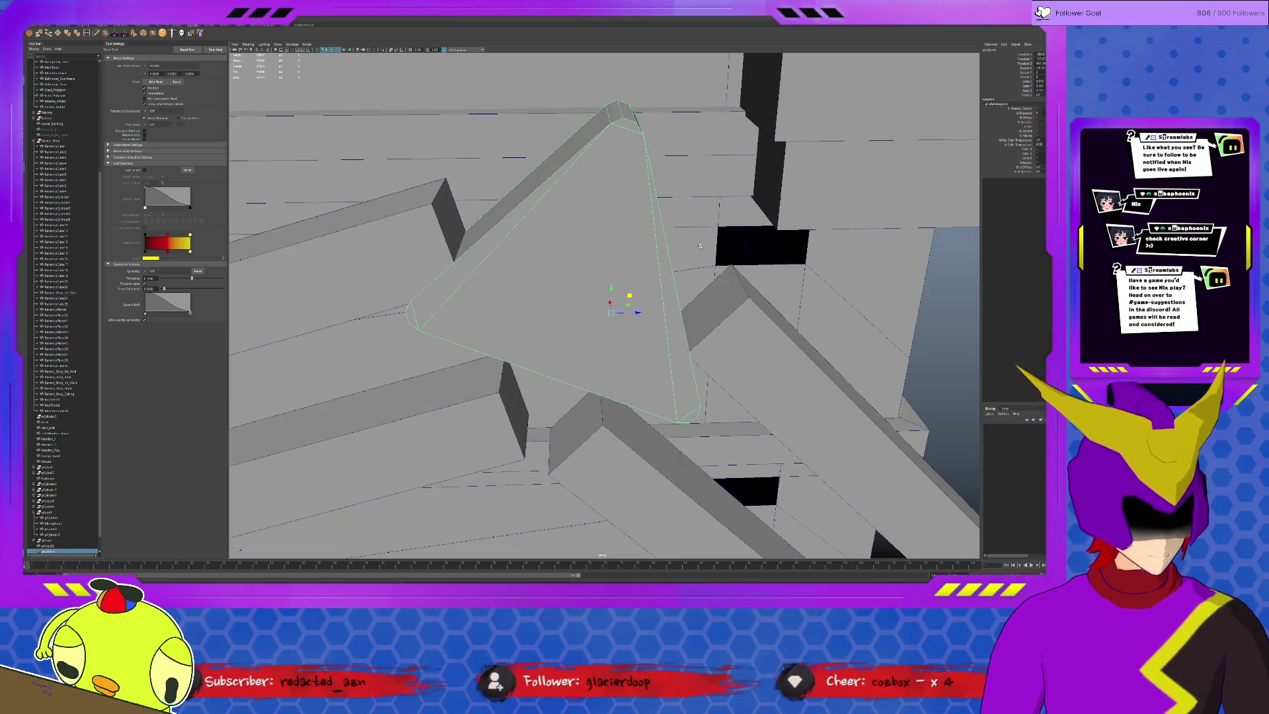
{"action": "key", "text": "e"}
{"action": "left_click_drag", "start_coordinate": [616, 290], "coordinate": [525, 410]}
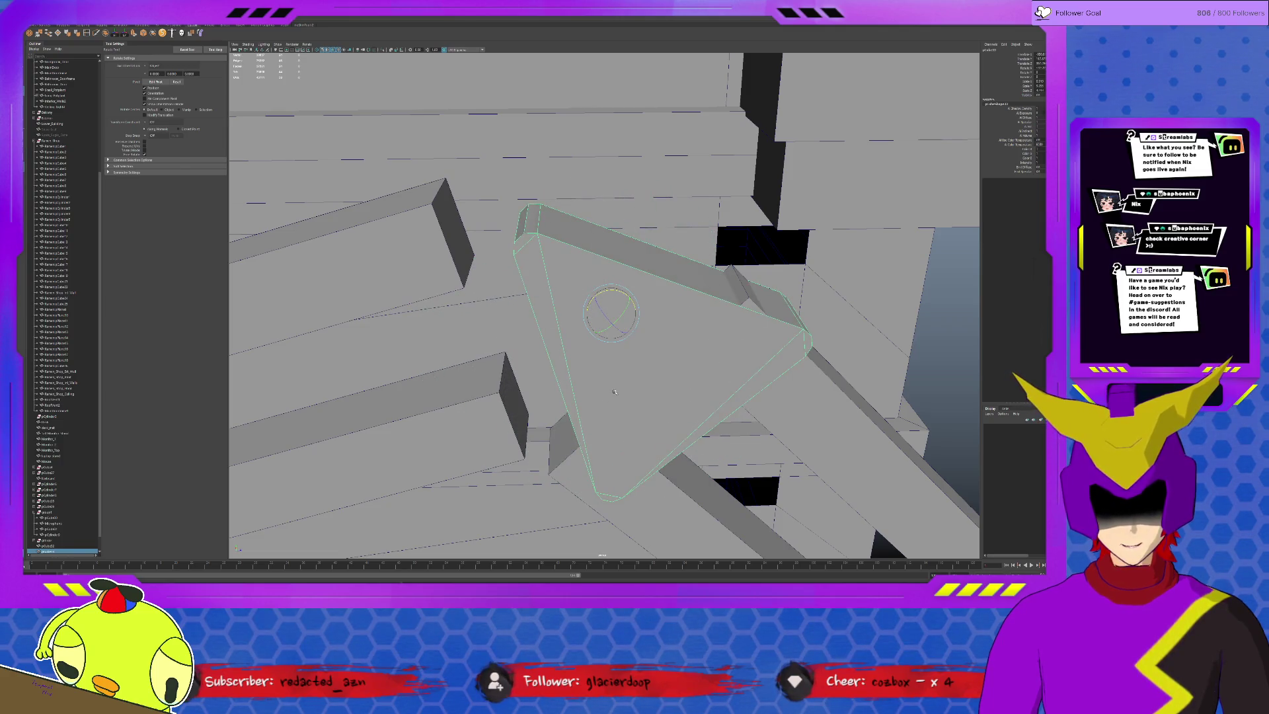
{"action": "key", "text": "w"}
{"action": "mouse_move", "coordinate": [626, 290]}
{"action": "left_mouse_down"}
{"action": "mouse_move", "coordinate": [564, 255]}
{"action": "mouse_move", "coordinate": [533, 260]}
{"action": "mouse_move", "coordinate": [566, 275]}
{"action": "mouse_move", "coordinate": [585, 265]}
{"action": "left_mouse_up"}
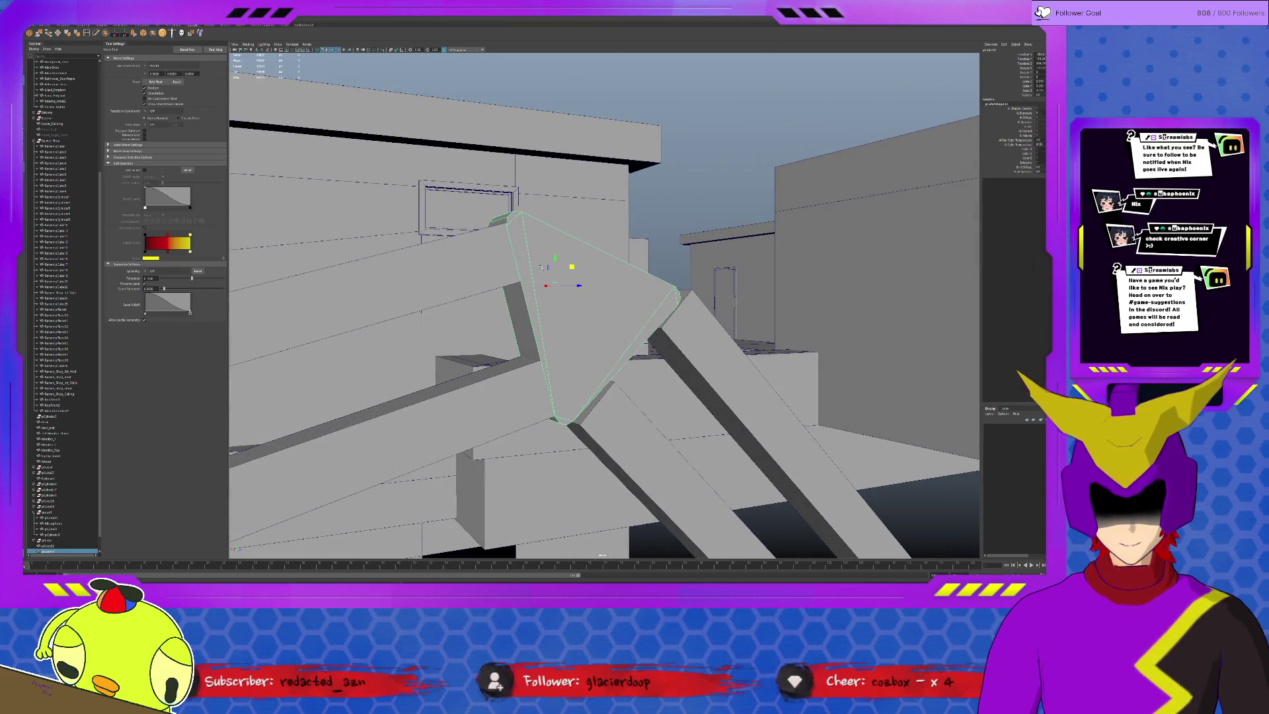
{"action": "mouse_move", "coordinate": [573, 266]}
{"action": "left_mouse_down"}
{"action": "mouse_move", "coordinate": [656, 290]}
{"action": "mouse_move", "coordinate": [730, 416]}
{"action": "left_mouse_up"}
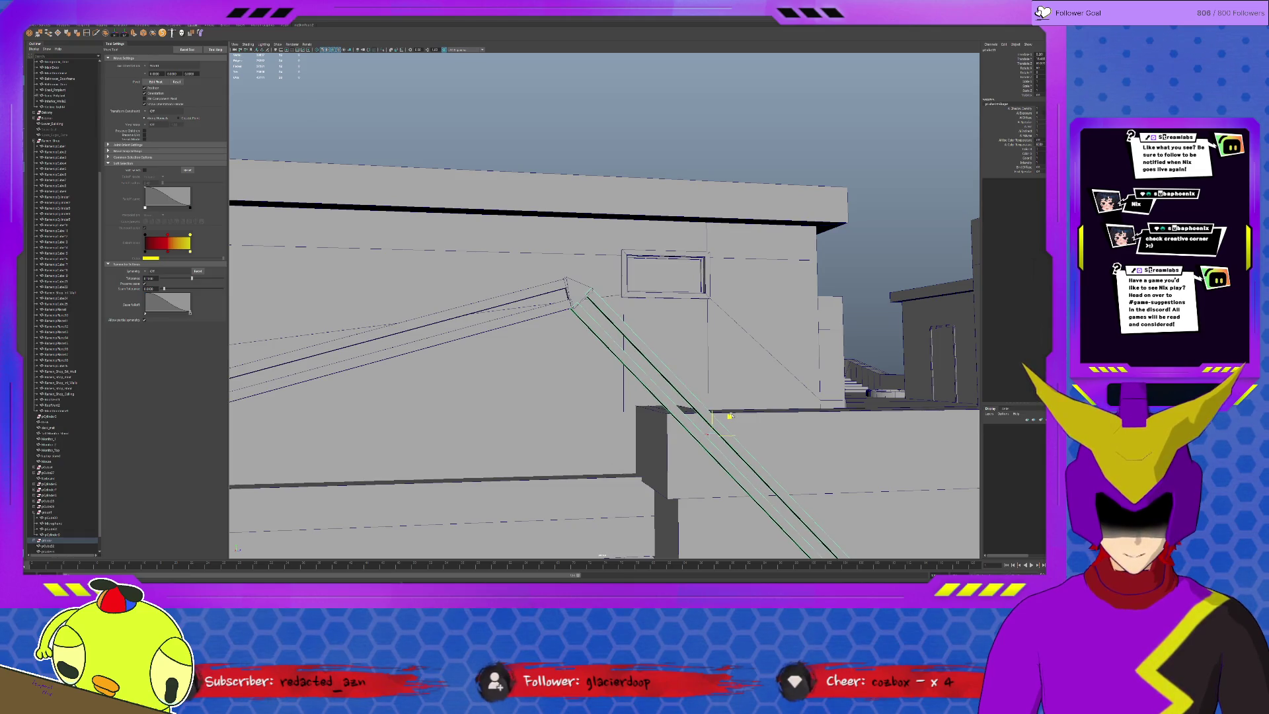
Check the corner joint from several angles, then select the beam's lower end.
{"action": "left_click", "coordinate": [575, 290]}
{"action": "left_click_drag", "start_coordinate": [576, 290], "coordinate": [595, 301], "text": "alt"}
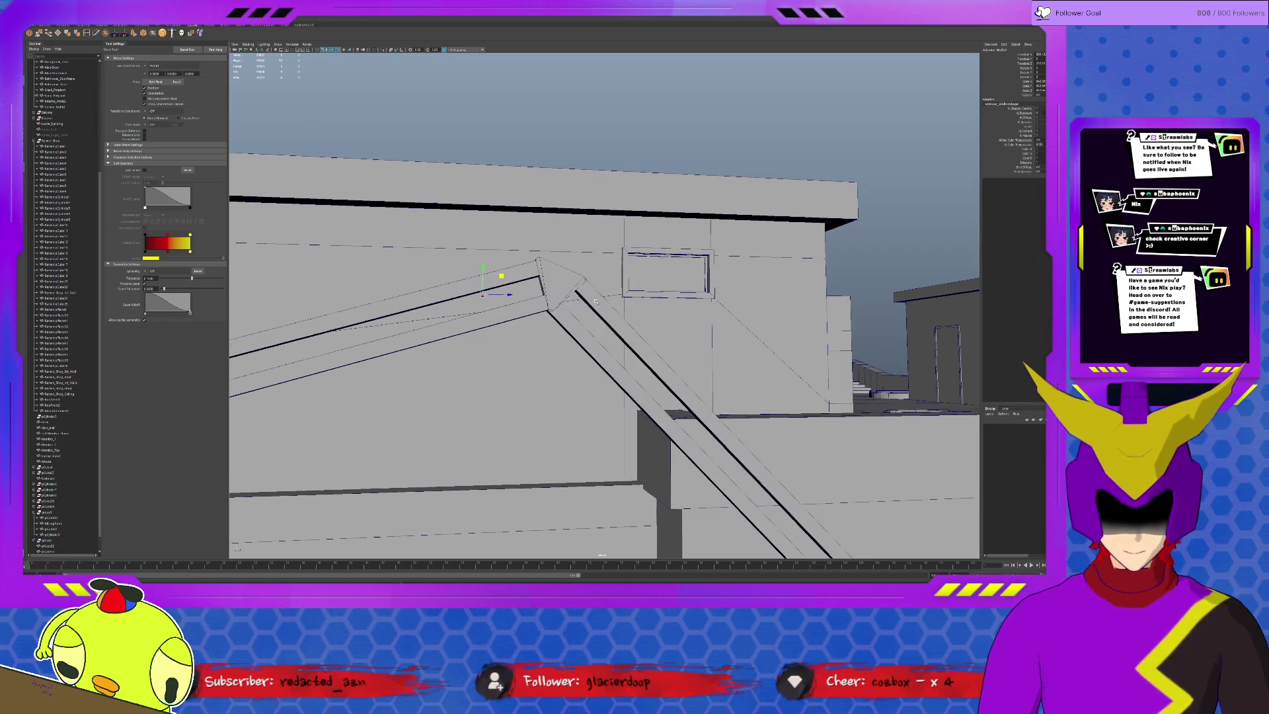
{"action": "left_click", "coordinate": [536, 263]}
{"action": "left_click_drag", "start_coordinate": [536, 263], "coordinate": [556, 268], "text": "alt"}
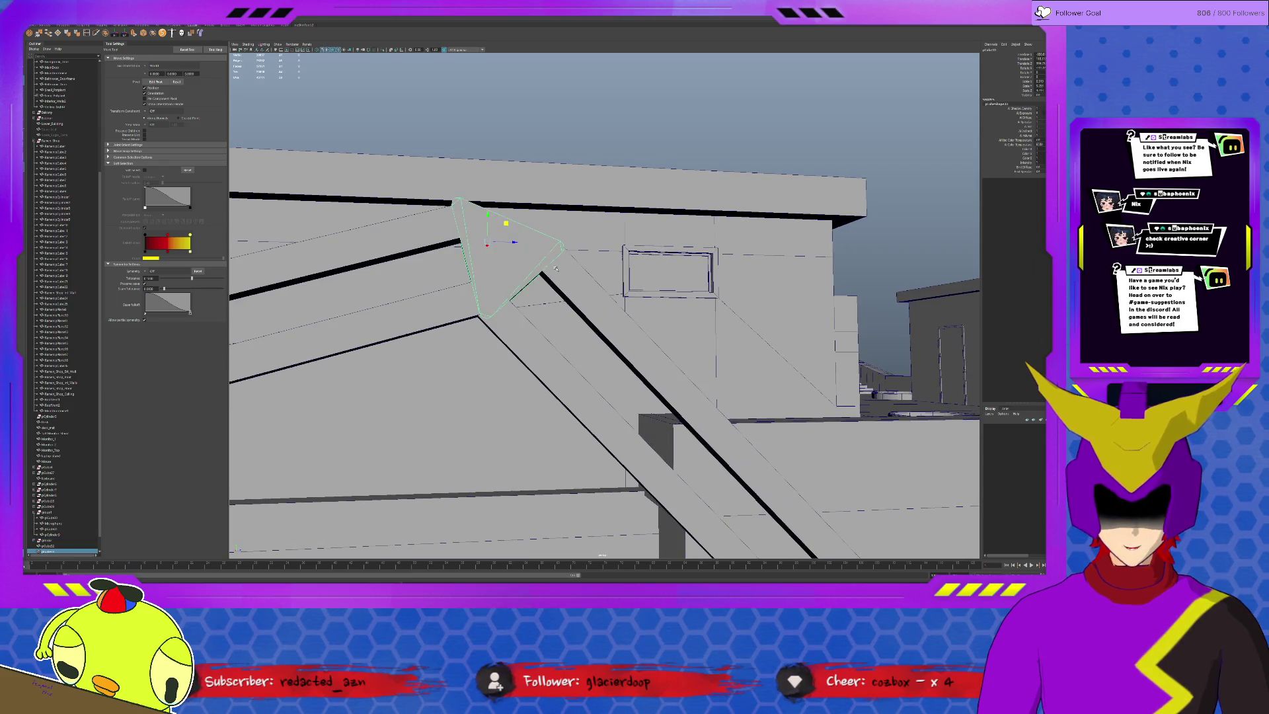
{"action": "key", "text": "r"}
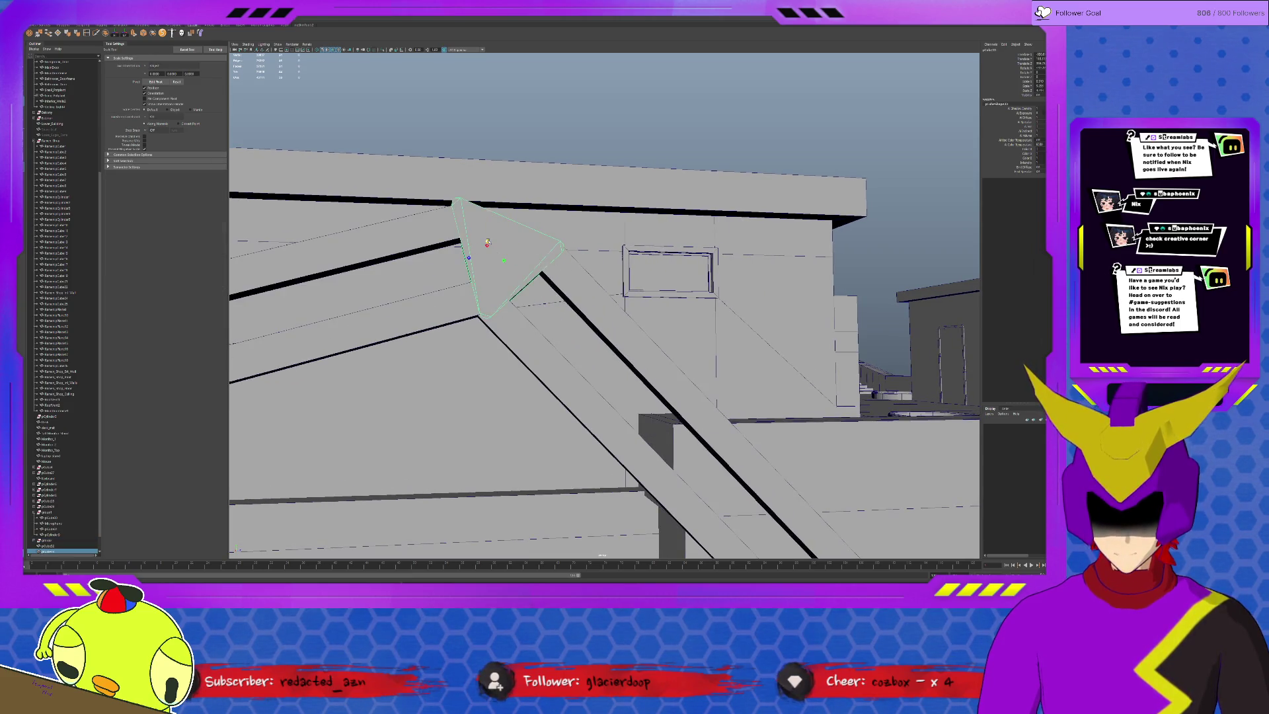
{"action": "key", "text": "f"}
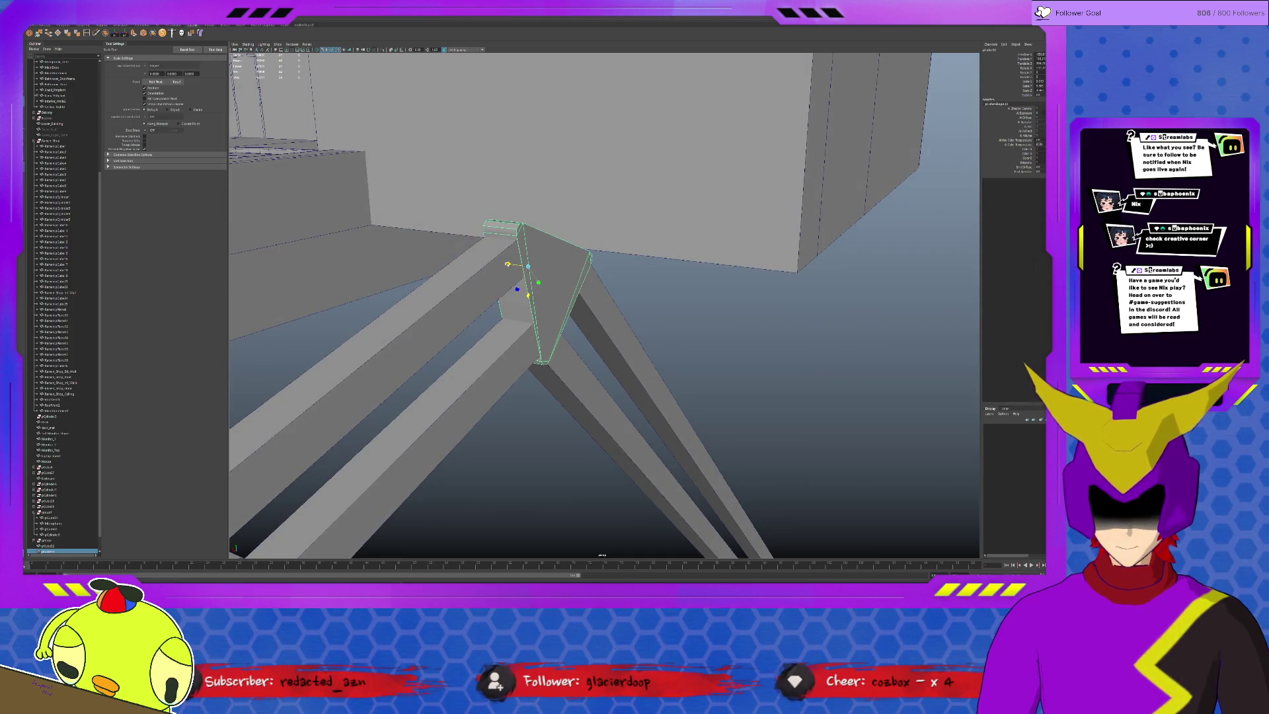
{"action": "mouse_move", "coordinate": [516, 291]}
{"action": "left_mouse_down", "text": "alt"}
{"action": "mouse_move", "coordinate": [576, 291]}
{"action": "mouse_move", "coordinate": [611, 261]}
{"action": "mouse_move", "coordinate": [637, 287]}
{"action": "mouse_move", "coordinate": [628, 251]}
{"action": "mouse_move", "coordinate": [605, 287]}
{"action": "left_mouse_up", "text": "alt"}
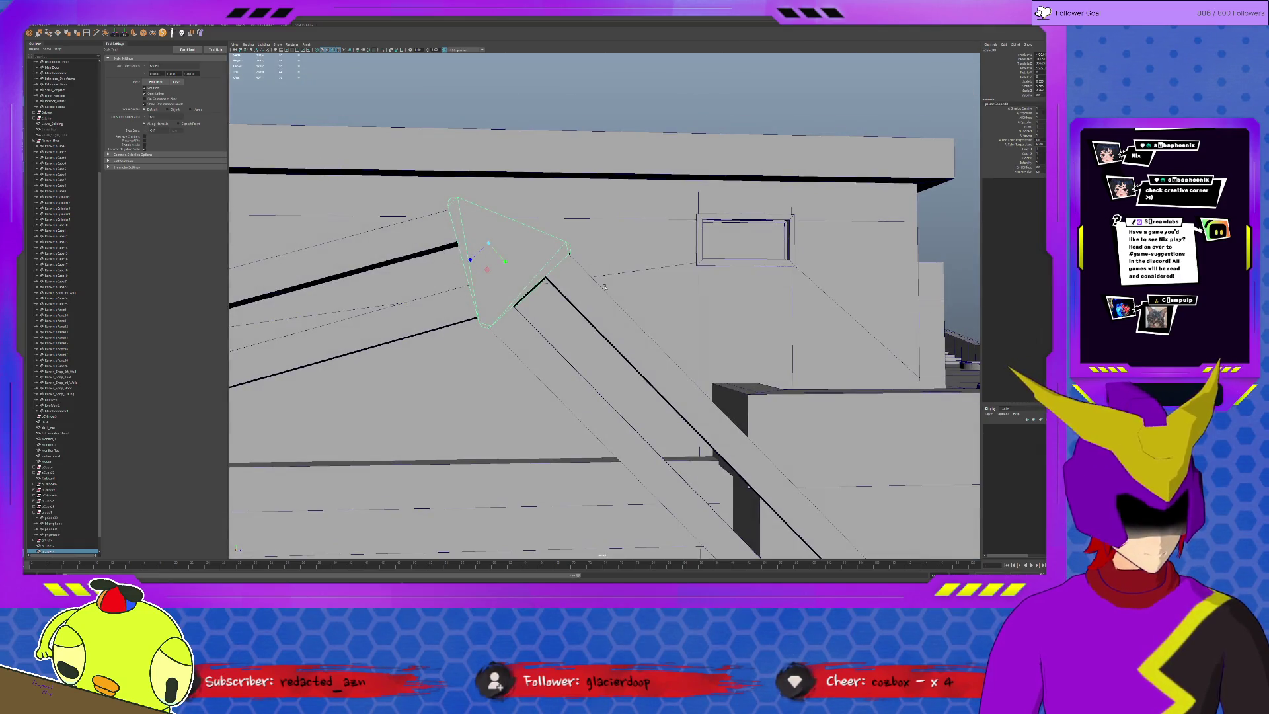
{"action": "scroll", "coordinate": [634, 329], "scroll_direction": "down", "scroll_amount": 5}
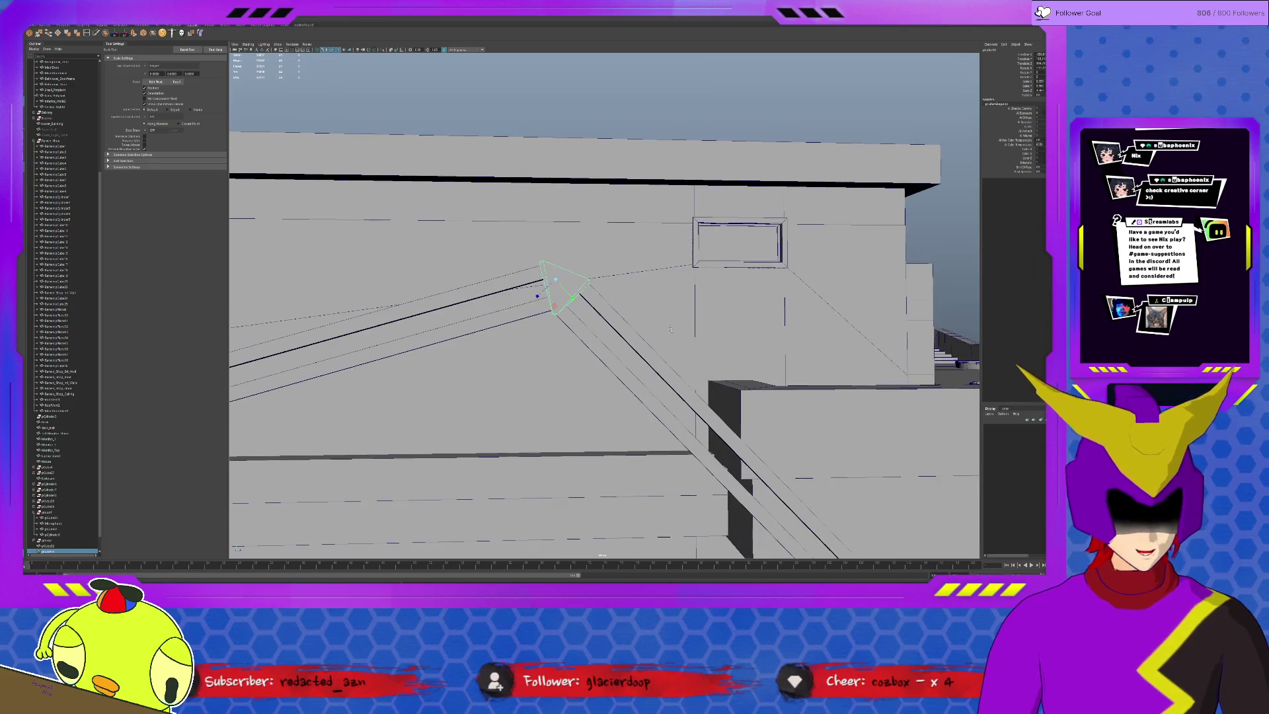
{"action": "middle_click_drag", "start_coordinate": [630, 322], "coordinate": [592, 281], "text": "alt"}
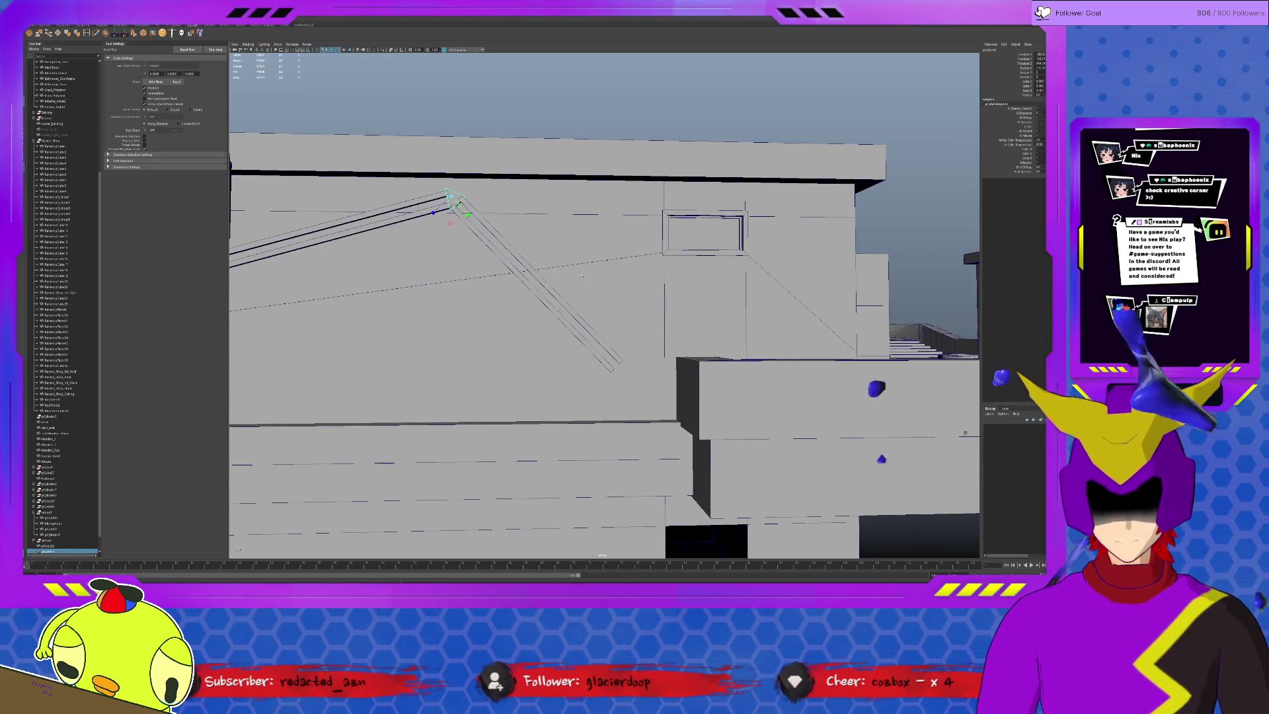
{"action": "key", "text": "w"}
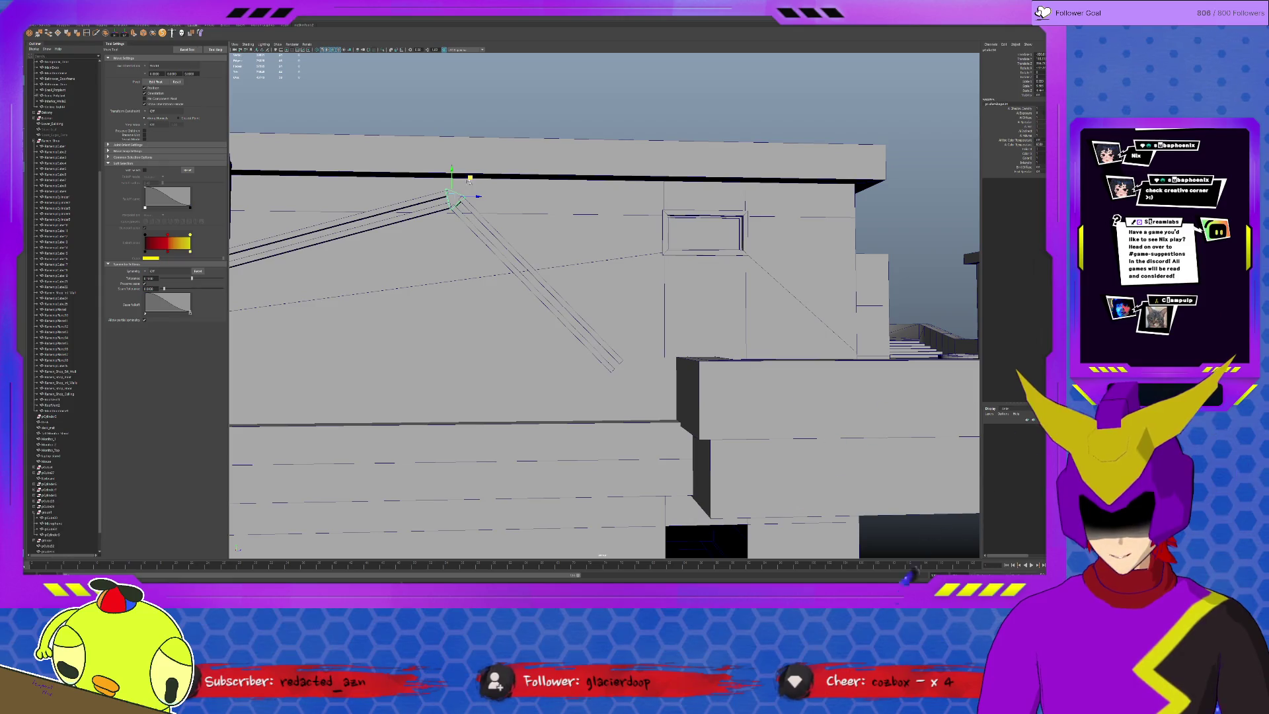
{"action": "left_click", "coordinate": [630, 345]}
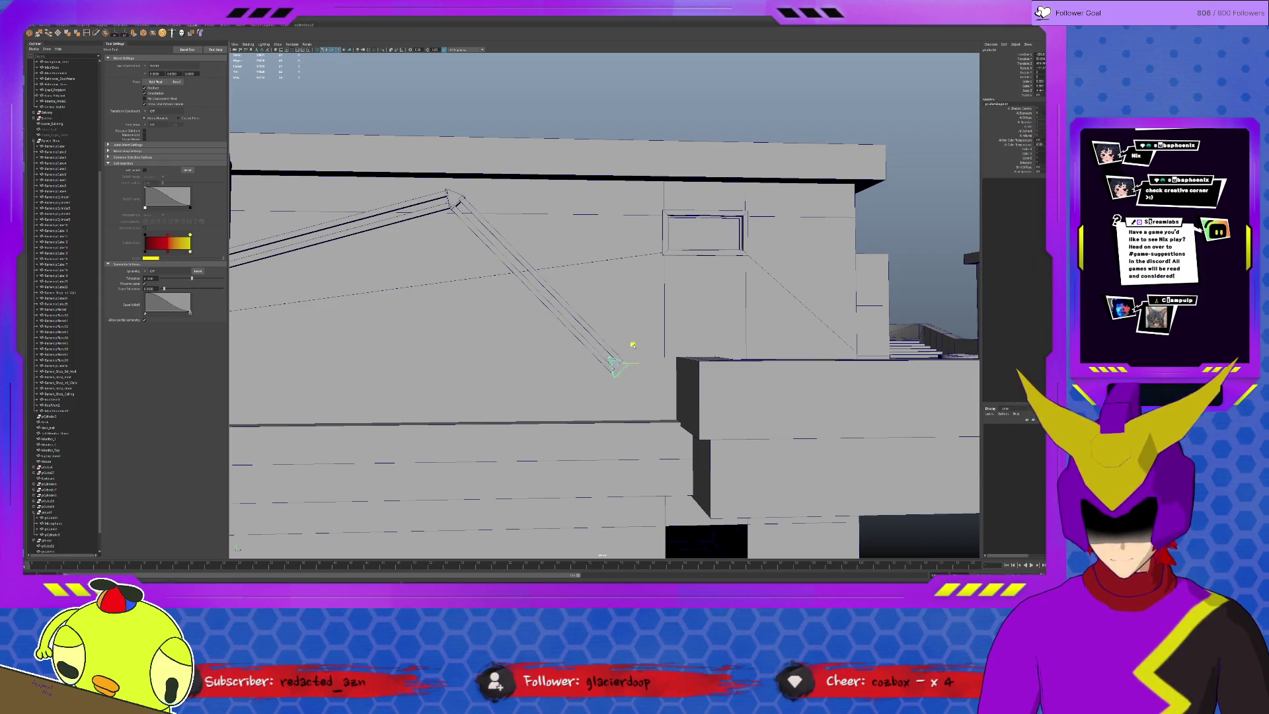
Rotate the triangular bracket at the beam's lower end to point left along the diagonal beam.
{"action": "key", "text": "f"}
{"action": "key", "text": "e"}
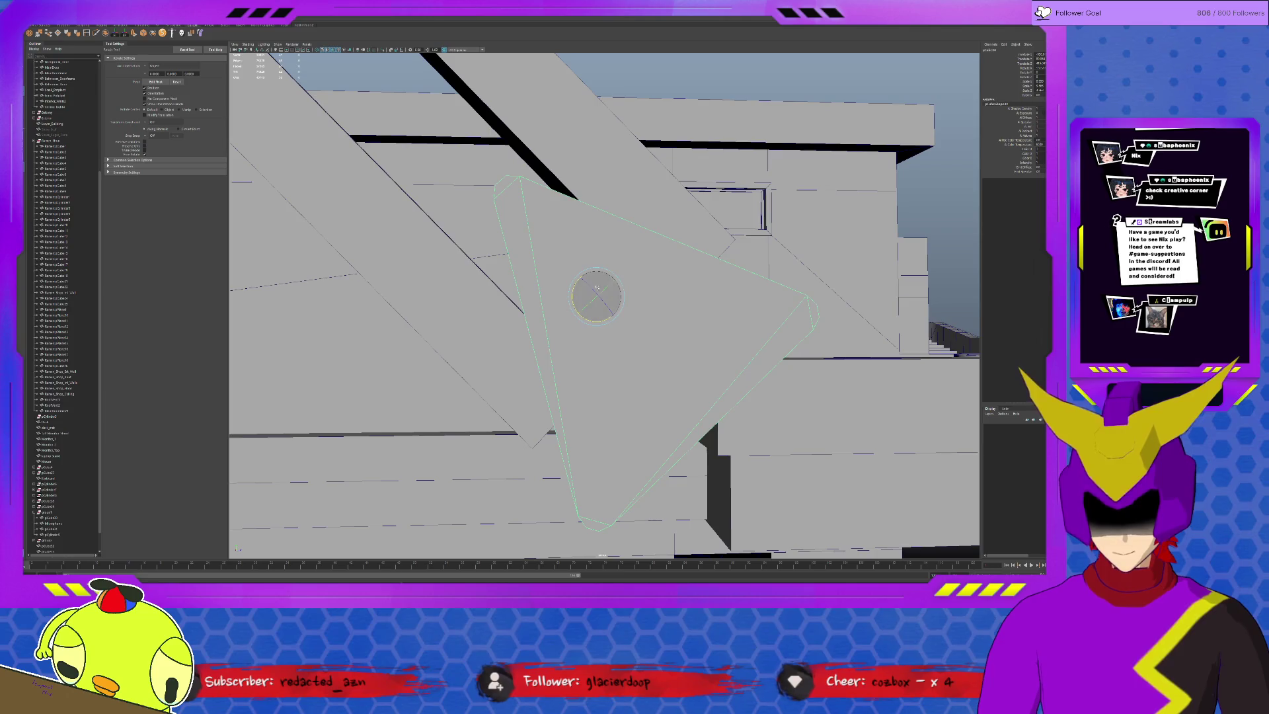
{"action": "mouse_move", "coordinate": [576, 291]}
{"action": "left_mouse_down"}
{"action": "mouse_move", "coordinate": [598, 272]}
{"action": "mouse_move", "coordinate": [690, 316]}
{"action": "left_mouse_up"}
{"action": "key", "text": "w"}
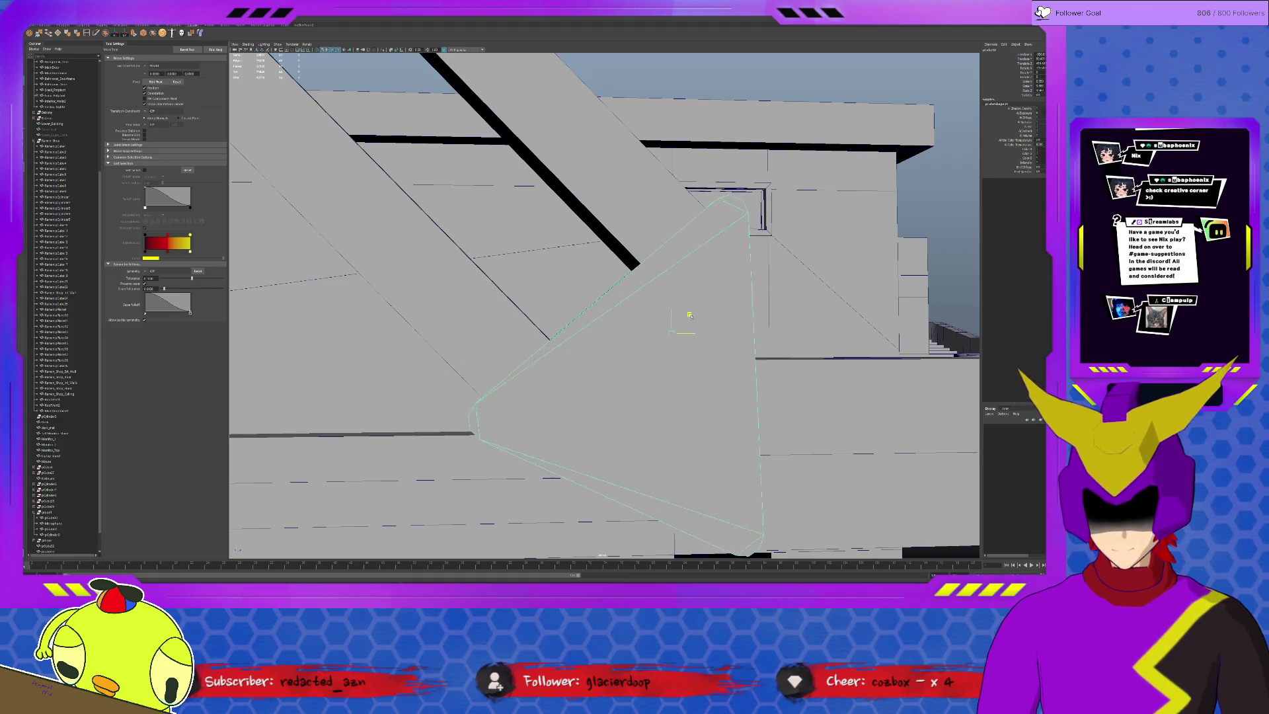
{"action": "scroll", "coordinate": [681, 311], "scroll_direction": "down", "scroll_amount": 3}
{"action": "scroll", "coordinate": [684, 288], "scroll_direction": "down", "scroll_amount": 1}
{"action": "mouse_move", "coordinate": [655, 325]}
{"action": "left_mouse_down", "text": "alt"}
{"action": "mouse_move", "coordinate": [665, 305]}
{"action": "mouse_move", "coordinate": [673, 316]}
{"action": "left_mouse_up", "text": "alt"}
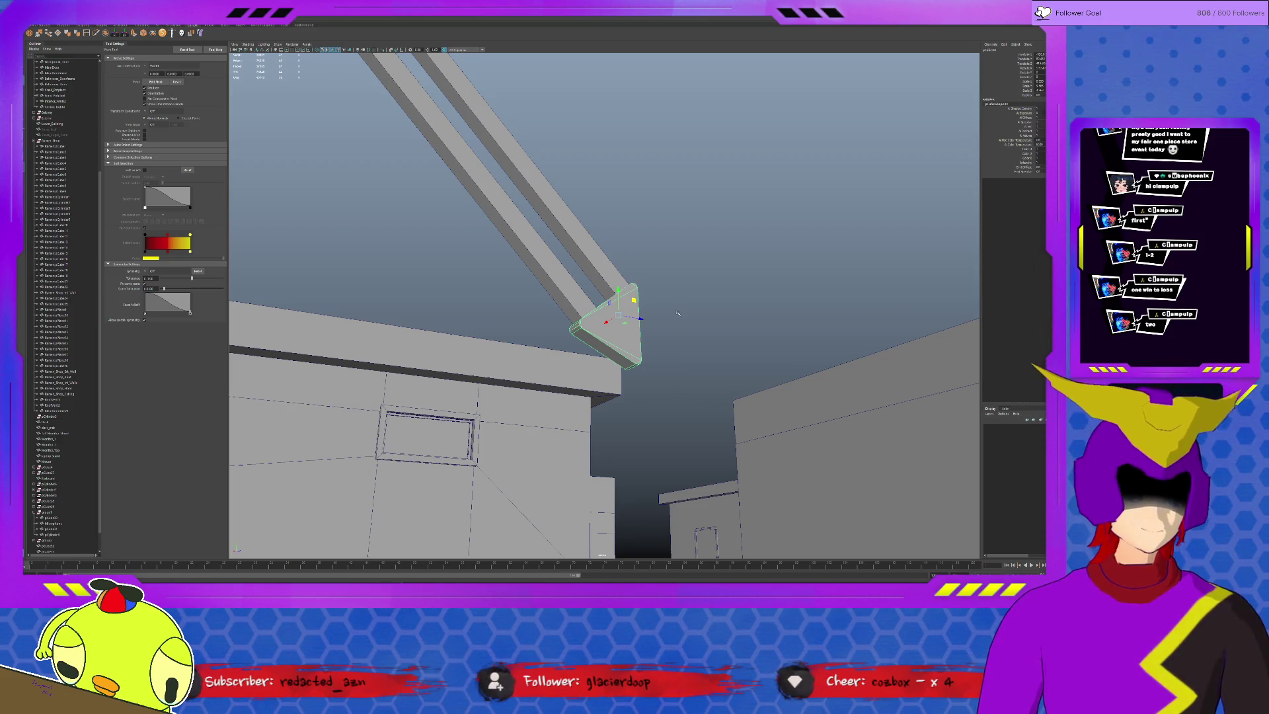
{"action": "left_click_drag", "start_coordinate": [667, 310], "coordinate": [615, 311], "text": "alt"}
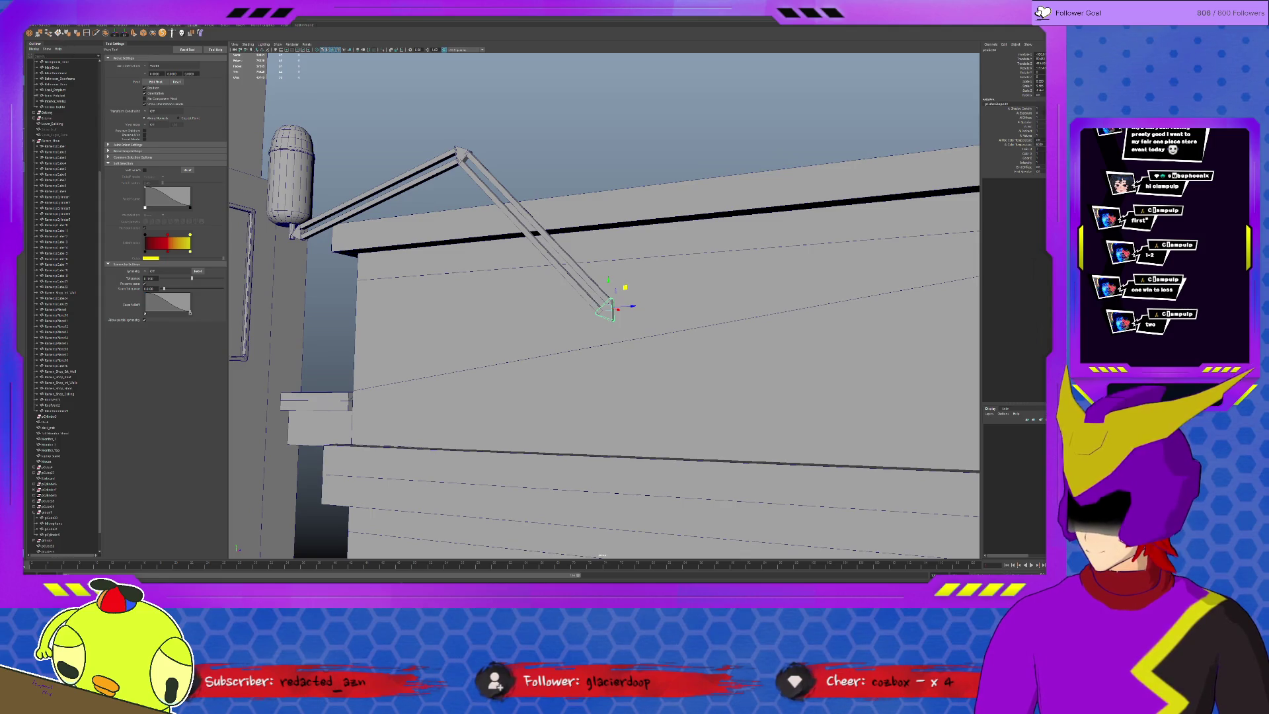
Reduce the post cylinder's sides to about 5 and lower it along its height.
{"action": "left_click", "coordinate": [64, 25]}
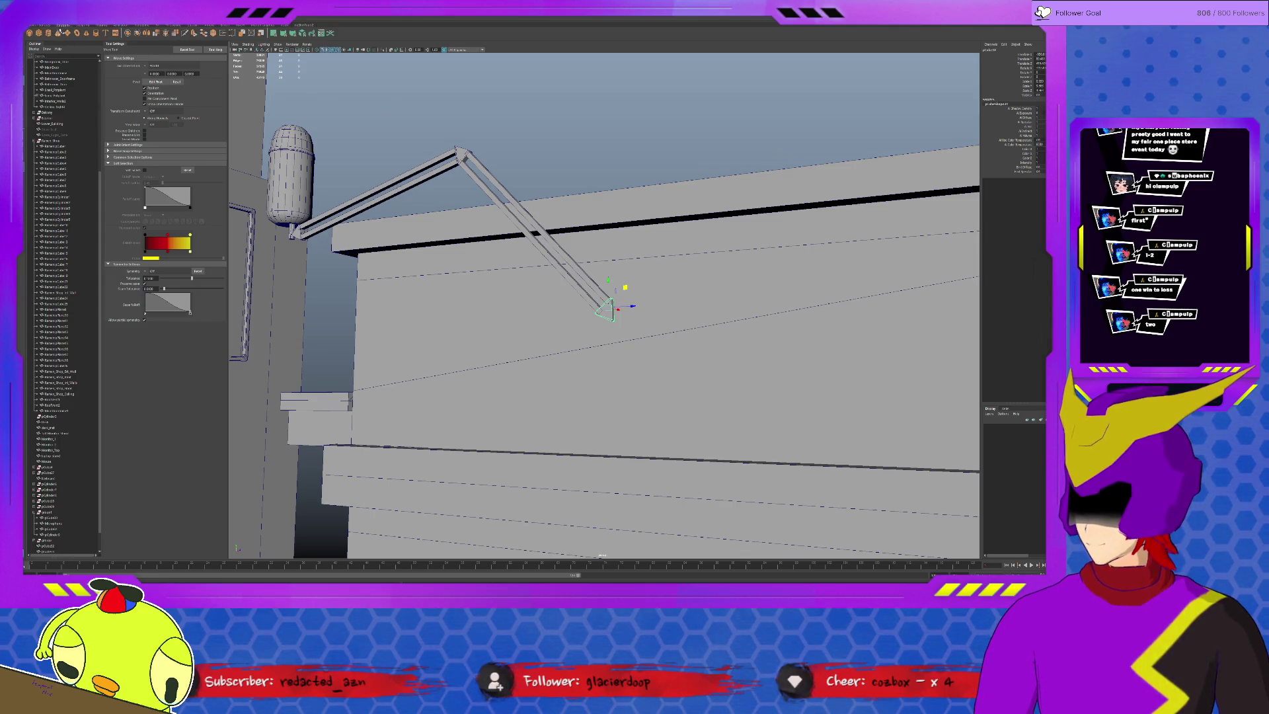
{"action": "left_click", "coordinate": [497, 278]}
{"action": "mouse_move", "coordinate": [496, 278]}
{"action": "left_mouse_down", "text": "alt"}
{"action": "mouse_move", "coordinate": [638, 395]}
{"action": "mouse_move", "coordinate": [338, 328]}
{"action": "left_mouse_up", "text": "alt"}
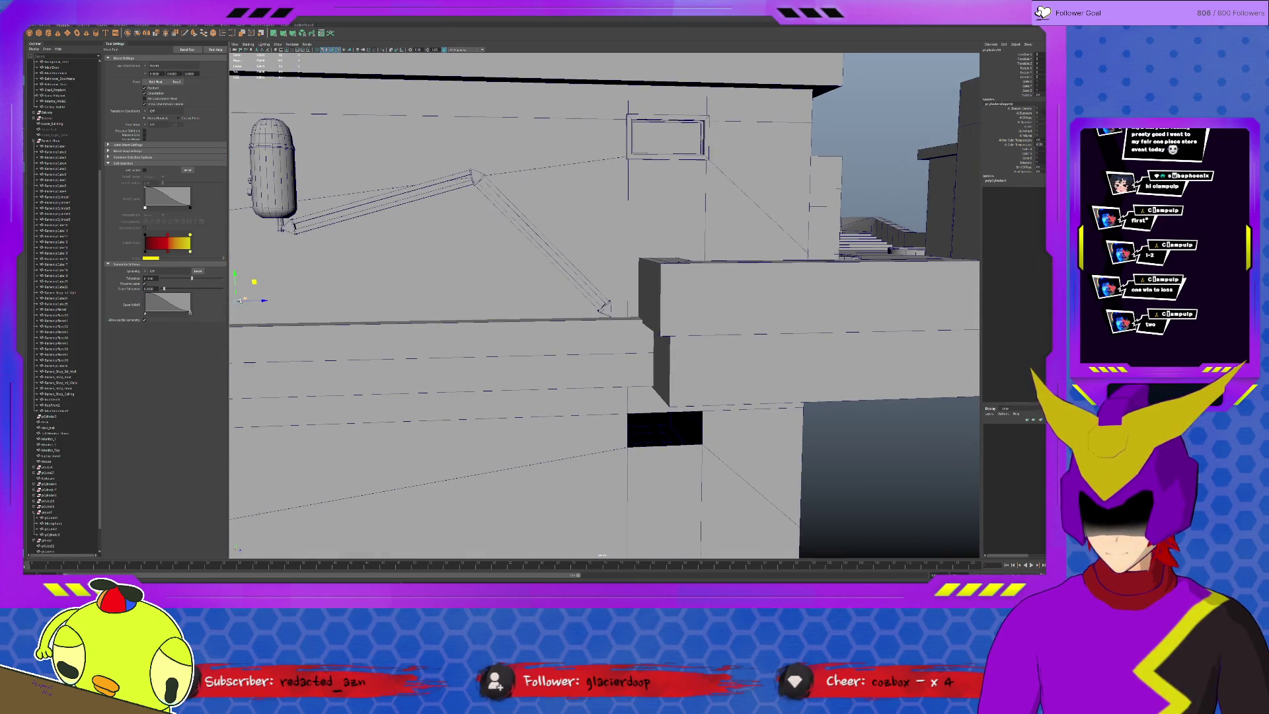
{"action": "key", "text": "f"}
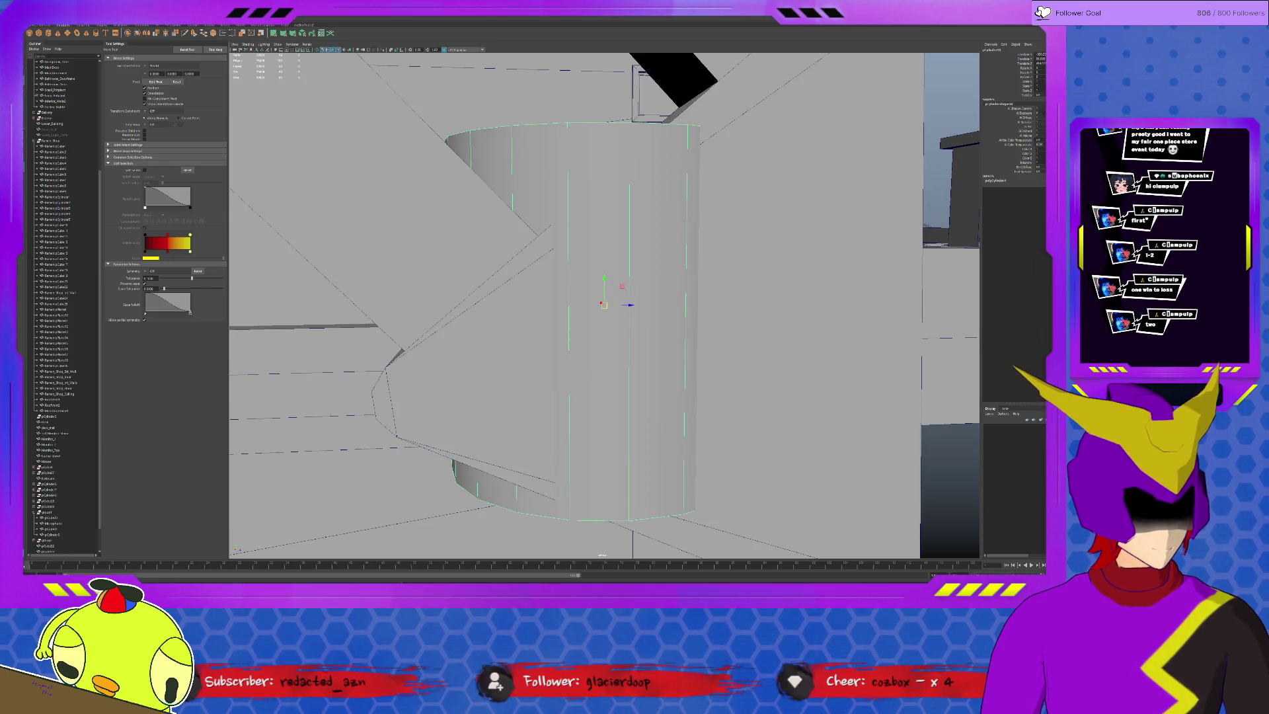
{"action": "key", "text": "ctrl+a"}
{"action": "left_click_drag", "start_coordinate": [991, 104], "coordinate": [998, 104]}
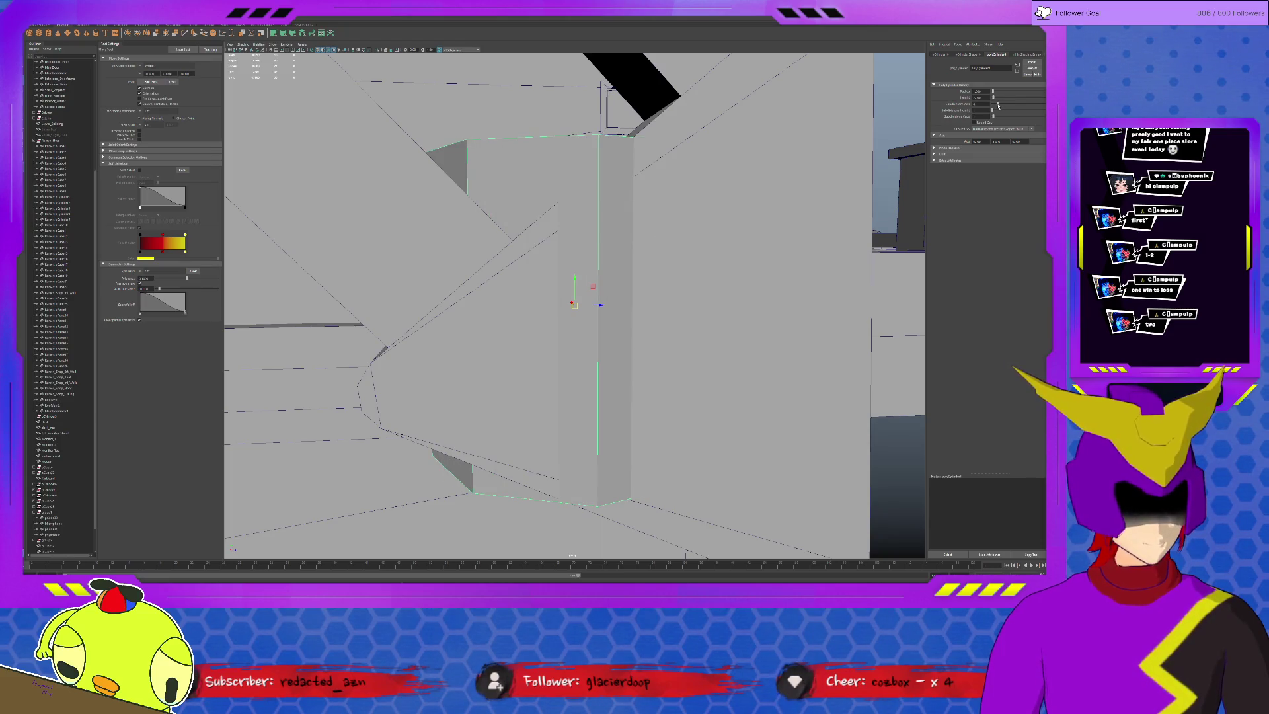
{"action": "scroll", "coordinate": [488, 233], "scroll_direction": "down", "scroll_amount": 5}
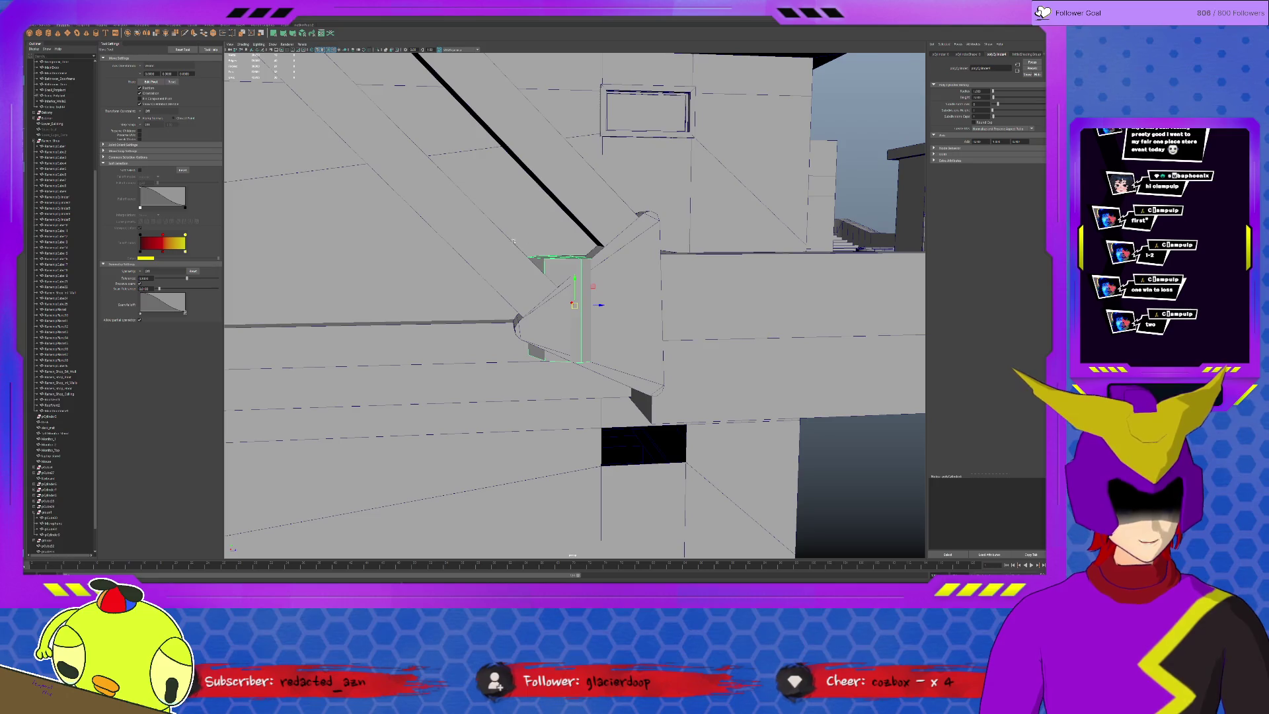
{"action": "middle_click_drag", "start_coordinate": [593, 286], "coordinate": [628, 371]}
{"action": "mouse_move", "coordinate": [628, 370]}
{"action": "left_mouse_down", "text": "alt"}
{"action": "mouse_move", "coordinate": [630, 355]}
{"action": "mouse_move", "coordinate": [681, 351]}
{"action": "mouse_move", "coordinate": [574, 382]}
{"action": "left_mouse_up", "text": "alt"}
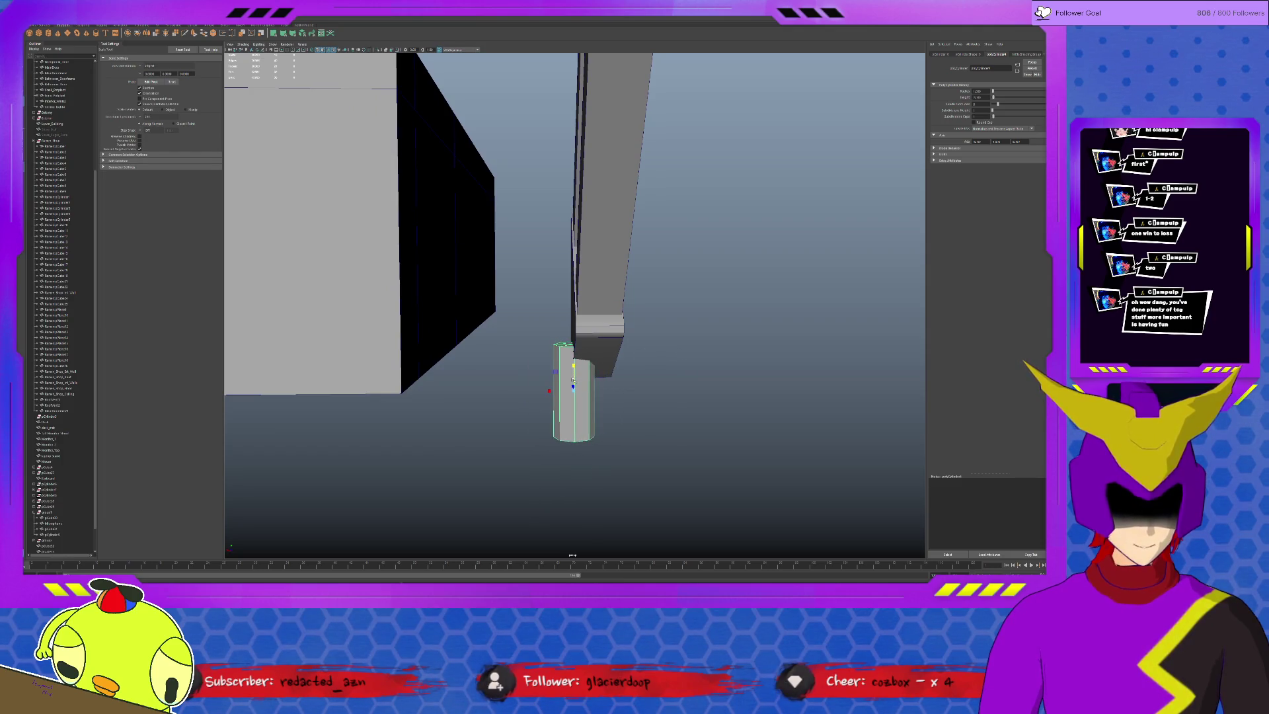
{"action": "scroll", "coordinate": [592, 359], "scroll_direction": "down", "scroll_amount": 10}
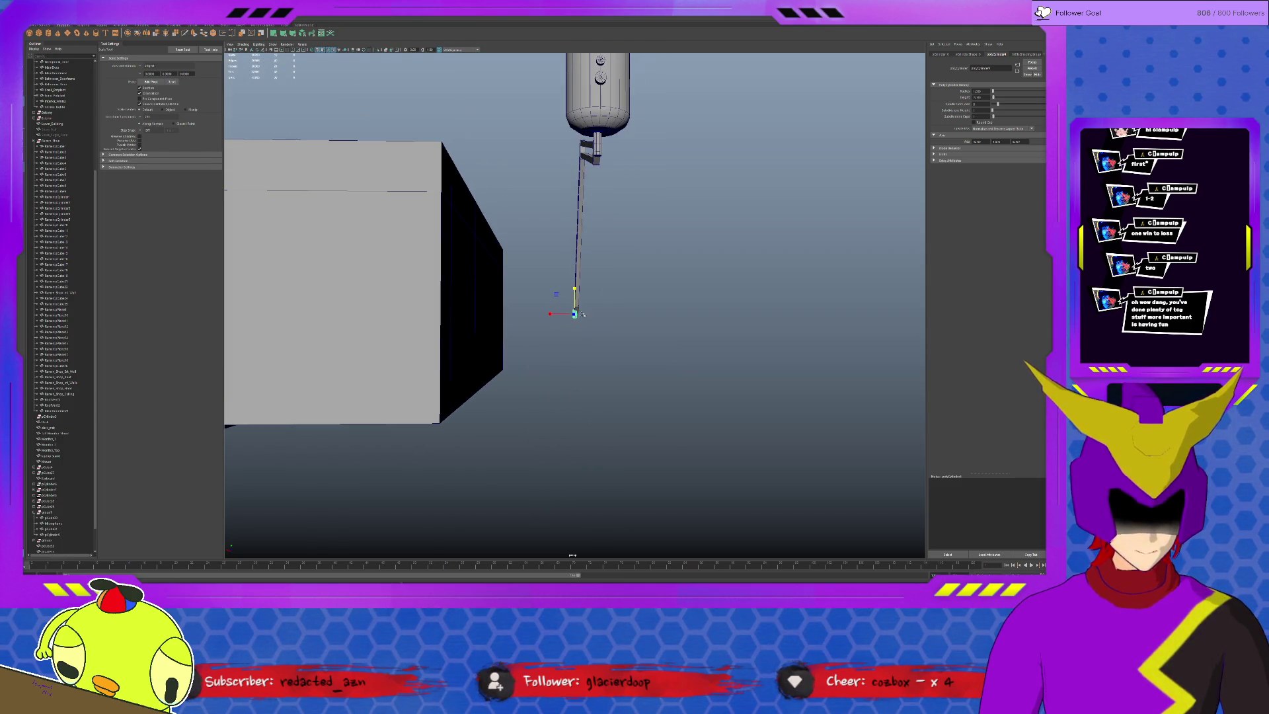
Pull the post's bottom vertices down on Y to lengthen it.
{"action": "key", "text": "w"}
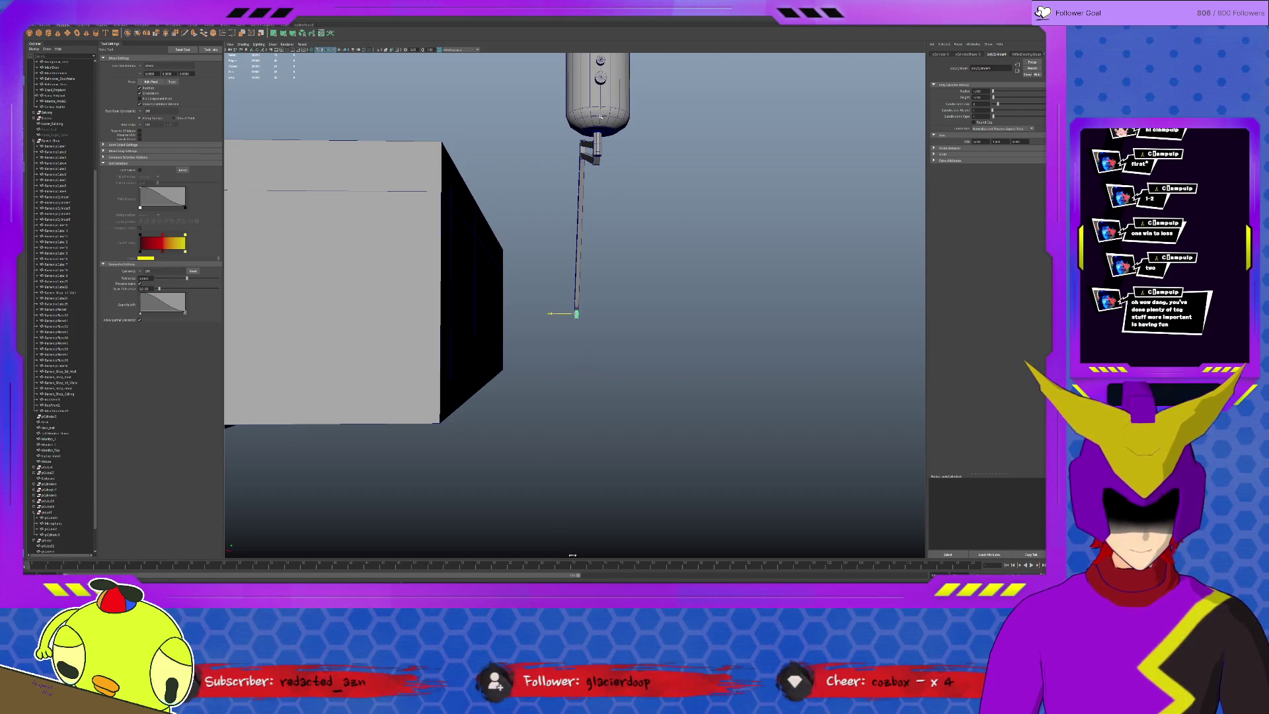
{"action": "key", "text": "f"}
{"action": "left_click_drag", "start_coordinate": [654, 317], "coordinate": [654, 376], "text": "alt"}
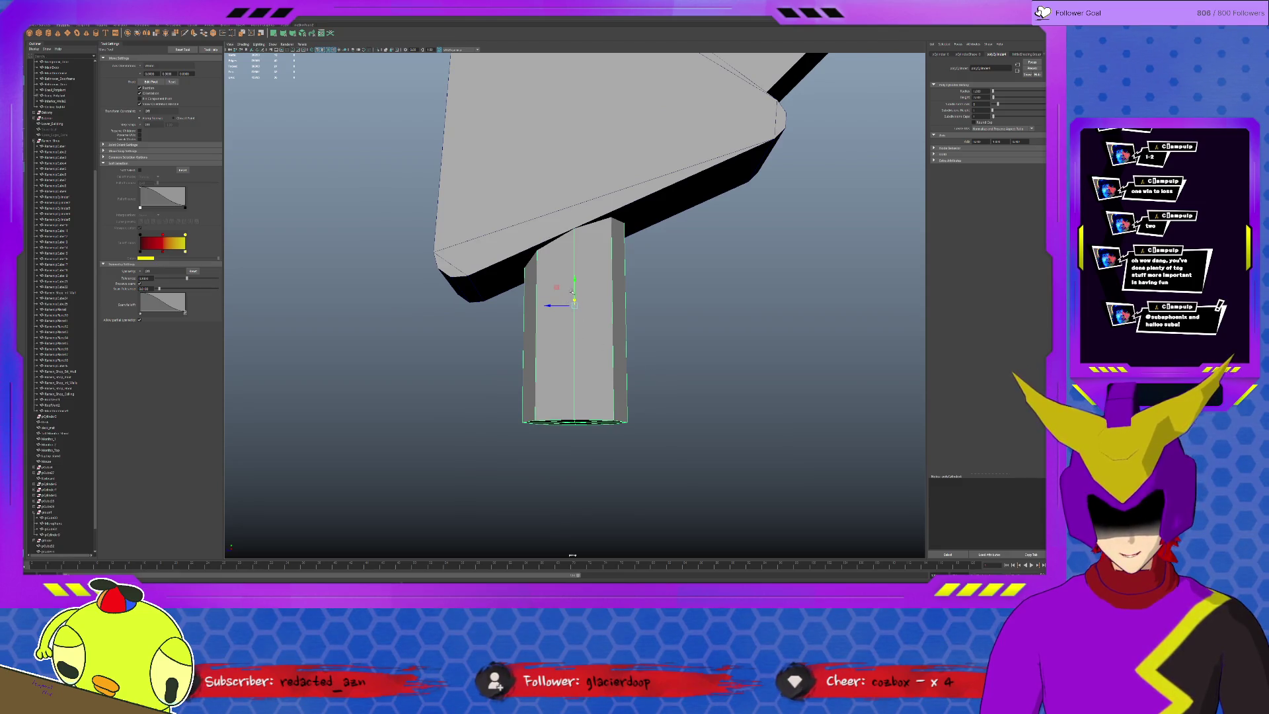
{"action": "left_click_drag", "start_coordinate": [554, 302], "coordinate": [579, 344], "text": "alt"}
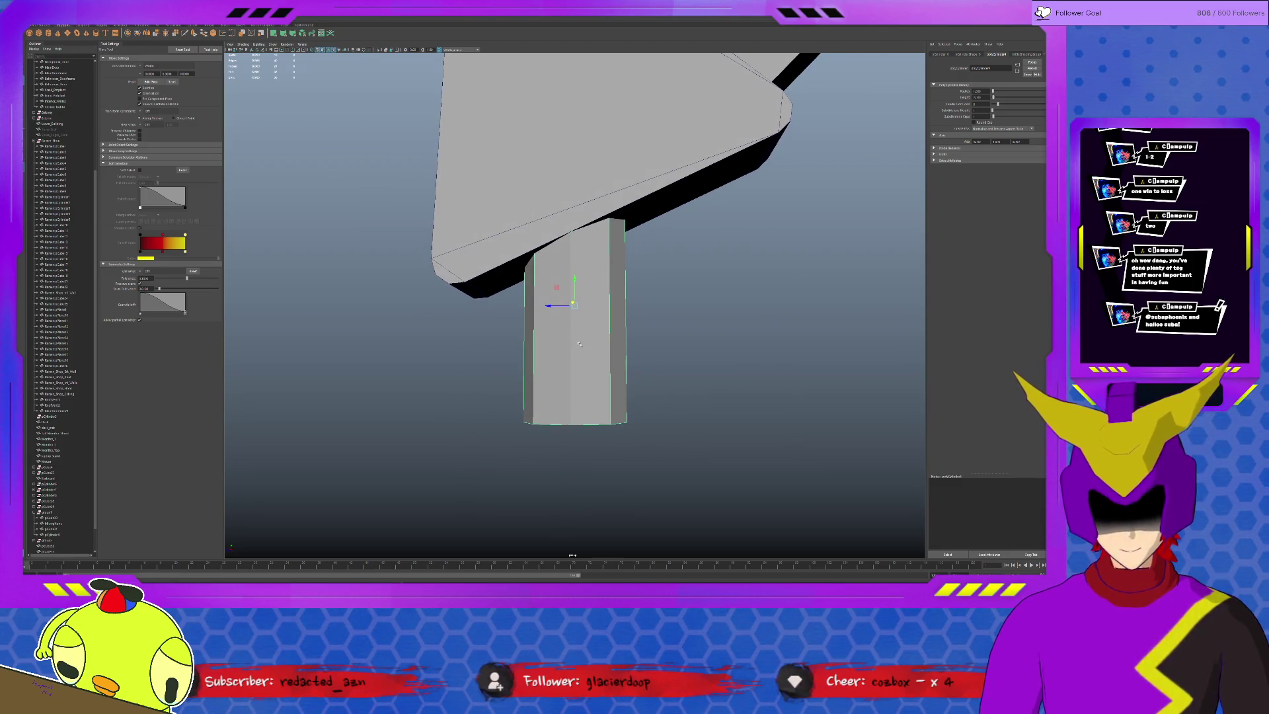
{"action": "key", "text": "F9"}
{"action": "left_click_drag", "start_coordinate": [454, 371], "coordinate": [747, 527]}
{"action": "mouse_move", "coordinate": [573, 392]}
{"action": "left_mouse_down"}
{"action": "mouse_move", "coordinate": [572, 529]}
{"action": "mouse_move", "coordinate": [614, 430]}
{"action": "mouse_move", "coordinate": [575, 497]}
{"action": "left_mouse_up"}
{"action": "left_click", "coordinate": [200, 27]}
{"action": "left_click", "coordinate": [86, 33]}
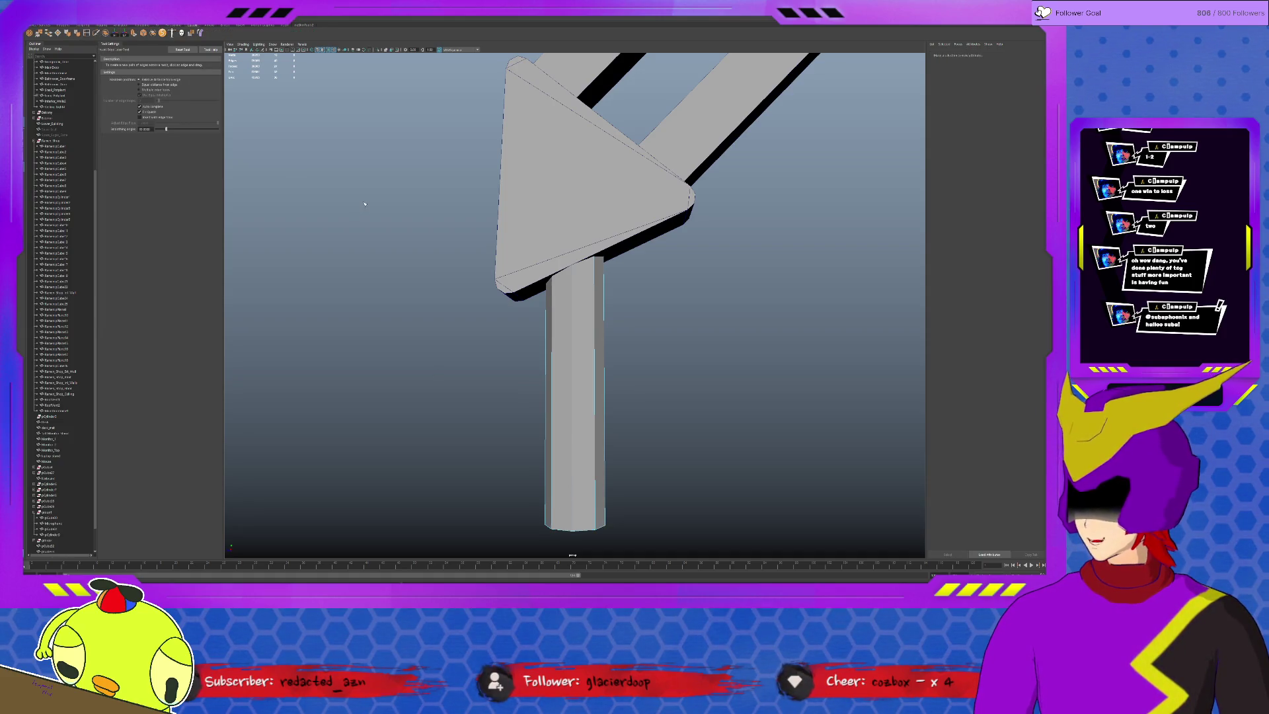
Insert an edge loop across the post and extrude the lower band of faces outward.
{"action": "left_click", "coordinate": [574, 372]}
{"action": "key", "text": "q"}
{"action": "left_click", "coordinate": [594, 389]}
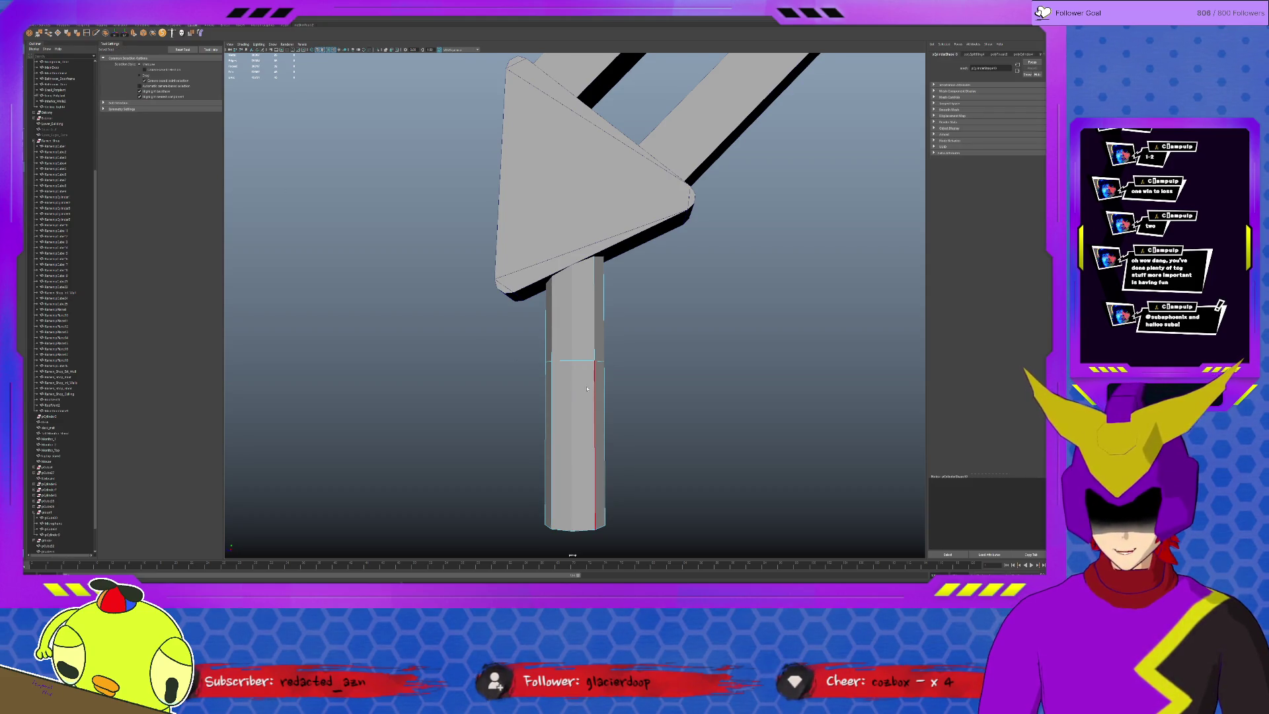
{"action": "left_click", "coordinate": [594, 388]}
{"action": "mouse_move", "coordinate": [594, 388]}
{"action": "left_mouse_down", "text": "alt"}
{"action": "mouse_move", "coordinate": [634, 390]}
{"action": "mouse_move", "coordinate": [595, 387]}
{"action": "left_mouse_up", "text": "alt"}
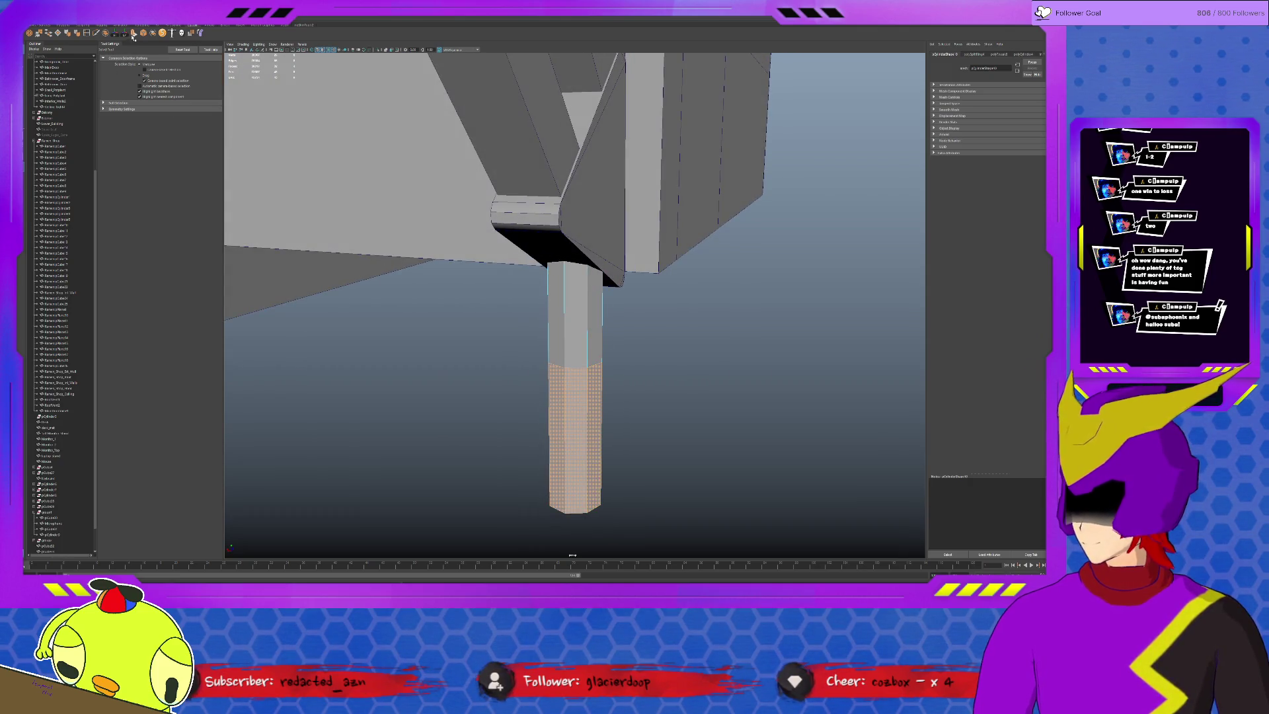
{"action": "left_click", "coordinate": [133, 36]}
{"action": "mouse_move", "coordinate": [538, 445]}
{"action": "left_mouse_down", "text": "alt"}
{"action": "mouse_move", "coordinate": [530, 419]}
{"action": "mouse_move", "coordinate": [548, 428]}
{"action": "mouse_move", "coordinate": [462, 429]}
{"action": "left_mouse_up", "text": "alt"}
Return to object mode, select the mic arm and view it from the side.
{"action": "key", "text": "F8"}
{"action": "left_click", "coordinate": [598, 292]}
{"action": "mouse_move", "coordinate": [598, 292]}
{"action": "left_mouse_down", "text": "alt"}
{"action": "mouse_move", "coordinate": [553, 386]}
{"action": "mouse_move", "coordinate": [582, 363]}
{"action": "mouse_move", "coordinate": [511, 159]}
{"action": "mouse_move", "coordinate": [495, 169]}
{"action": "left_mouse_up", "text": "alt"}
{"action": "left_click_drag", "start_coordinate": [542, 238], "coordinate": [574, 241], "text": "alt"}
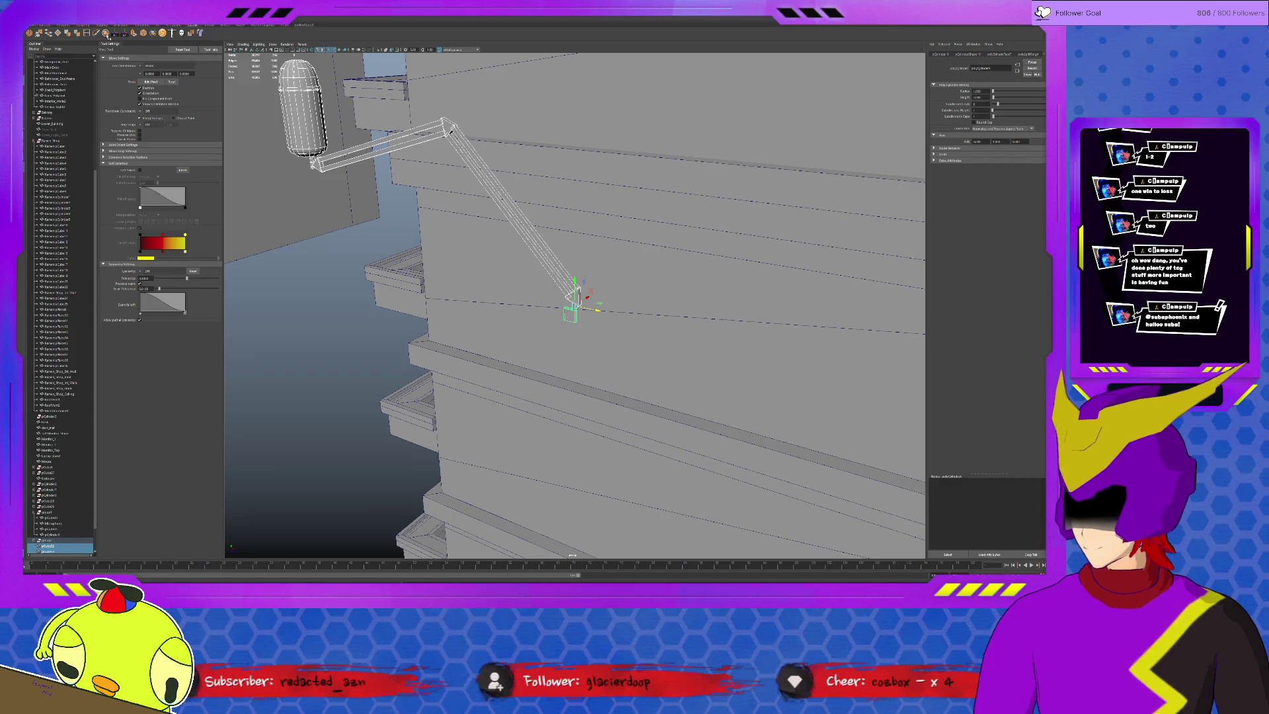
Select the whole mic arm group and rename it, typing 'lamp' in the name field.
{"action": "left_click", "coordinate": [106, 33]}
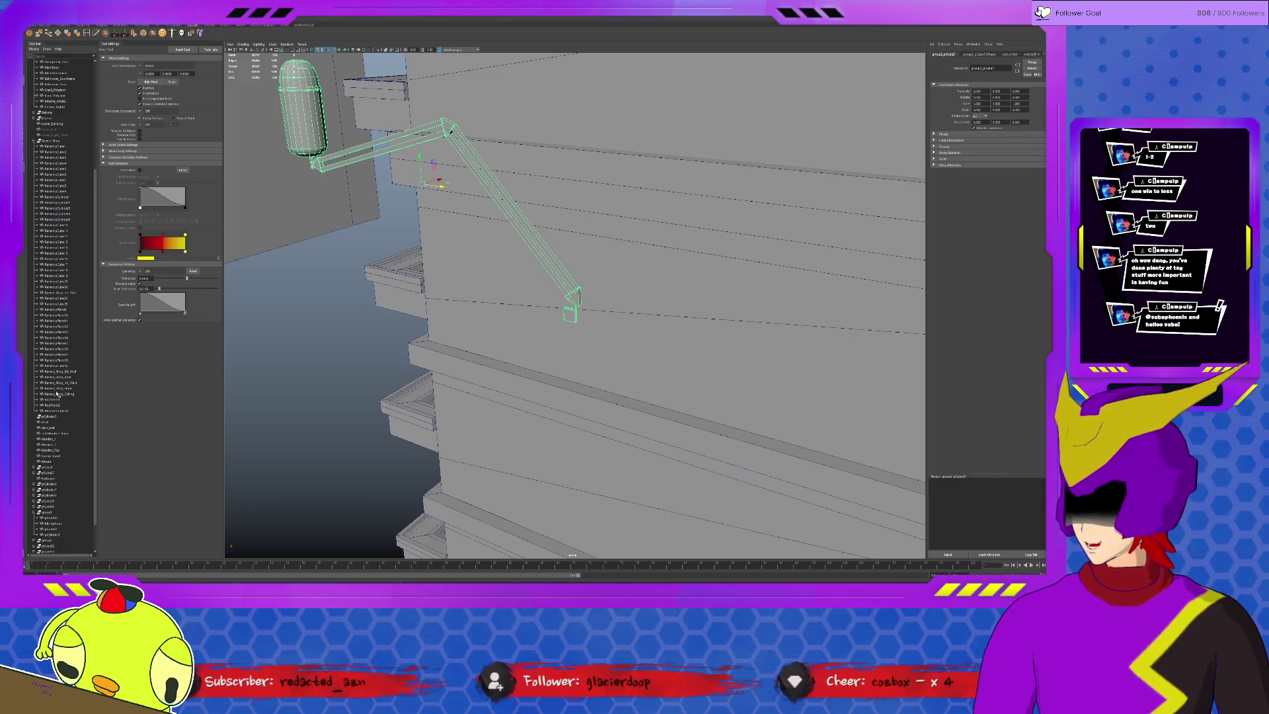
{"action": "double_click", "coordinate": [990, 67]}
{"action": "type", "text": "lamp"}
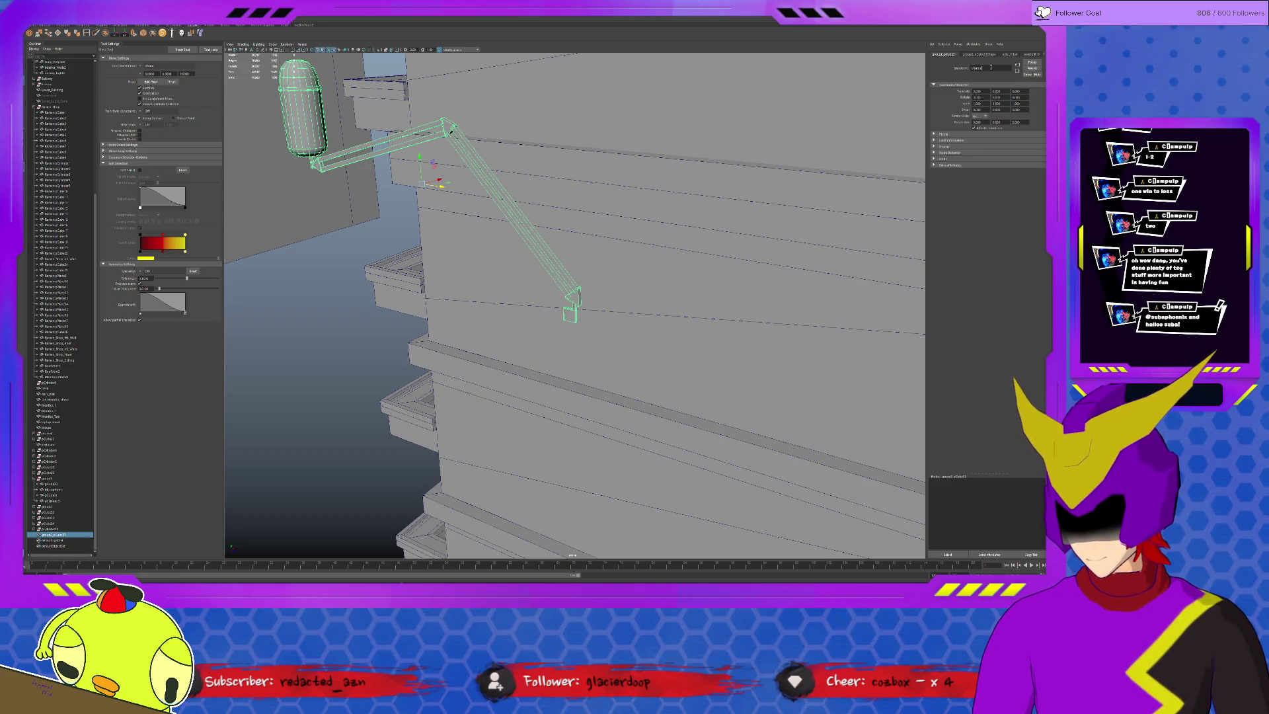
{"action": "key", "text": "Return"}
Move the mic arm and its post into place near the desk's monitor.
{"action": "mouse_move", "coordinate": [515, 317]}
{"action": "left_mouse_down", "text": "alt"}
{"action": "mouse_move", "coordinate": [591, 312]}
{"action": "mouse_move", "coordinate": [603, 317]}
{"action": "mouse_move", "coordinate": [588, 337]}
{"action": "mouse_move", "coordinate": [492, 304]}
{"action": "mouse_move", "coordinate": [582, 306]}
{"action": "left_mouse_up", "text": "alt"}
{"action": "key", "text": "f"}
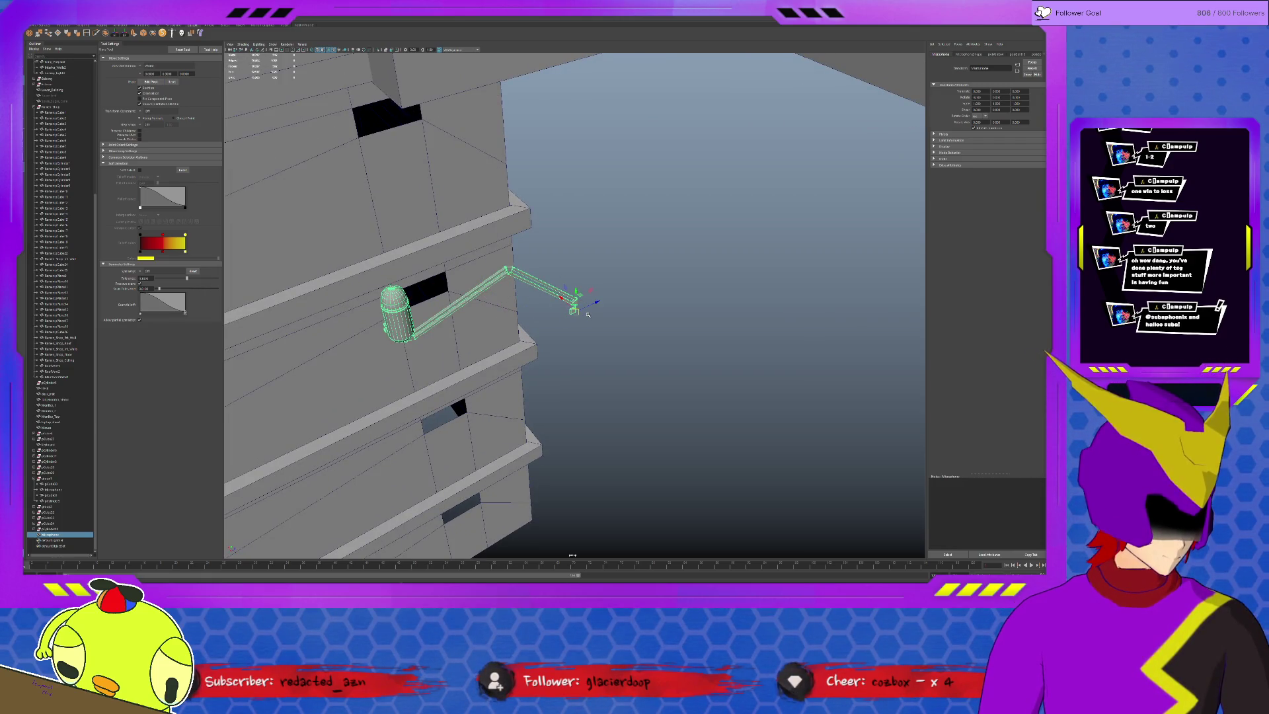
{"action": "scroll", "coordinate": [588, 314], "scroll_direction": "down", "scroll_amount": 5}
{"action": "mouse_move", "coordinate": [590, 345]}
{"action": "left_mouse_down", "text": "alt"}
{"action": "mouse_move", "coordinate": [612, 351]}
{"action": "mouse_move", "coordinate": [490, 377]}
{"action": "mouse_move", "coordinate": [767, 384]}
{"action": "mouse_move", "coordinate": [261, 283]}
{"action": "mouse_move", "coordinate": [231, 266]}
{"action": "left_mouse_up", "text": "alt"}
{"action": "key", "text": "f"}
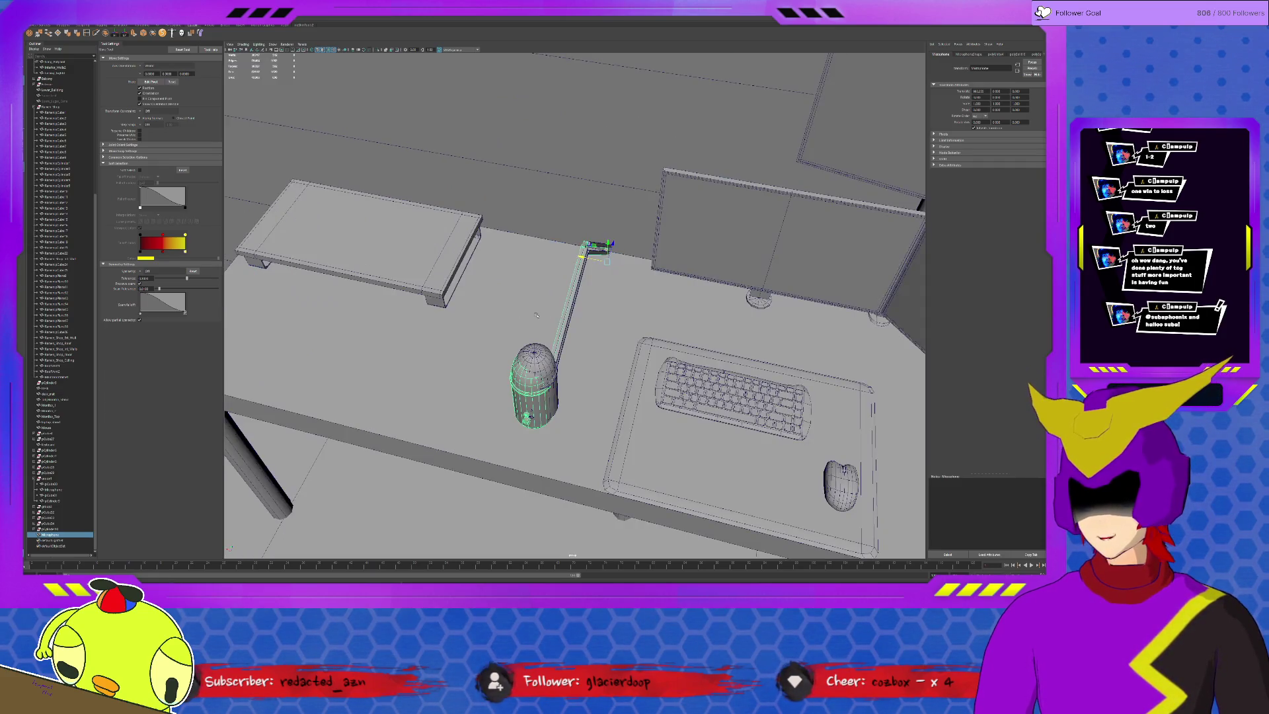
{"action": "scroll", "coordinate": [630, 262], "scroll_direction": "up", "scroll_amount": 5}
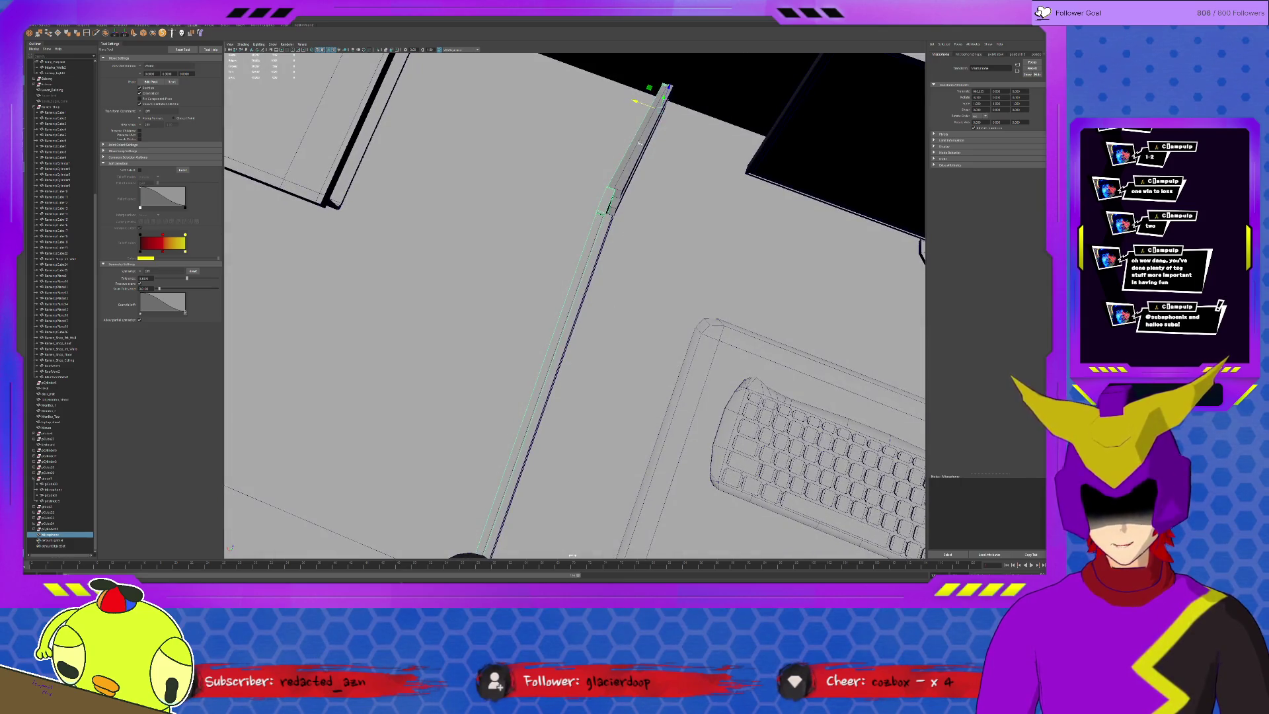
{"action": "left_click_drag", "start_coordinate": [635, 101], "coordinate": [648, 270]}
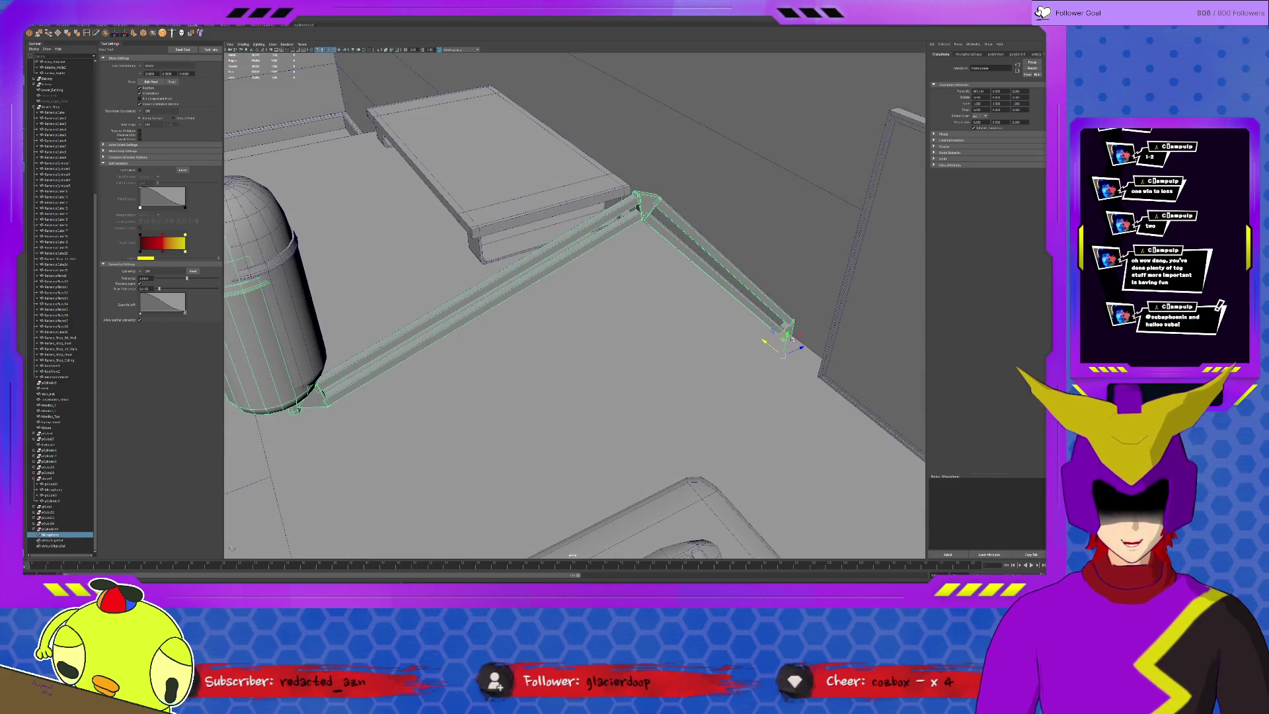
{"action": "mouse_move", "coordinate": [788, 335]}
{"action": "left_mouse_down"}
{"action": "mouse_move", "coordinate": [788, 317]}
{"action": "mouse_move", "coordinate": [588, 305]}
{"action": "mouse_move", "coordinate": [568, 363]}
{"action": "left_mouse_up"}
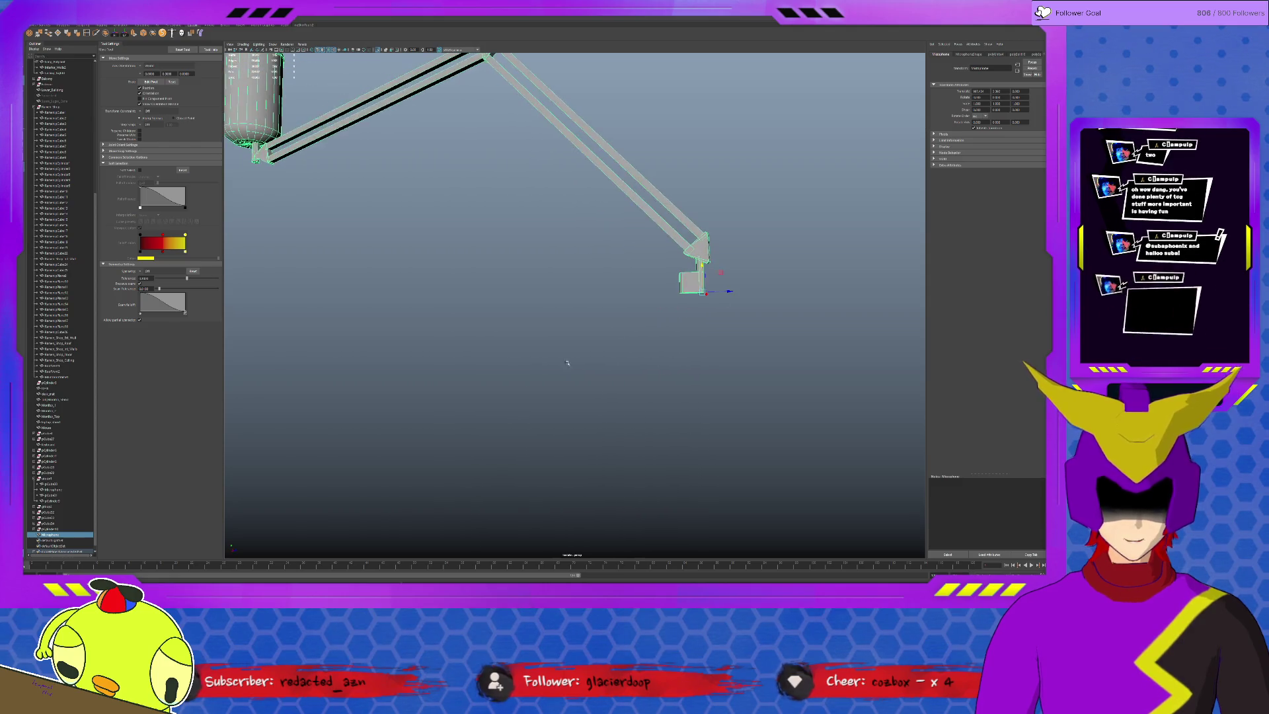
Select the mic arm's mesh and lower it along Y onto the desk's back edge.
{"action": "key", "text": "Down"}
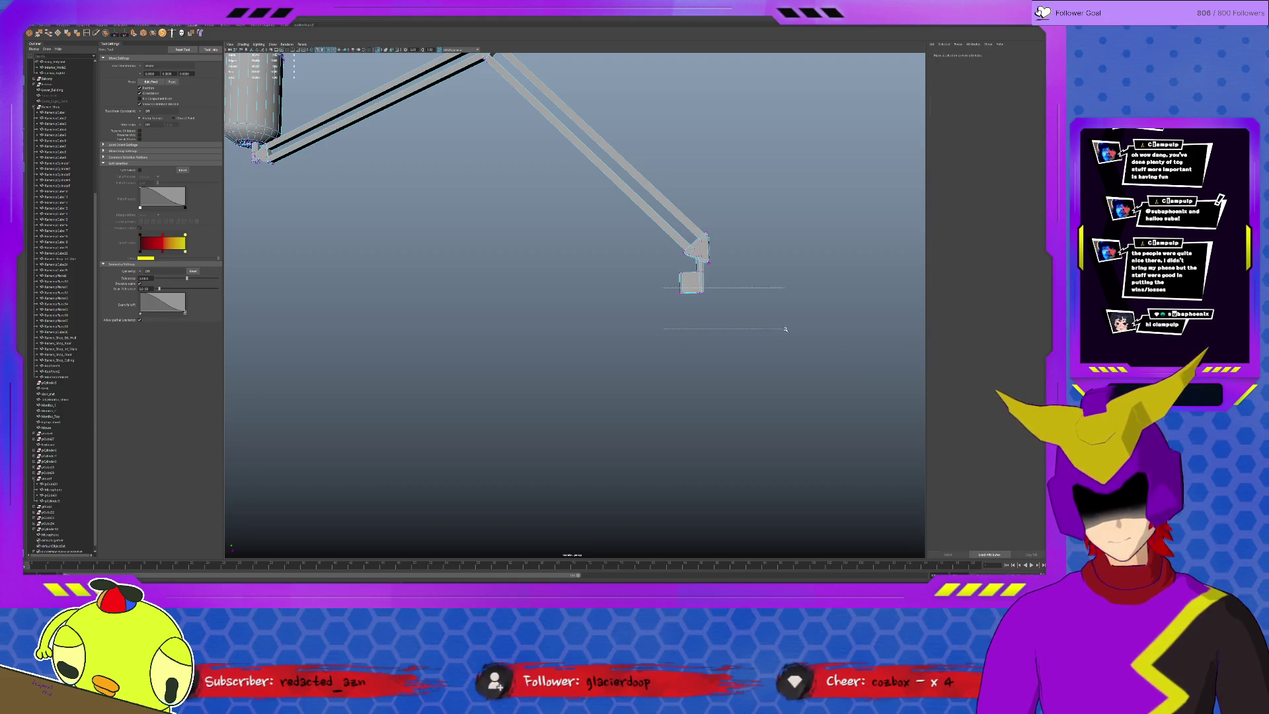
{"action": "scroll", "coordinate": [691, 271], "scroll_direction": "up", "scroll_amount": 5}
{"action": "scroll", "coordinate": [691, 268], "scroll_direction": "down", "scroll_amount": 4}
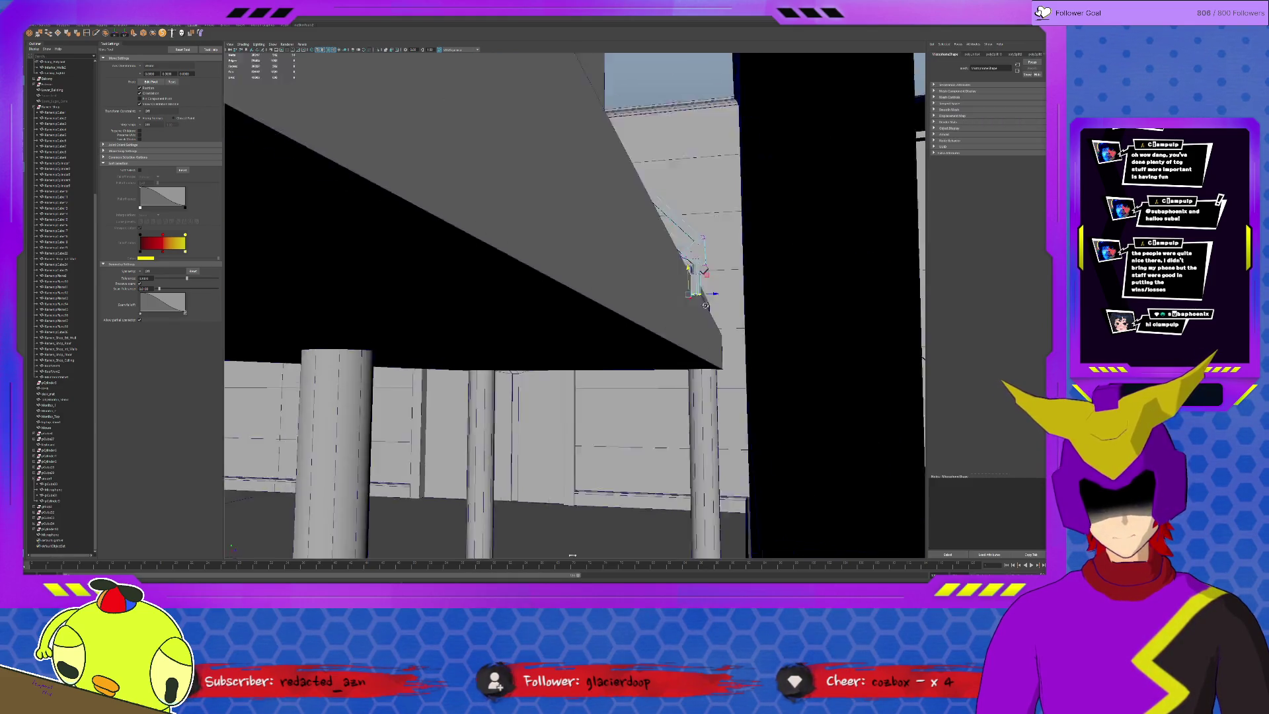
{"action": "left_click_drag", "start_coordinate": [688, 270], "coordinate": [681, 332]}
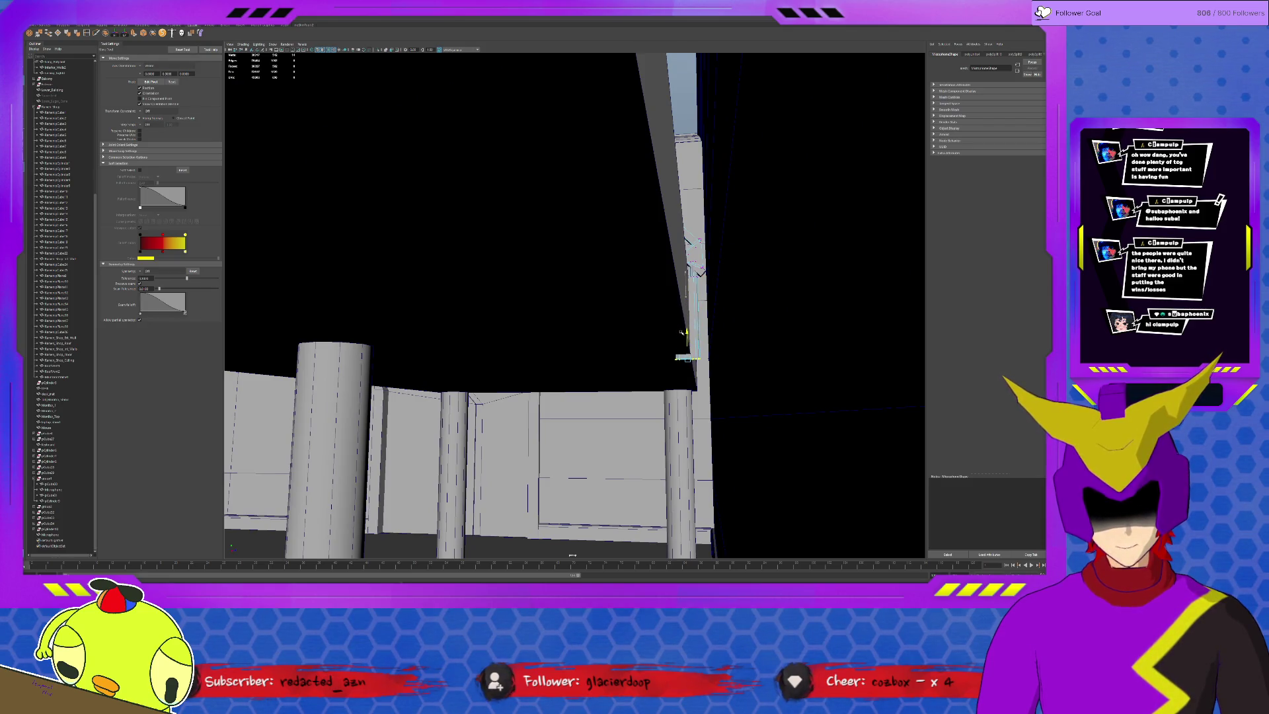
{"action": "scroll", "coordinate": [706, 340], "scroll_direction": "up", "scroll_amount": 10}
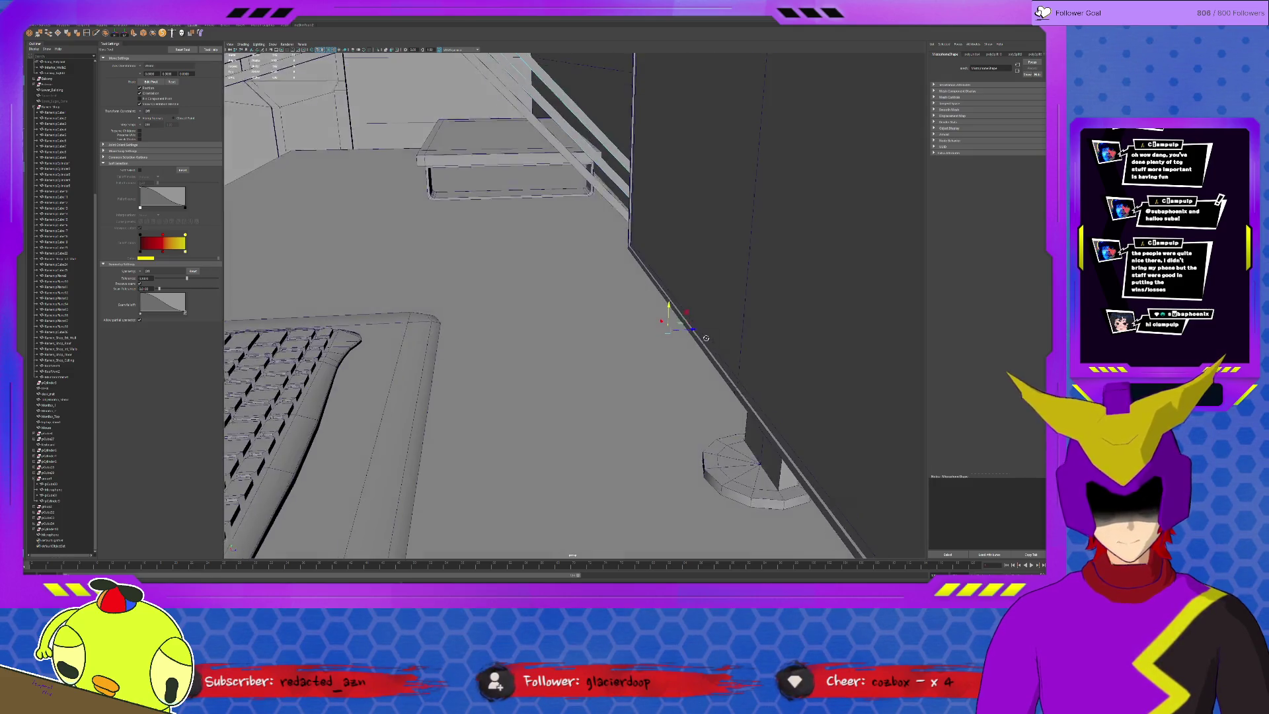
{"action": "left_click_drag", "start_coordinate": [706, 338], "coordinate": [683, 250], "text": "alt"}
Frame the desk, then select the mic-arm clamp and isolate it in view.
{"action": "left_click", "coordinate": [635, 203]}
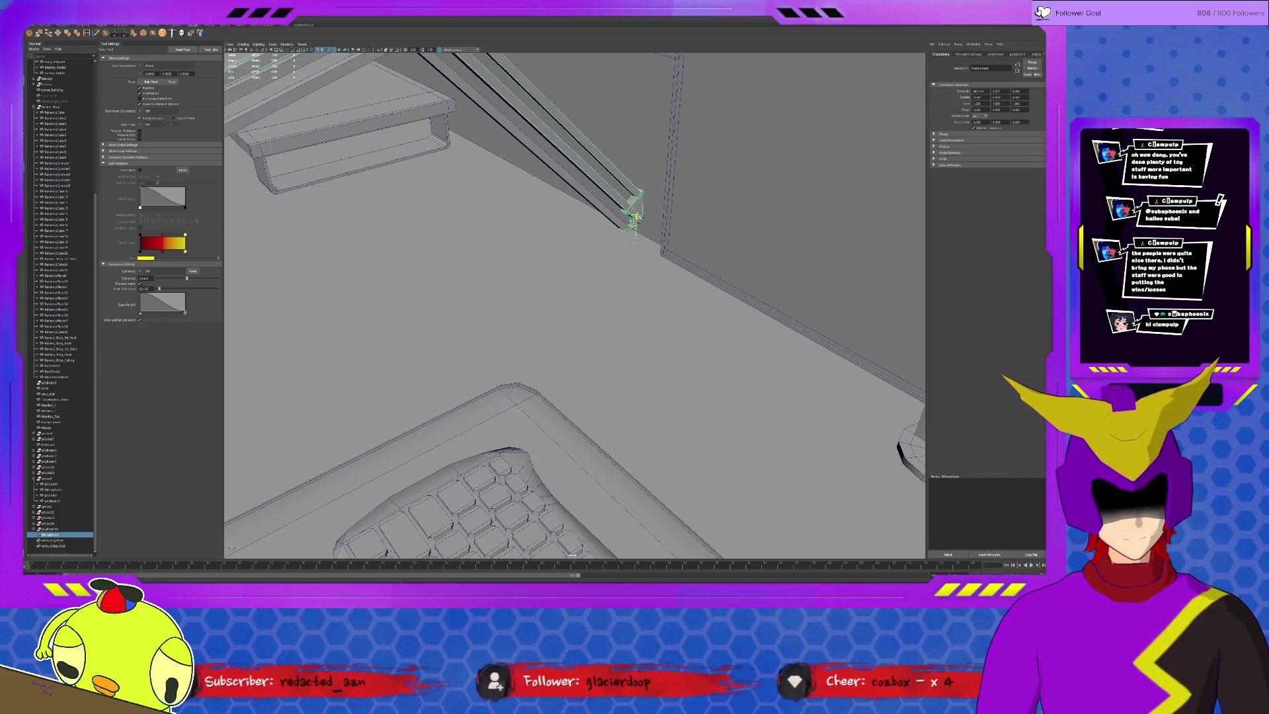
{"action": "left_click_drag", "start_coordinate": [637, 217], "coordinate": [525, 209], "text": "alt"}
{"action": "left_click", "coordinate": [46, 478]}
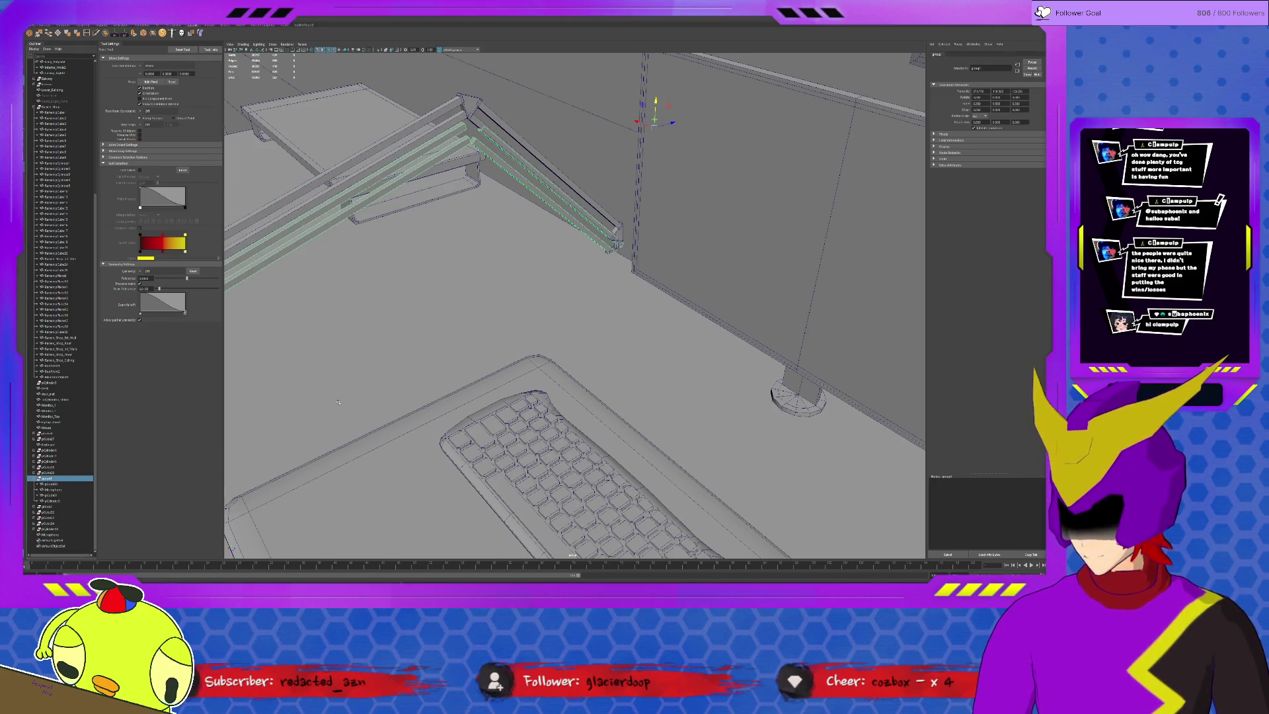
{"action": "key", "text": "f"}
{"action": "left_click", "coordinate": [481, 350]}
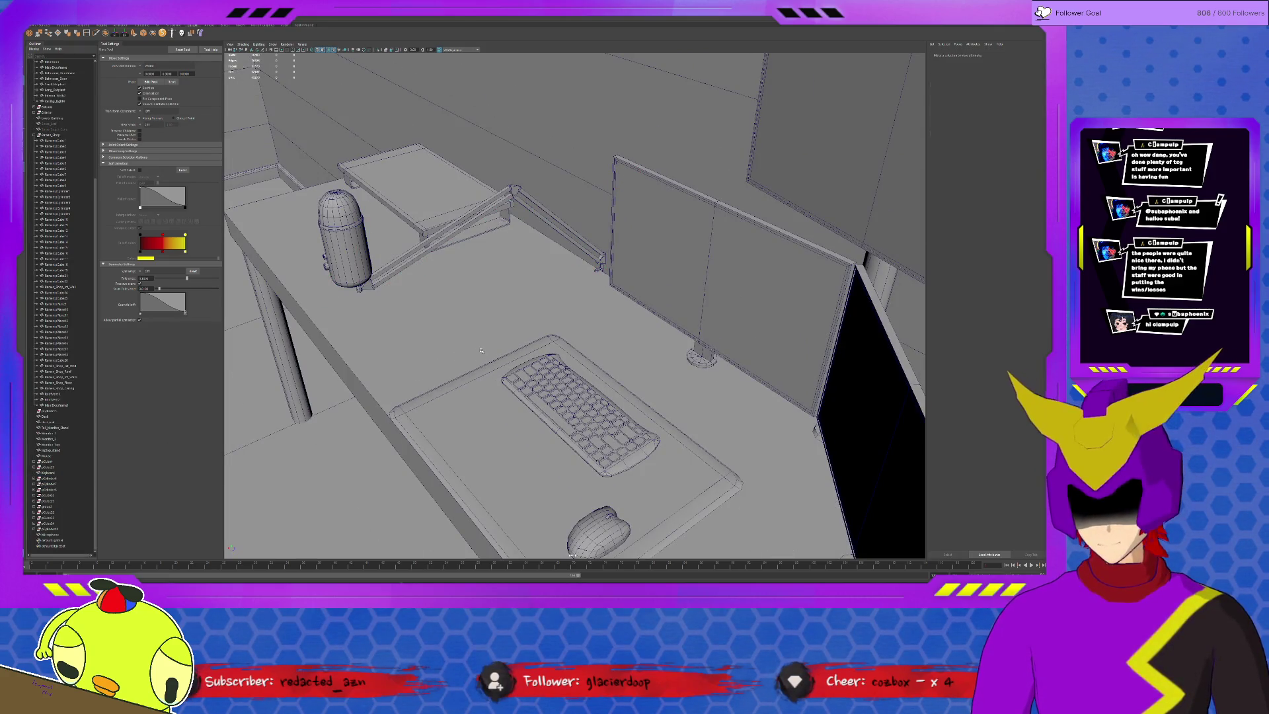
{"action": "scroll", "coordinate": [630, 221], "scroll_direction": "up", "scroll_amount": 5}
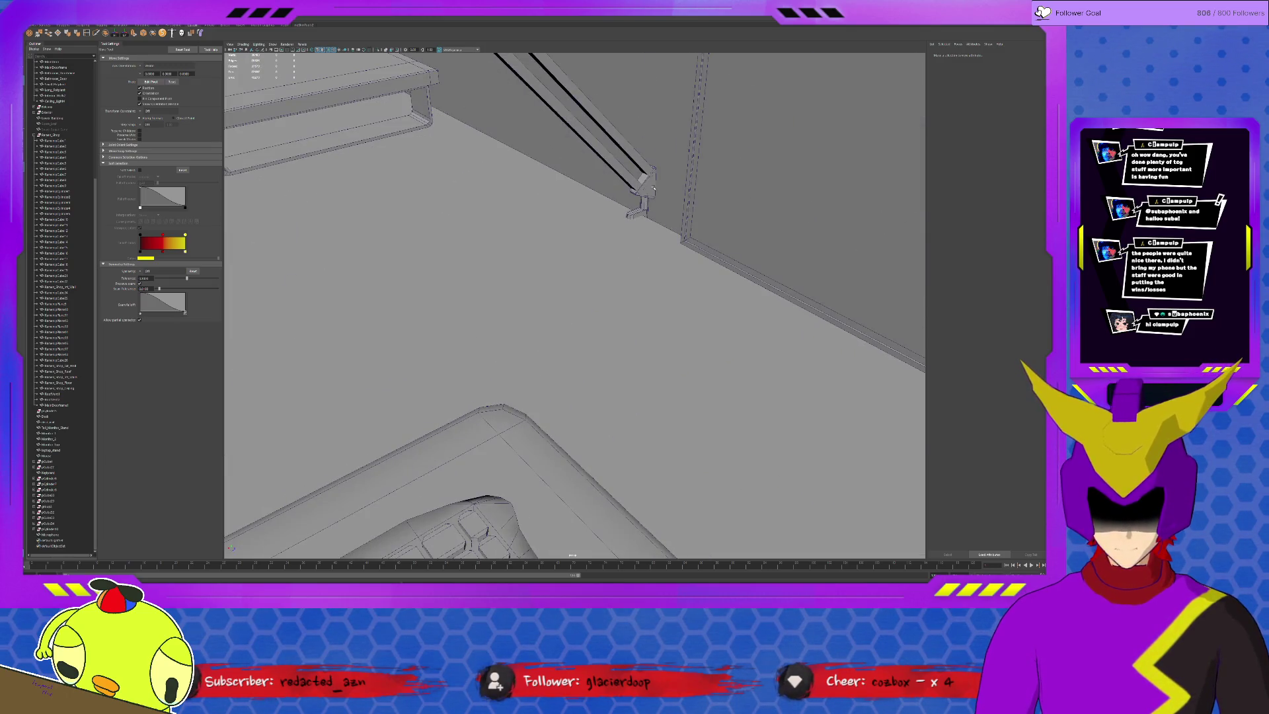
{"action": "left_click", "coordinate": [653, 189]}
{"action": "key", "text": "ctrl+1"}
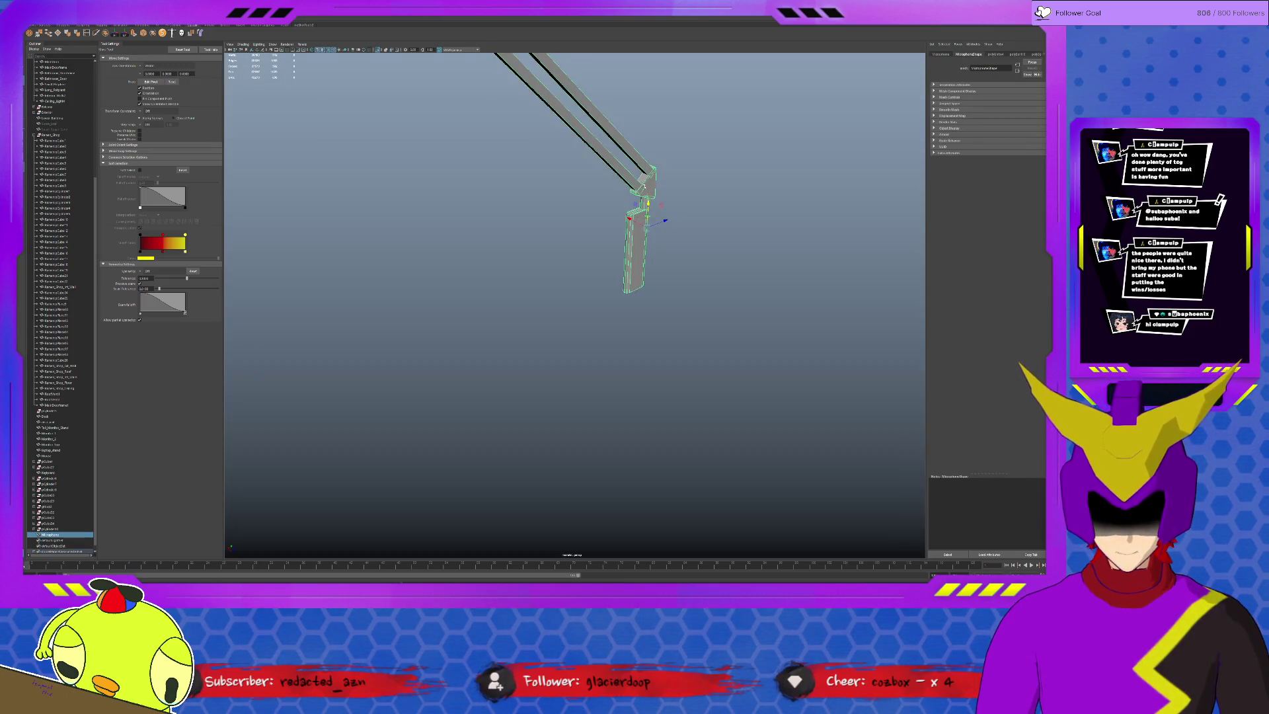
Select the whole arm with its microphone, restore the desk objects, and move the pivot to the arm's end.
{"action": "scroll", "coordinate": [643, 197], "scroll_direction": "down", "scroll_amount": 5}
{"action": "left_click_drag", "start_coordinate": [236, 129], "coordinate": [647, 256]}
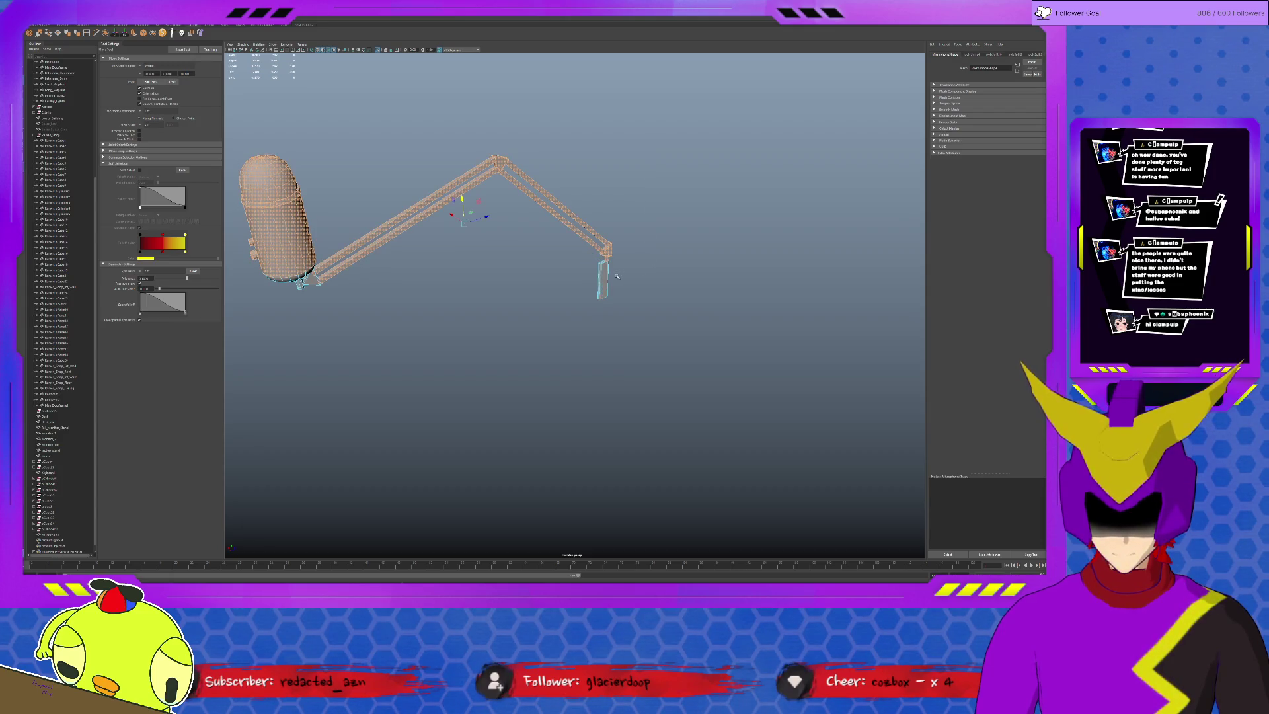
{"action": "key", "text": "ctrl+1"}
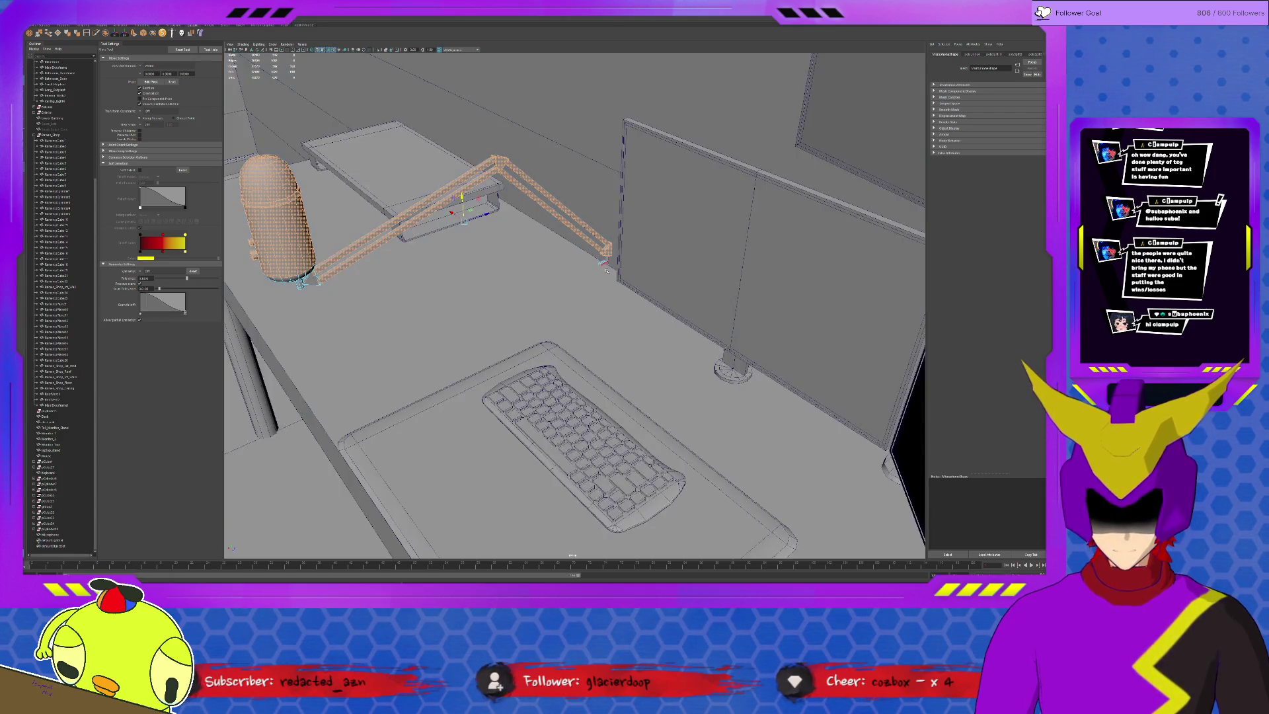
{"action": "key", "text": "d"}
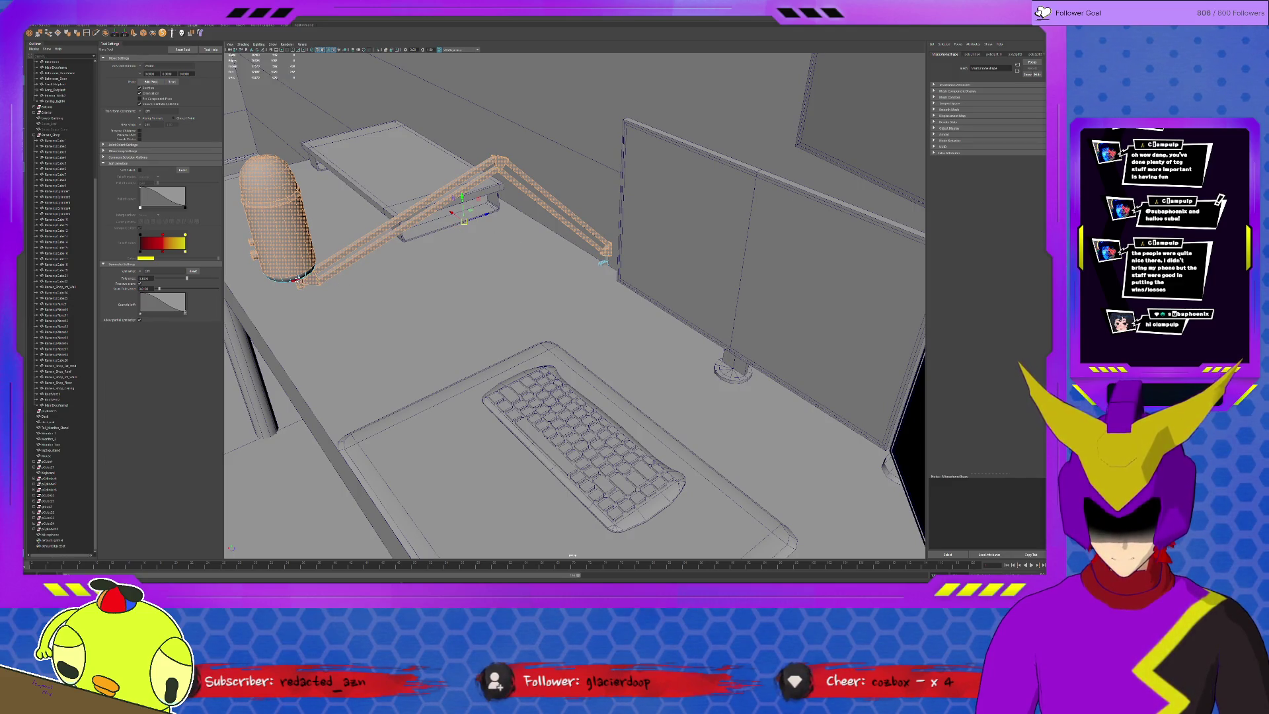
{"action": "key", "text": "d"}
{"action": "left_click_drag", "start_coordinate": [465, 225], "coordinate": [608, 253]}
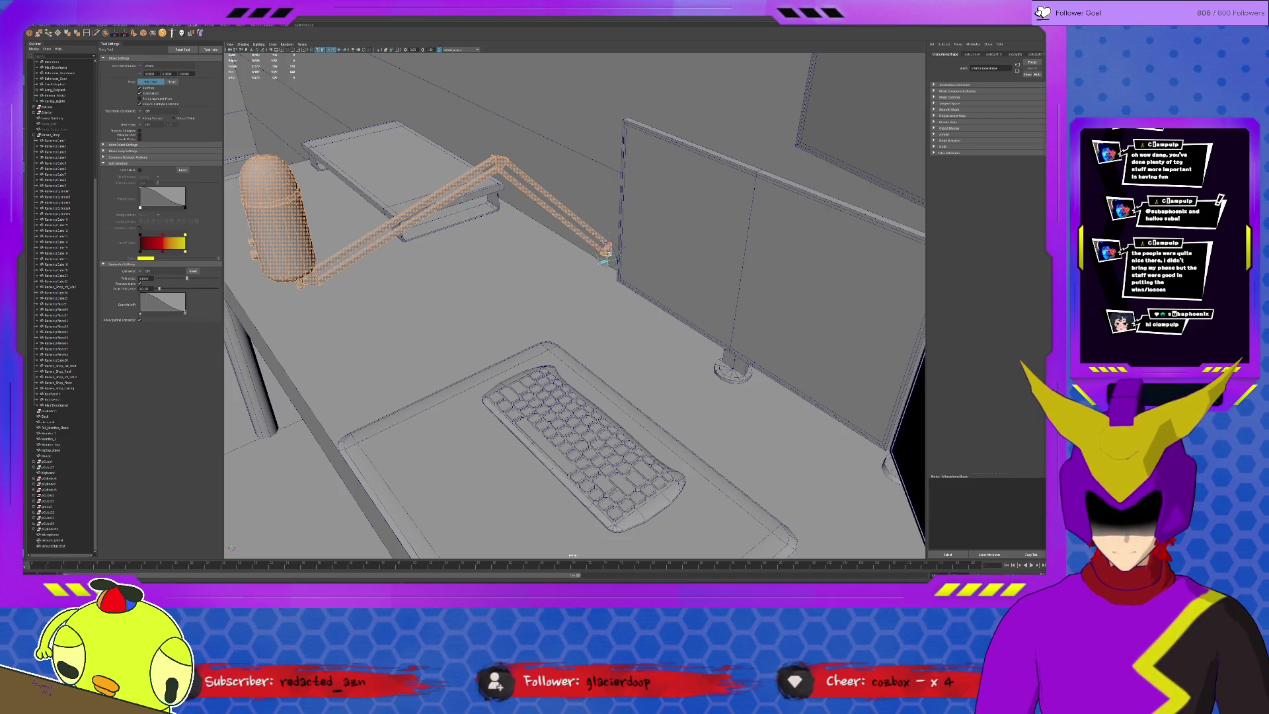
Finish pivot editing and orbit to a top-down view of the desk for rotating the arm.
{"action": "scroll", "coordinate": [607, 252], "scroll_direction": "up", "scroll_amount": 10}
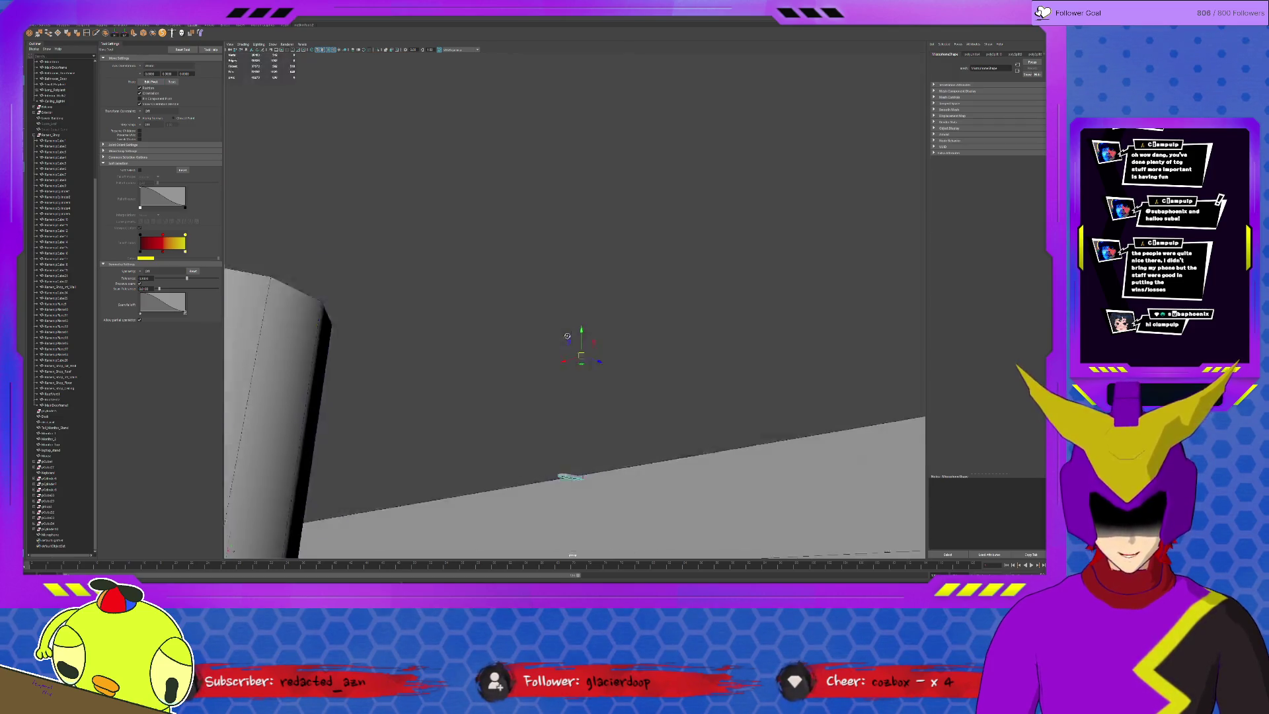
{"action": "left_click_drag", "start_coordinate": [567, 335], "coordinate": [575, 378], "text": "alt"}
{"action": "key", "text": "d"}
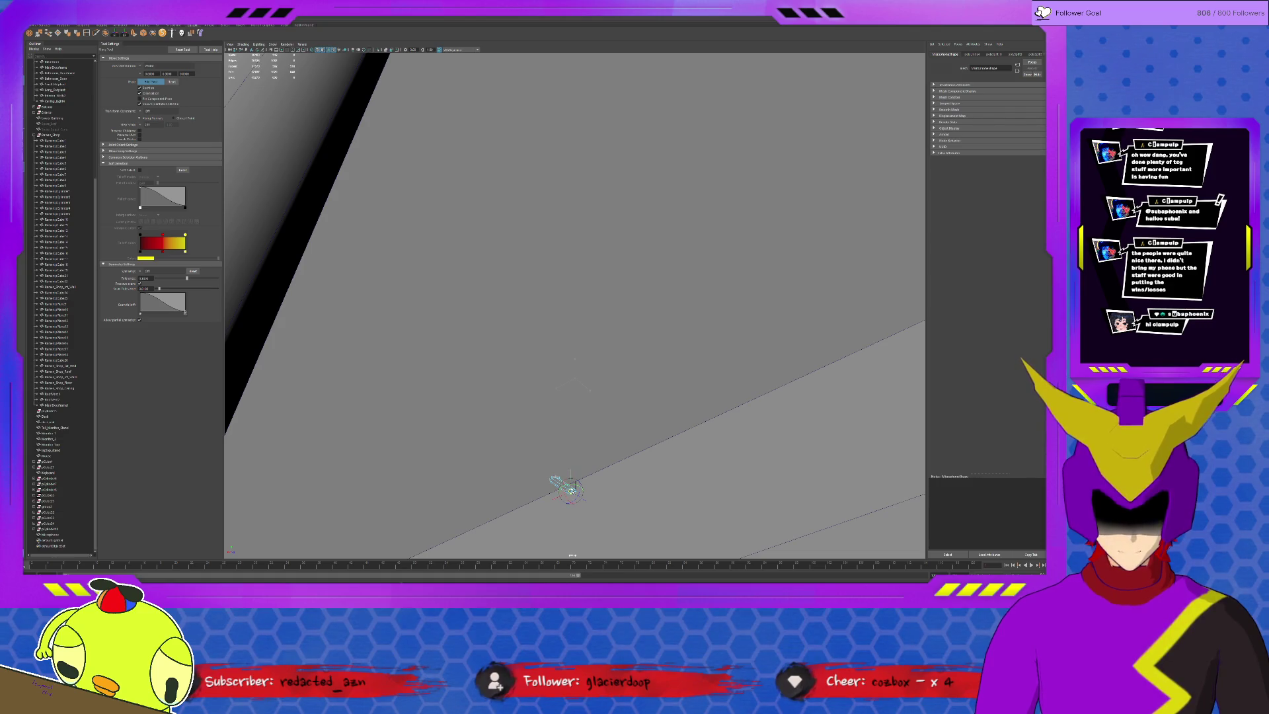
{"action": "scroll", "coordinate": [571, 489], "scroll_direction": "down", "scroll_amount": 10}
{"action": "left_click_drag", "start_coordinate": [603, 412], "coordinate": [572, 339], "text": "alt"}
{"action": "key", "text": "e"}
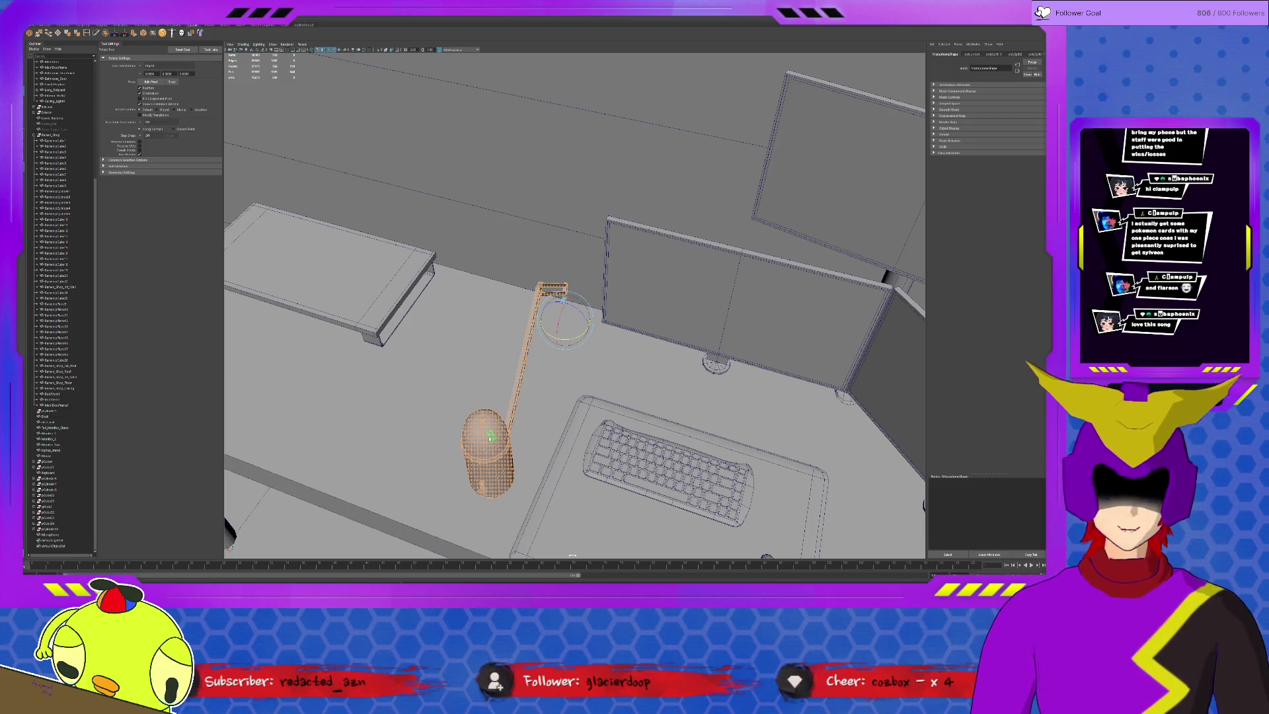
Frame the desk, inspect the upright microphone beside the keyboard, then pull back over the room.
{"action": "left_click", "coordinate": [512, 424]}
{"action": "key", "text": "f"}
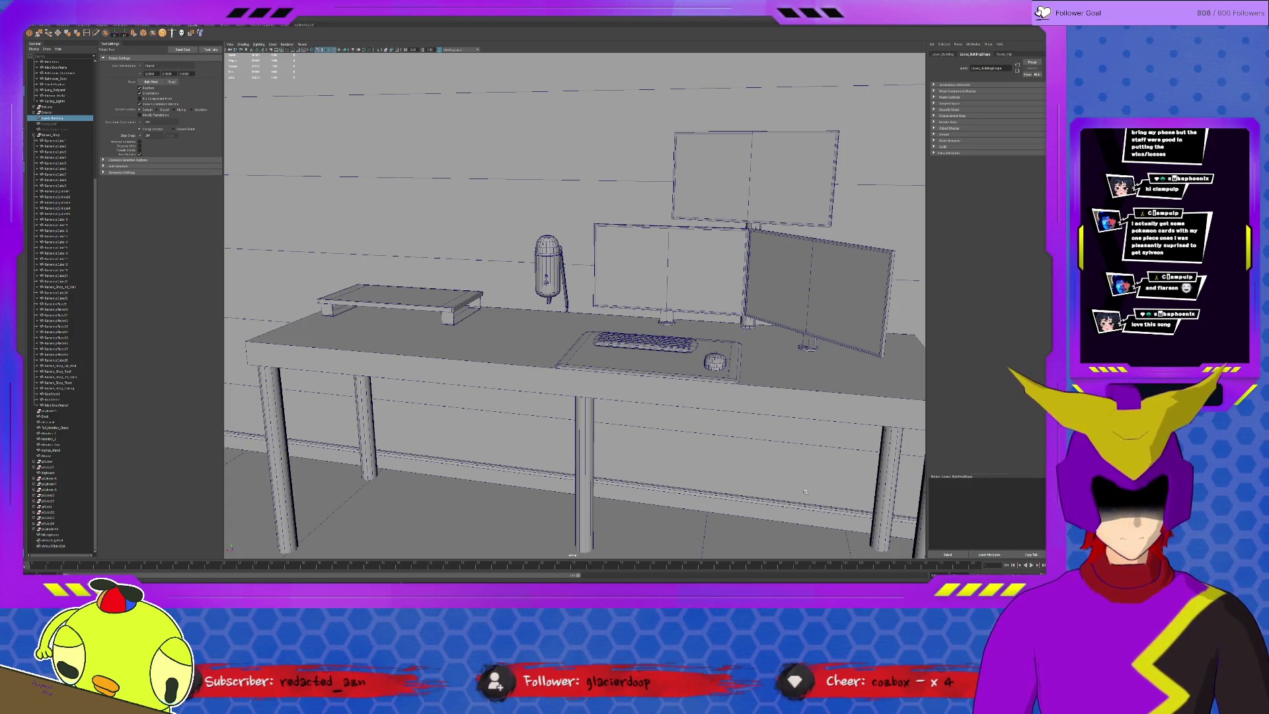
{"action": "left_click_drag", "start_coordinate": [586, 363], "coordinate": [598, 357], "text": "alt"}
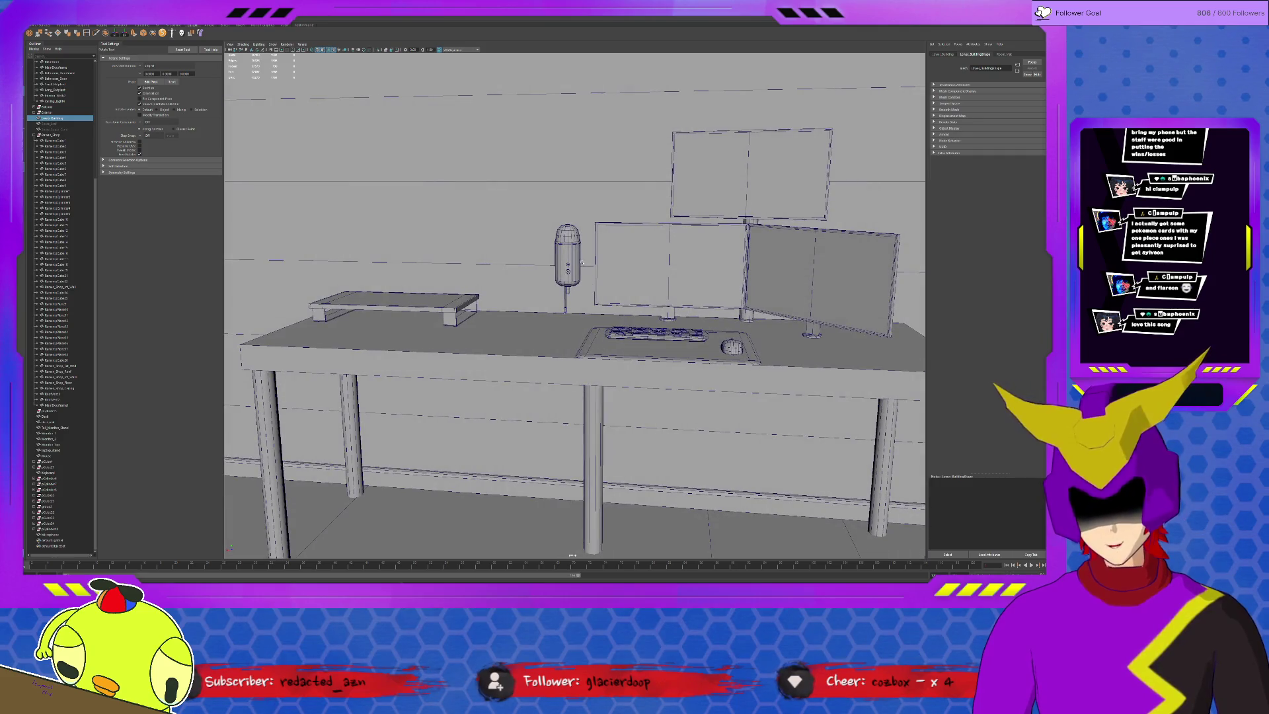
{"action": "left_click", "coordinate": [573, 248]}
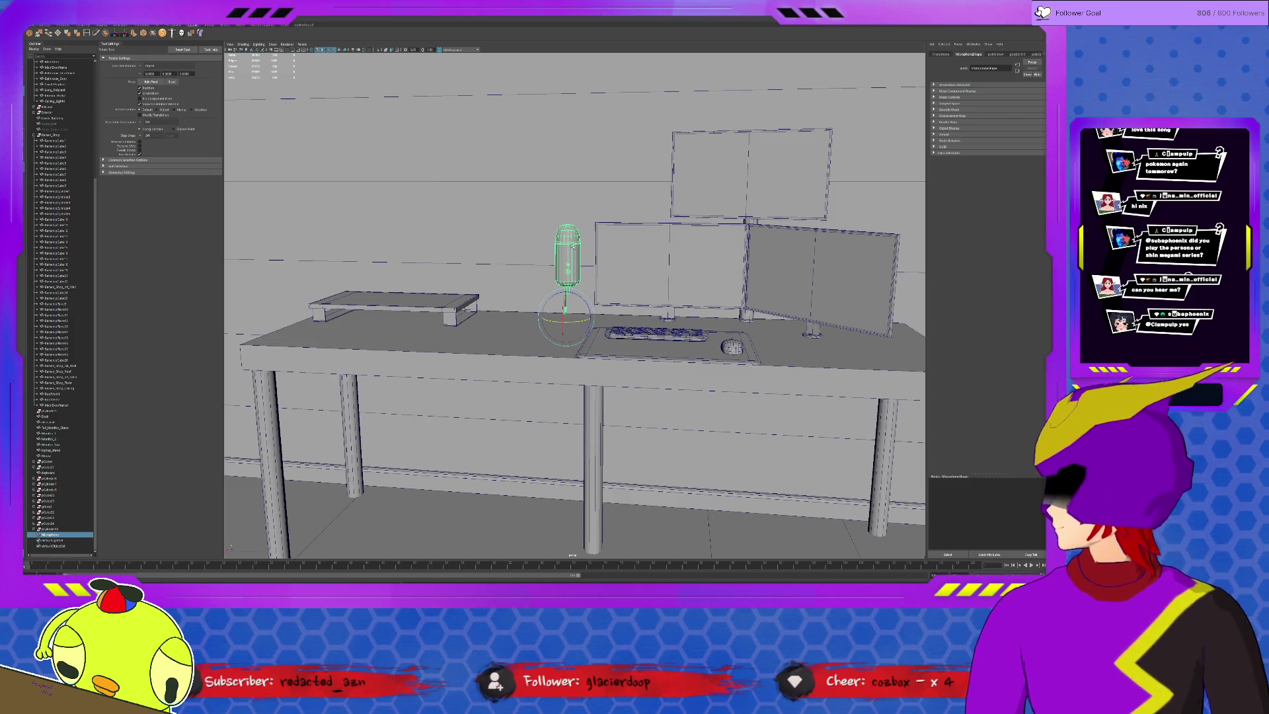
{"action": "mouse_move", "coordinate": [374, 374]}
{"action": "left_mouse_down", "text": "alt"}
{"action": "mouse_move", "coordinate": [574, 378]}
{"action": "mouse_move", "coordinate": [505, 362]}
{"action": "mouse_move", "coordinate": [484, 338]}
{"action": "mouse_move", "coordinate": [502, 339]}
{"action": "left_mouse_up", "text": "alt"}
{"action": "left_click", "coordinate": [516, 374]}
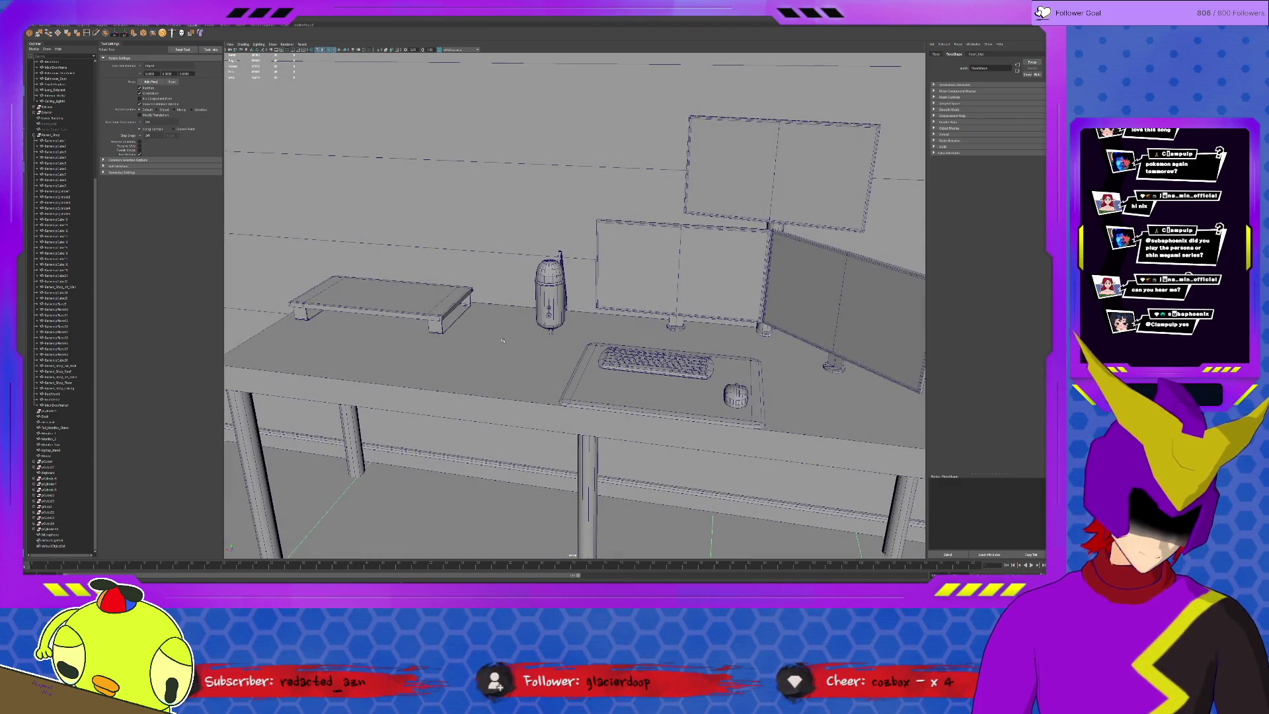
{"action": "scroll", "coordinate": [503, 341], "scroll_direction": "down", "scroll_amount": 5}
{"action": "mouse_move", "coordinate": [502, 341]}
{"action": "left_mouse_down", "text": "alt"}
{"action": "mouse_move", "coordinate": [507, 383]}
{"action": "mouse_move", "coordinate": [483, 377]}
{"action": "left_mouse_up", "text": "alt"}
{"action": "left_click", "coordinate": [77, 25]}
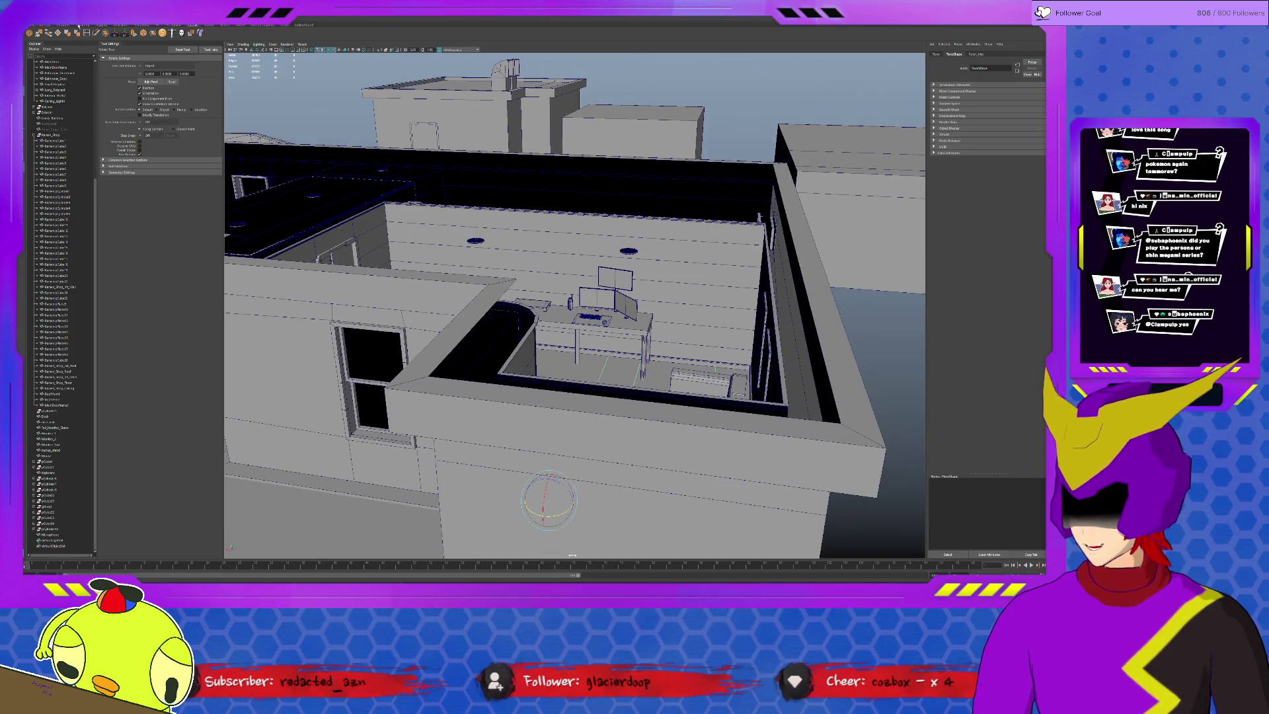
Duplicate the cube and delete the extra copy left in open space.
{"action": "left_click", "coordinate": [47, 540]}
{"action": "left_click_drag", "start_coordinate": [462, 344], "coordinate": [576, 449], "text": "alt"}
{"action": "key", "text": "w"}
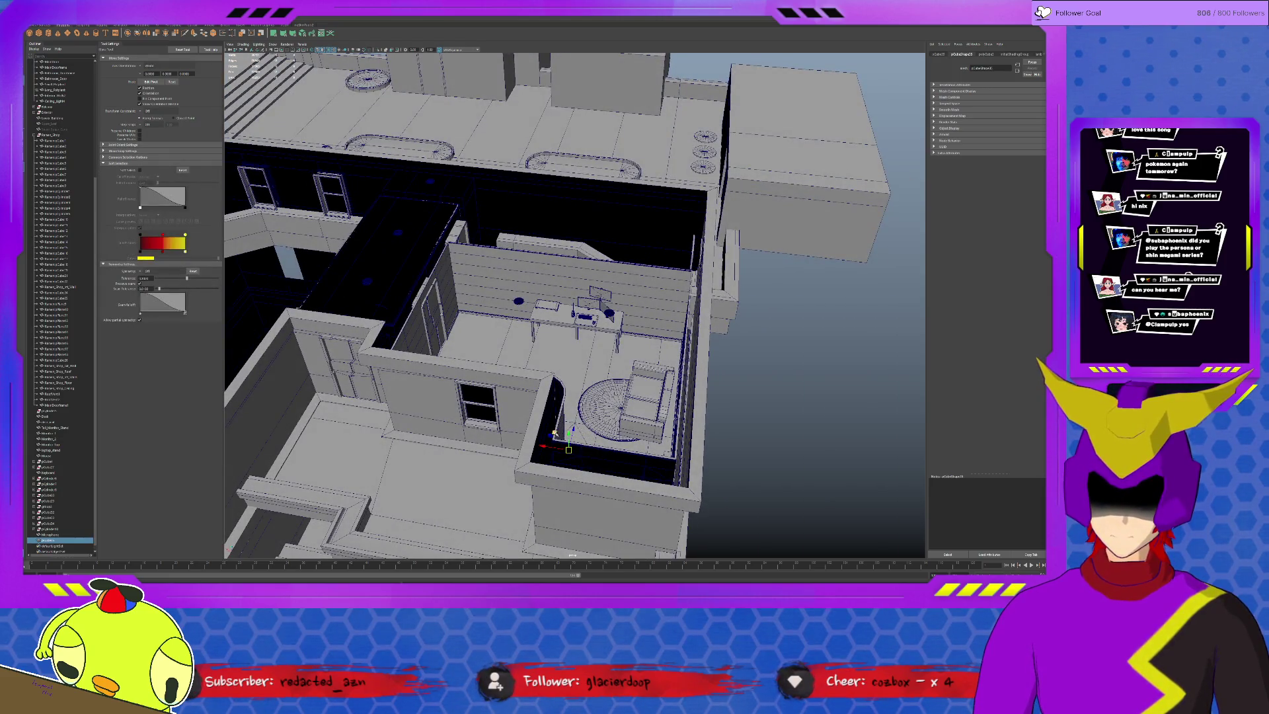
{"action": "key", "text": "f"}
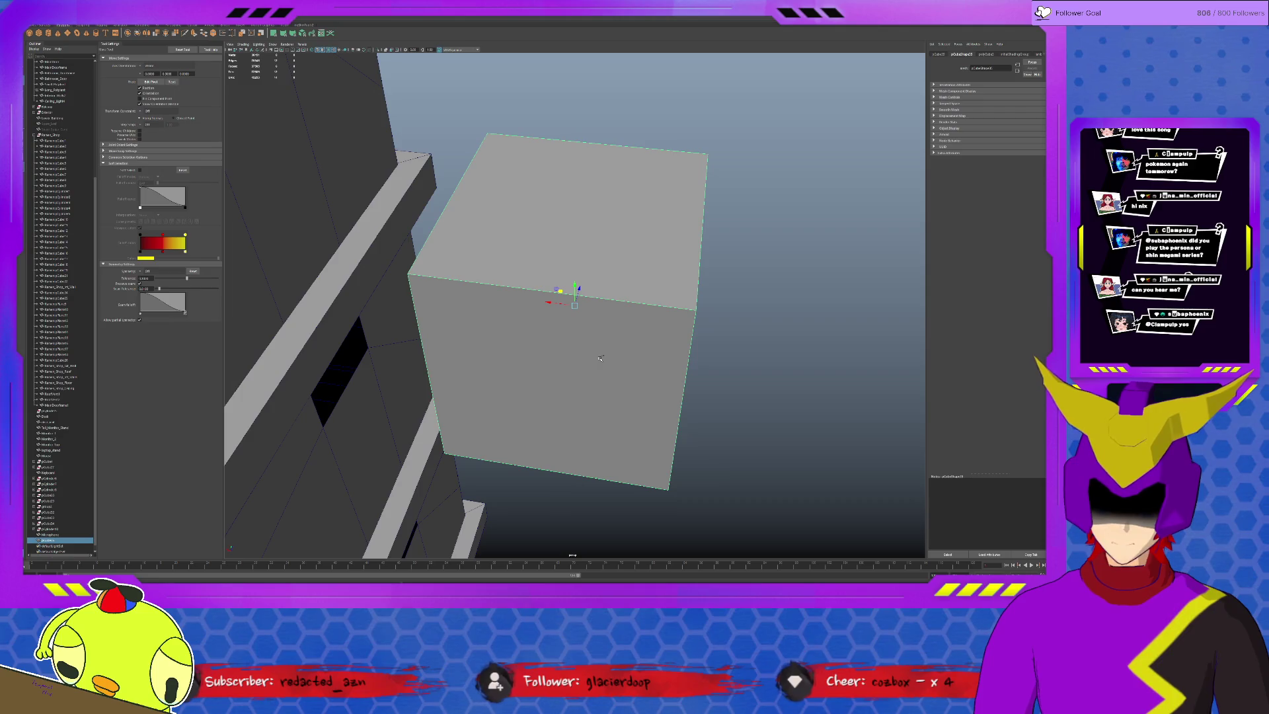
{"action": "key", "text": "ctrl+d"}
{"action": "scroll", "coordinate": [600, 358], "scroll_direction": "down", "scroll_amount": 5}
{"action": "middle_click_drag", "start_coordinate": [819, 346], "coordinate": [551, 313]}
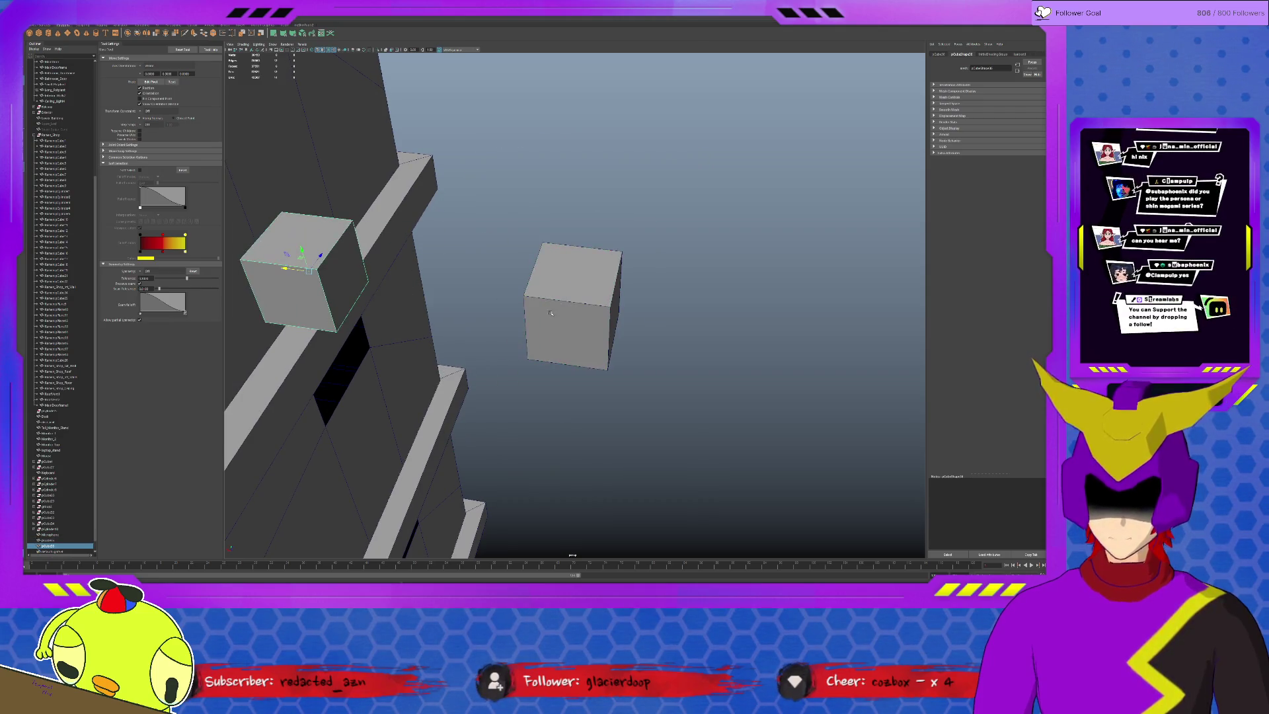
{"action": "left_click", "coordinate": [550, 313]}
{"action": "key", "text": "r"}
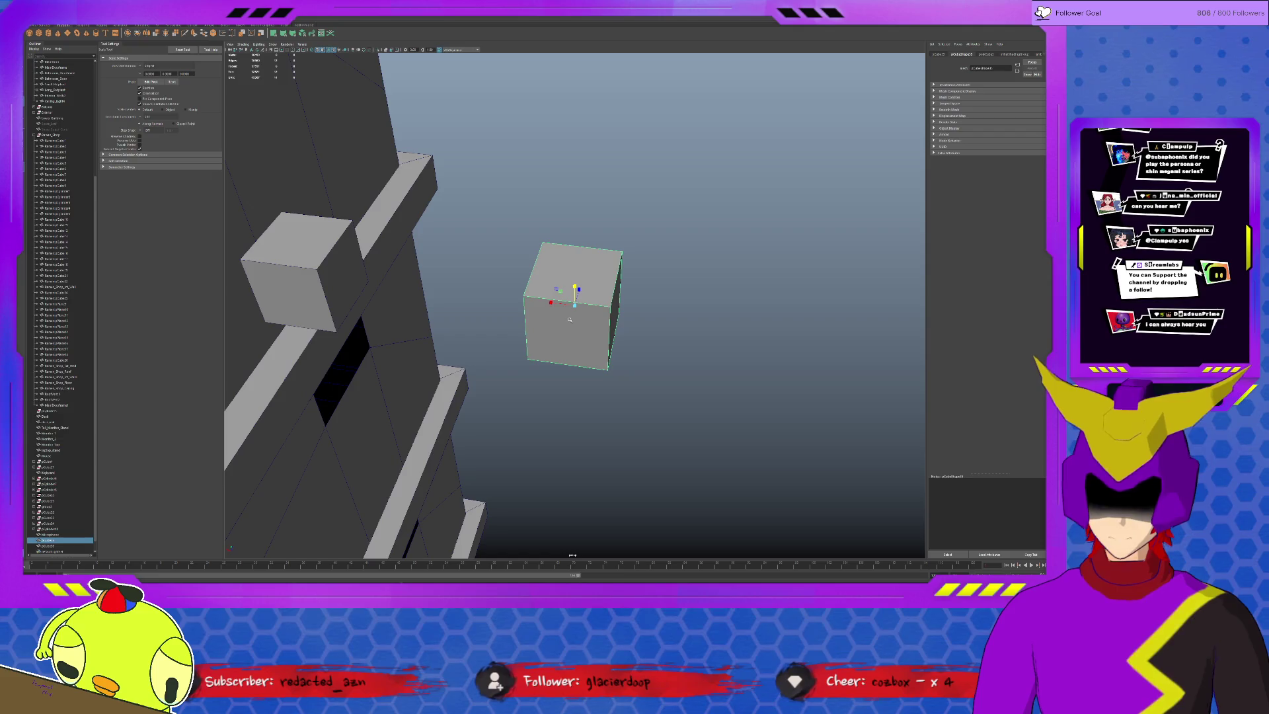
{"action": "key", "text": "Delete"}
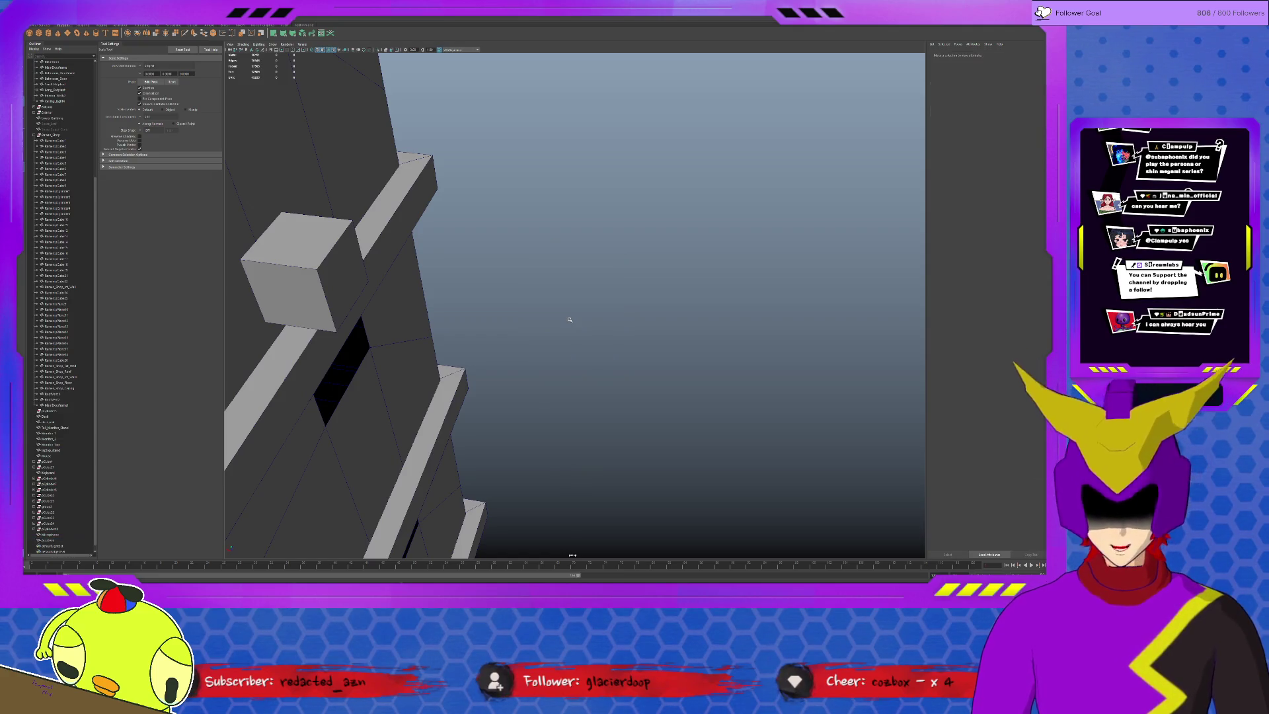
Move the remaining cube into open space and scale it flat into a panel.
{"action": "left_click", "coordinate": [293, 269]}
{"action": "key", "text": "w"}
{"action": "mouse_move", "coordinate": [293, 270]}
{"action": "left_mouse_down"}
{"action": "mouse_move", "coordinate": [525, 290]}
{"action": "mouse_move", "coordinate": [522, 303]}
{"action": "left_mouse_up"}
{"action": "key", "text": "r"}
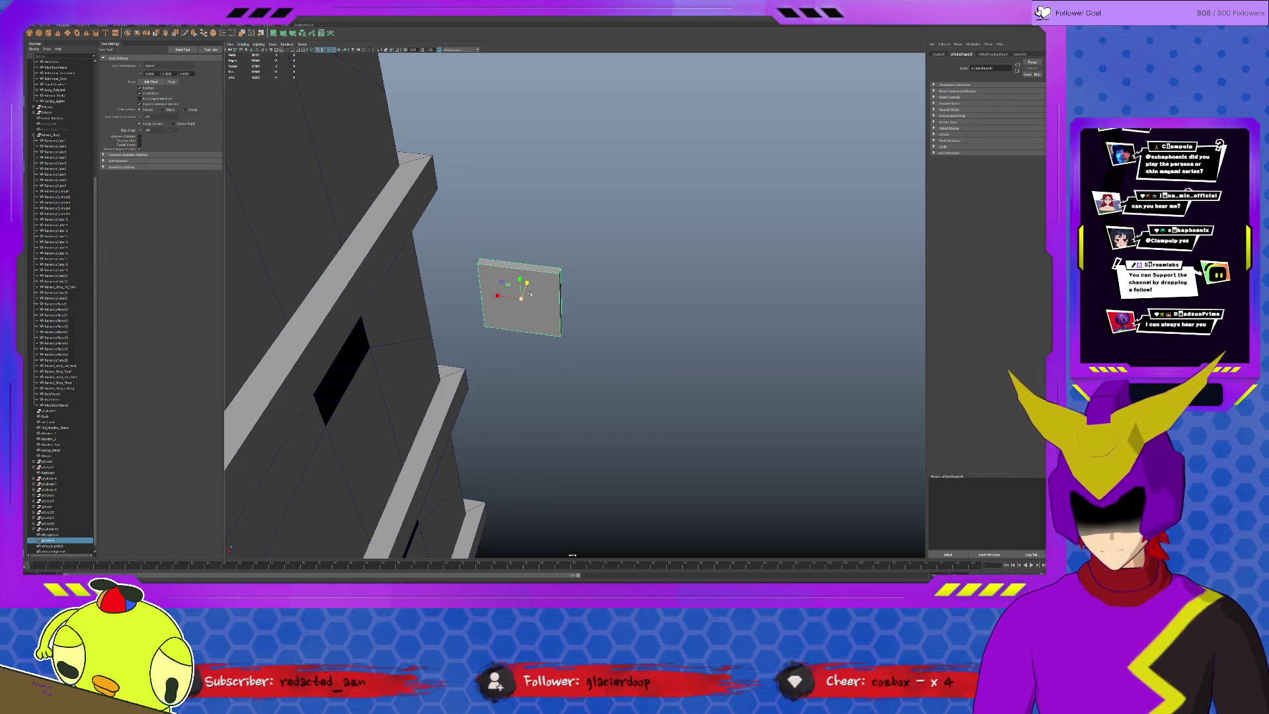
{"action": "key", "text": "F10"}
{"action": "left_click", "coordinate": [479, 260]}
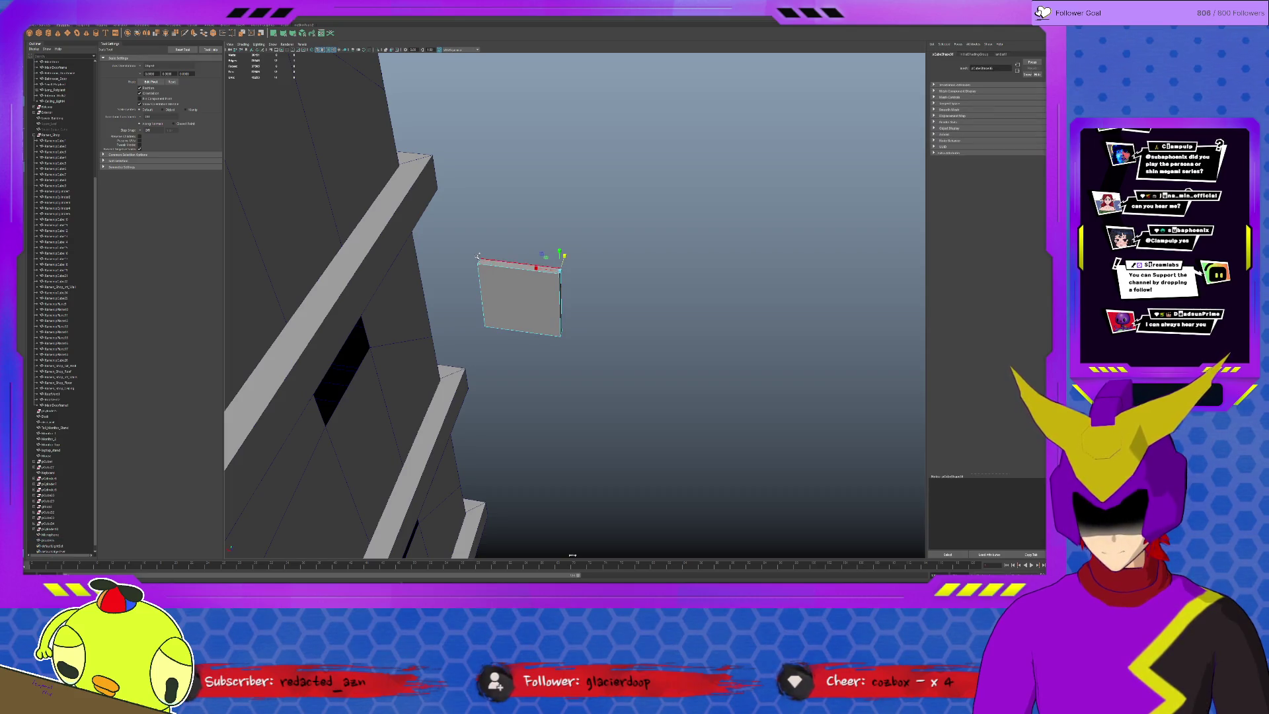
{"action": "key", "text": "F8"}
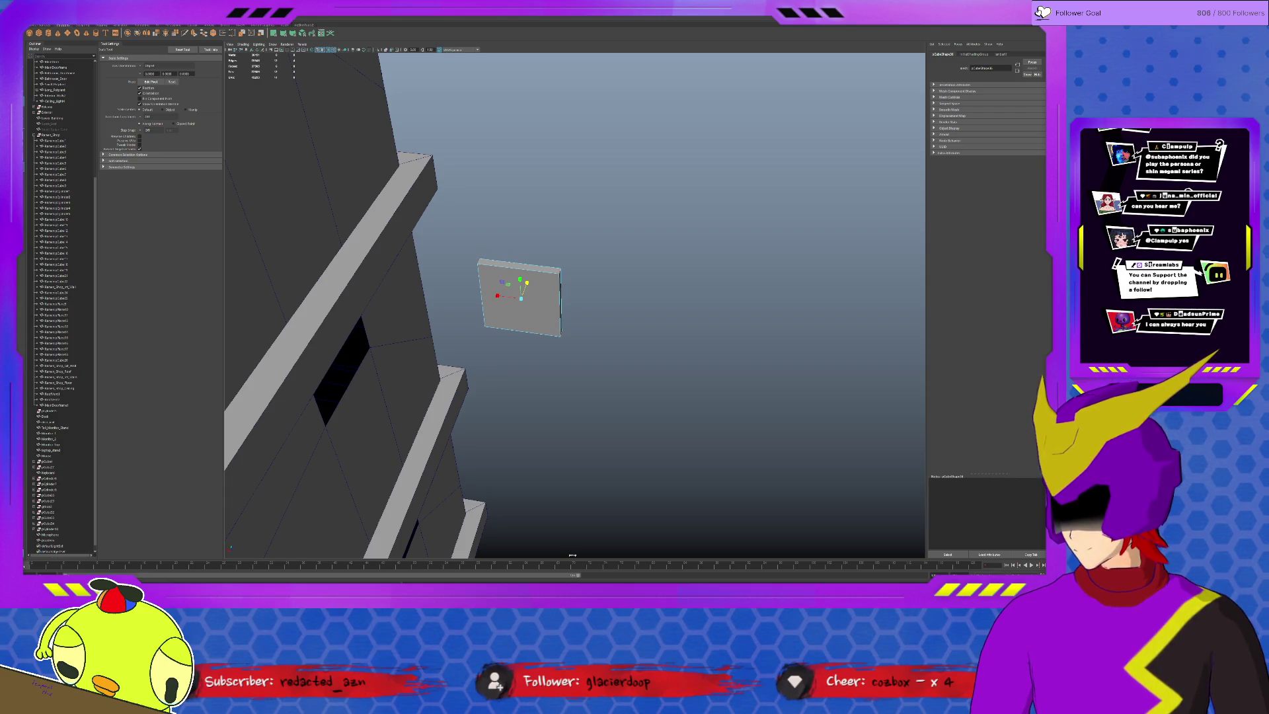
Bevel the panel's edges with a larger fraction to round its corners.
{"action": "key", "text": "ctrl+b"}
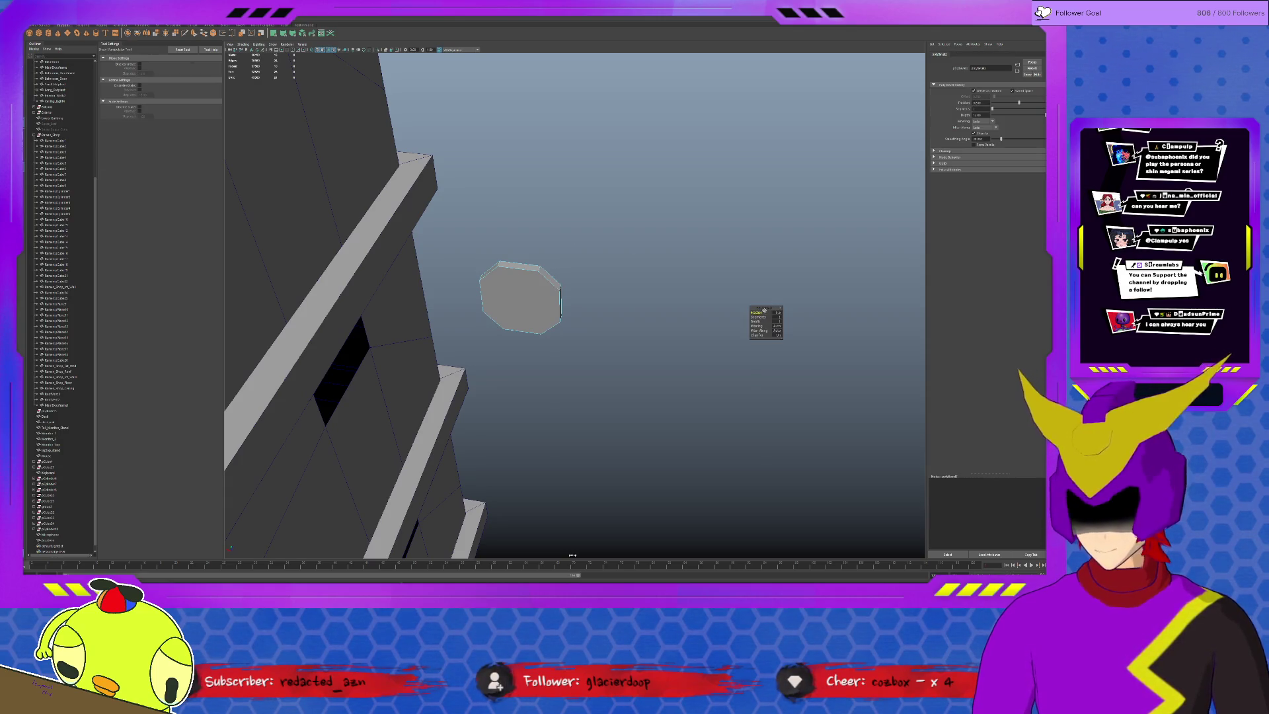
{"action": "mouse_move", "coordinate": [760, 317]}
{"action": "middle_mouse_down"}
{"action": "mouse_move", "coordinate": [773, 317]}
{"action": "mouse_move", "coordinate": [751, 313]}
{"action": "middle_mouse_up"}
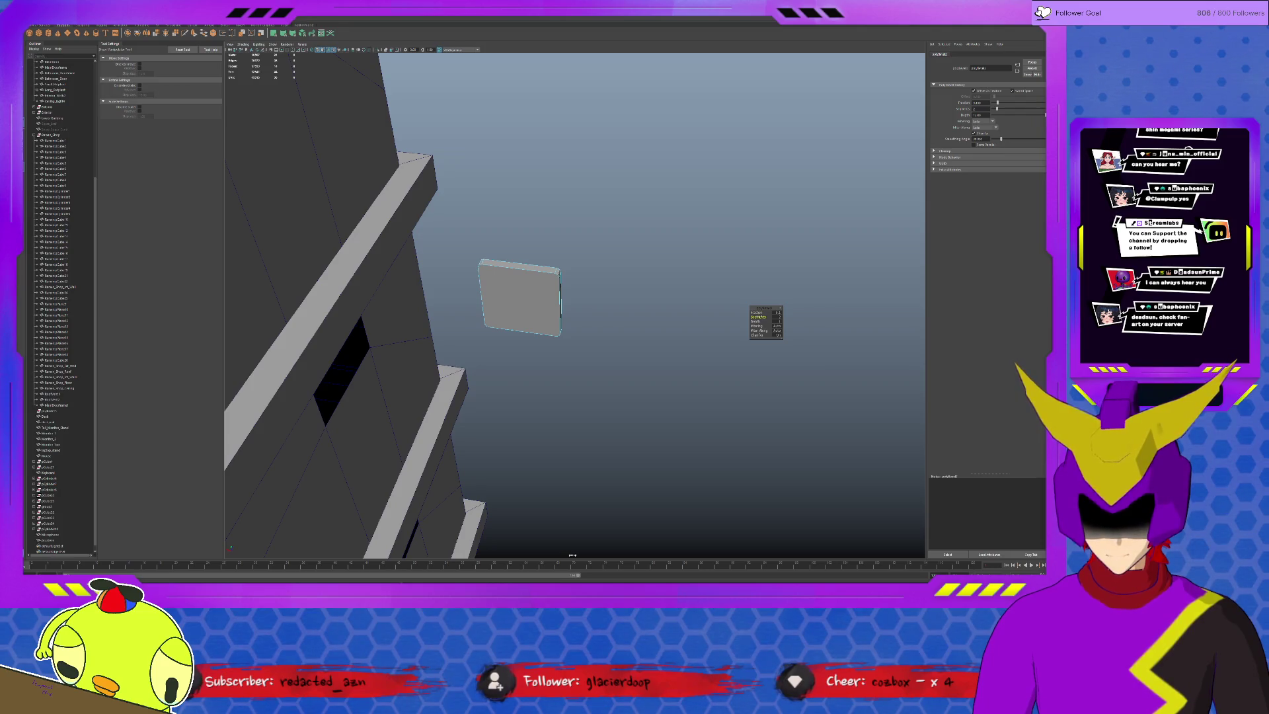
{"action": "left_click_drag", "start_coordinate": [759, 317], "coordinate": [403, 253], "text": "alt"}
{"action": "key", "text": "q"}
{"action": "left_click", "coordinate": [657, 262]}
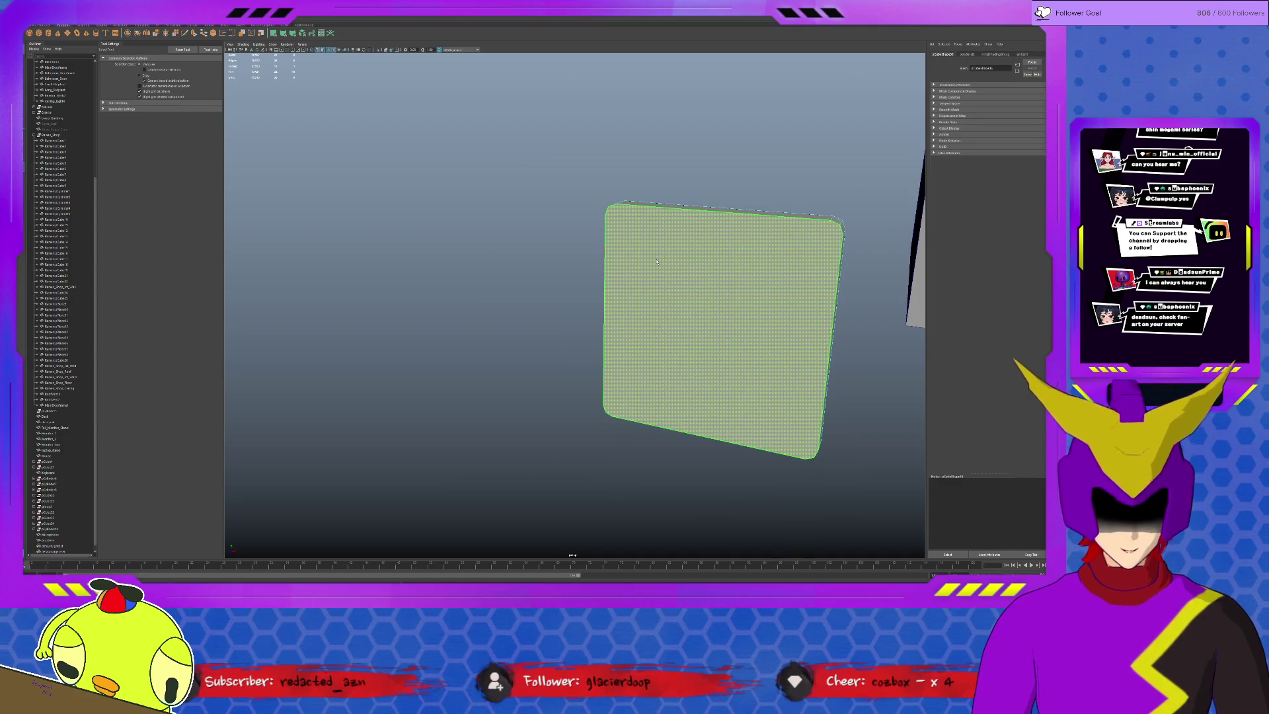
{"action": "key", "text": "F11"}
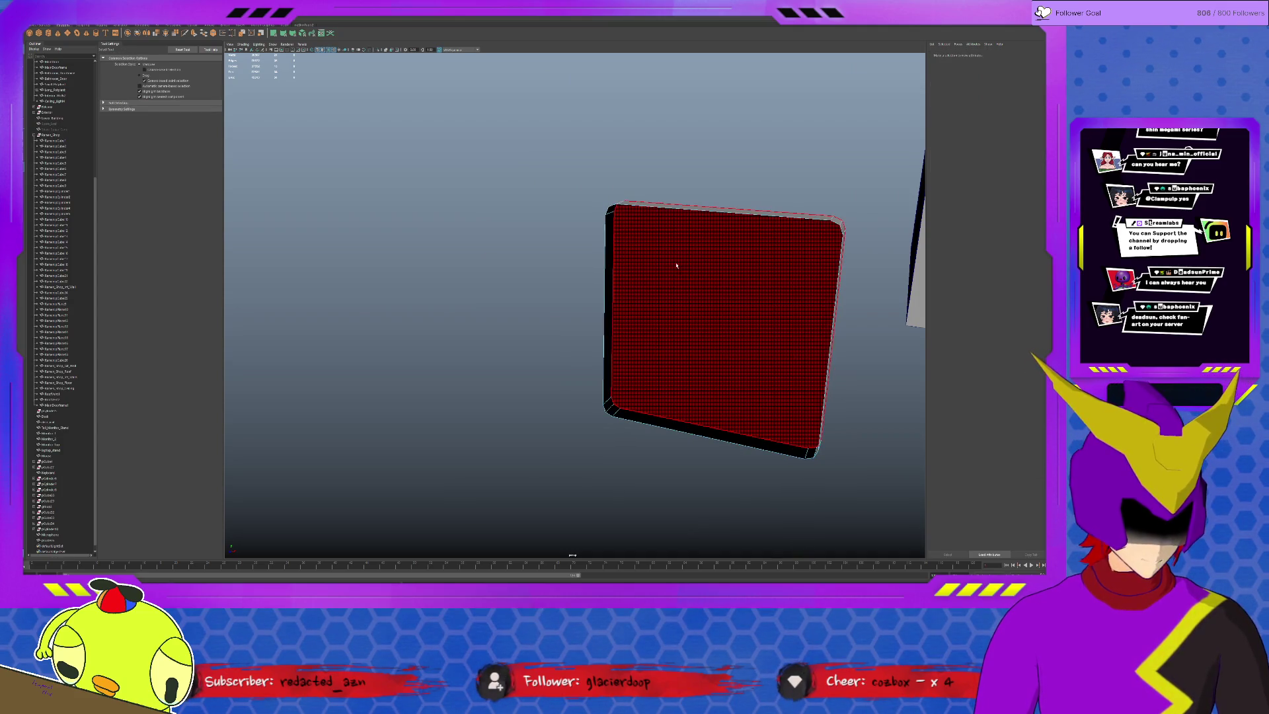
{"action": "mouse_move", "coordinate": [621, 308]}
{"action": "left_mouse_down", "text": "alt"}
{"action": "mouse_move", "coordinate": [624, 286]}
{"action": "mouse_move", "coordinate": [735, 283]}
{"action": "mouse_move", "coordinate": [671, 323]}
{"action": "mouse_move", "coordinate": [760, 311]}
{"action": "left_mouse_up", "text": "alt"}
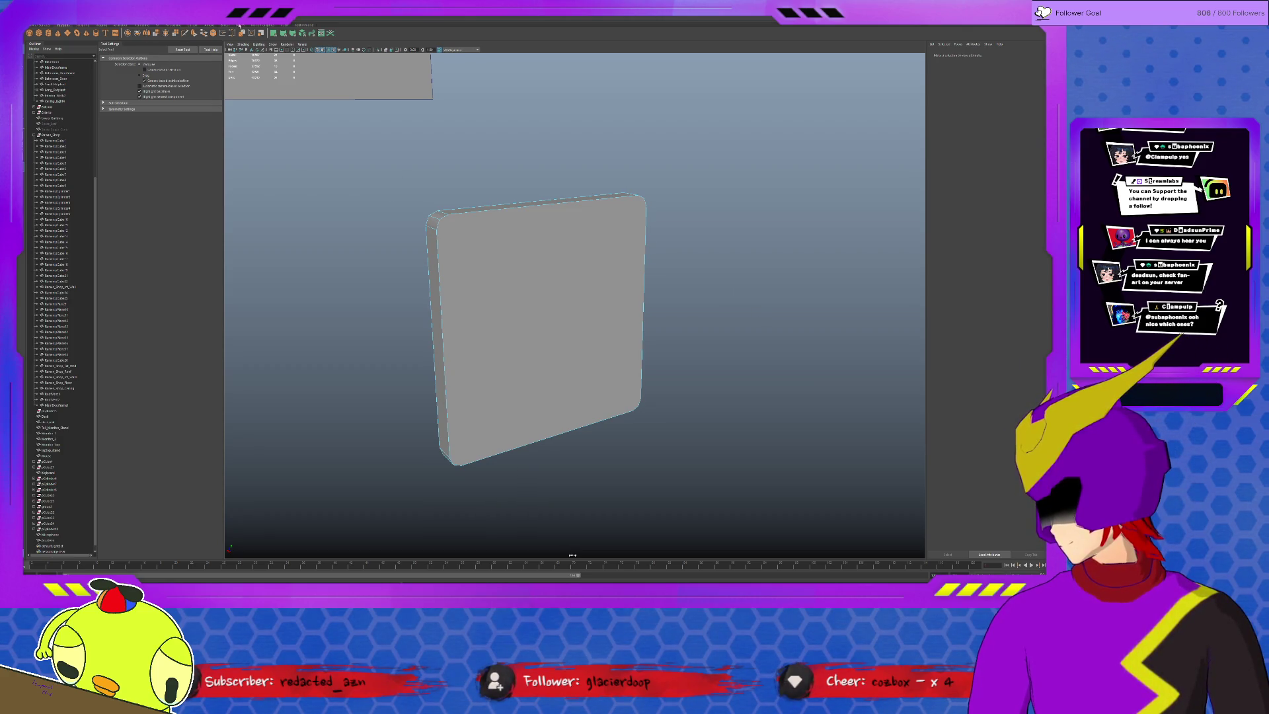
Multi-Cut new edges just inside the panel's bottom and right borders.
{"action": "left_click", "coordinate": [198, 25]}
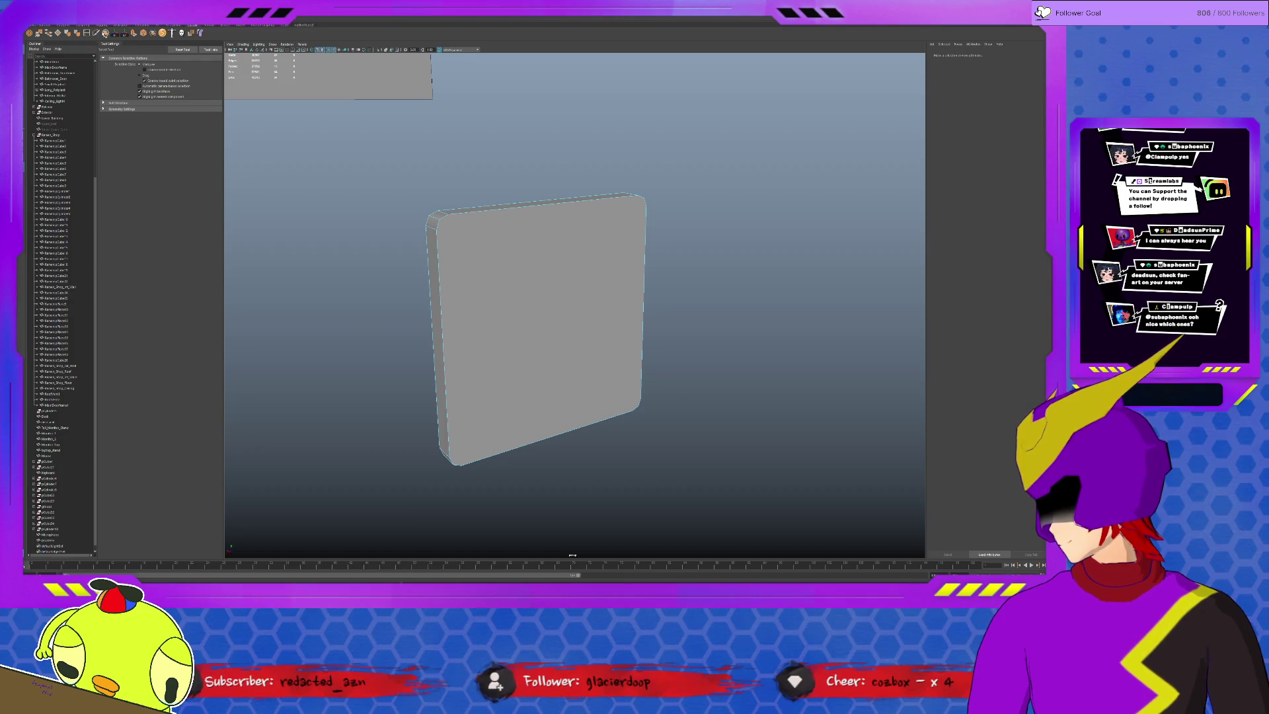
{"action": "left_click", "coordinate": [97, 33]}
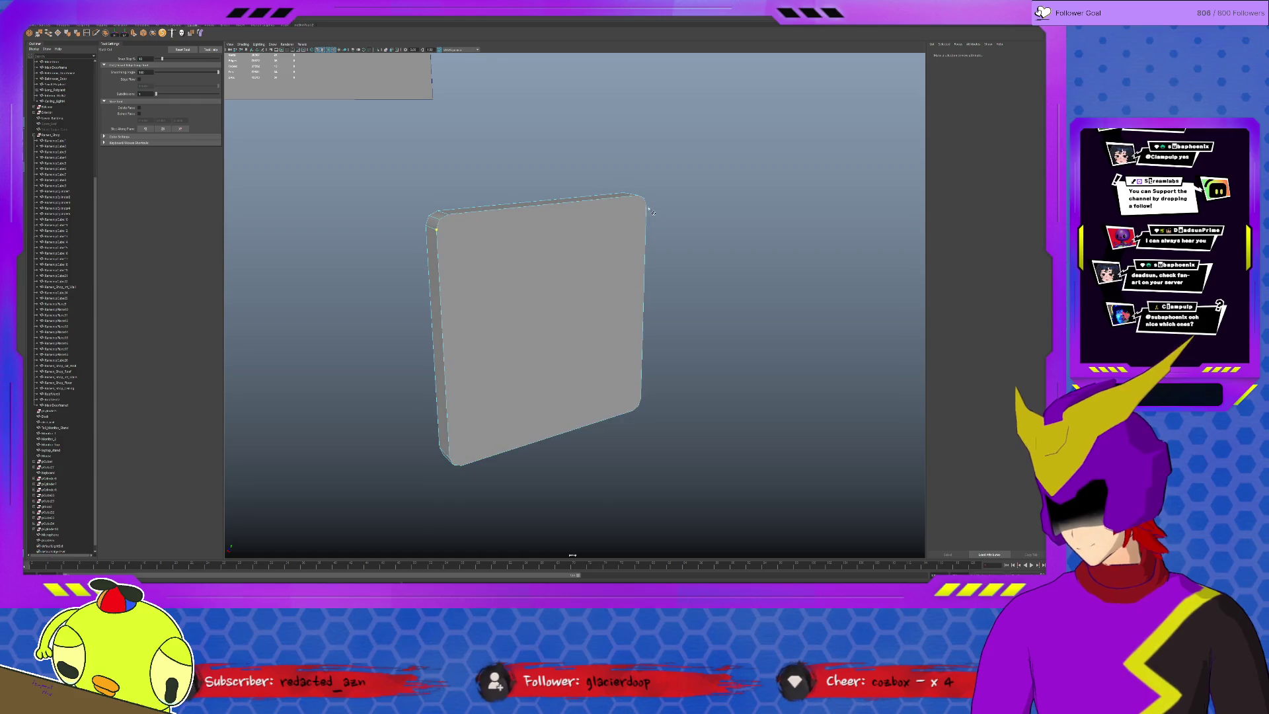
{"action": "left_click", "coordinate": [640, 399]}
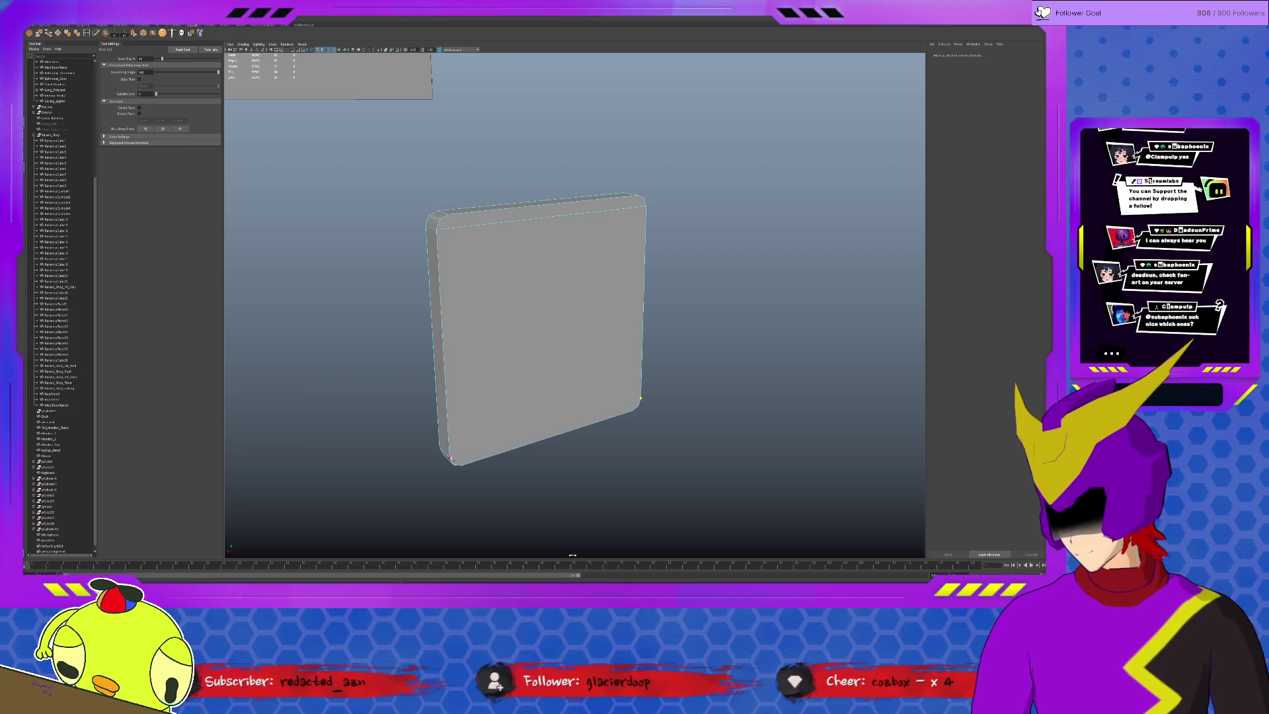
{"action": "left_click", "coordinate": [461, 465]}
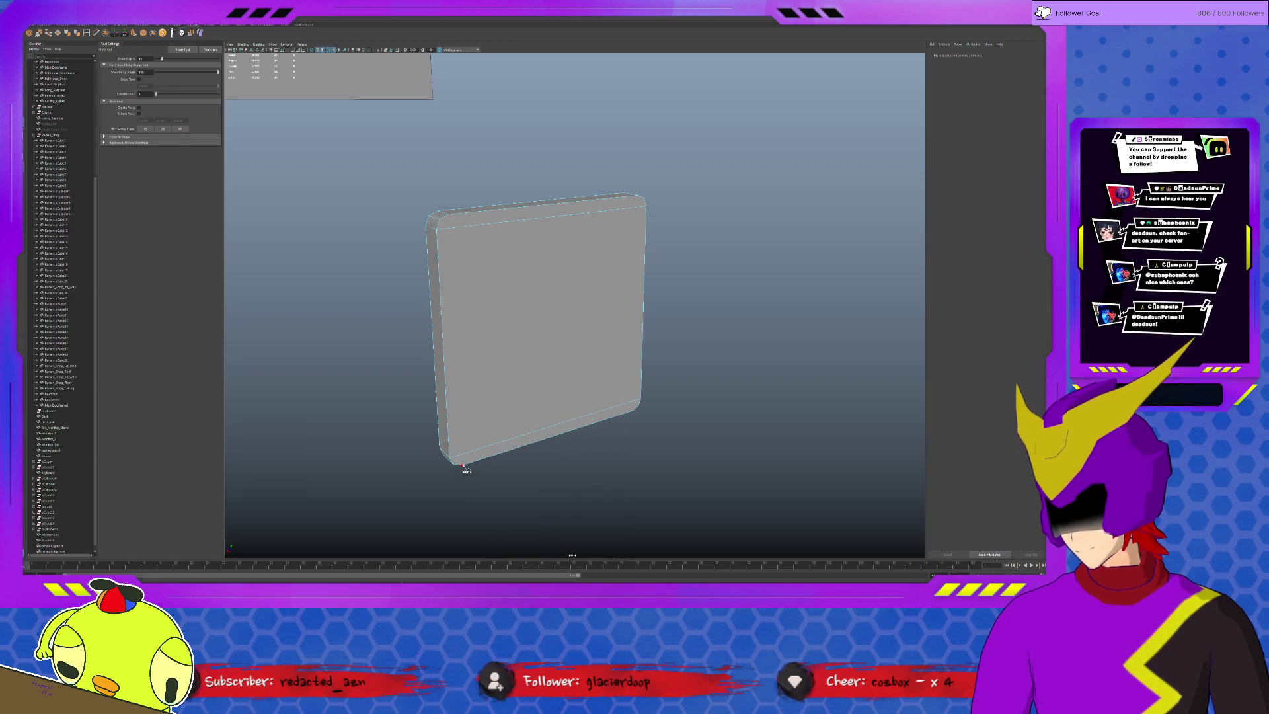
{"action": "key", "text": "Return"}
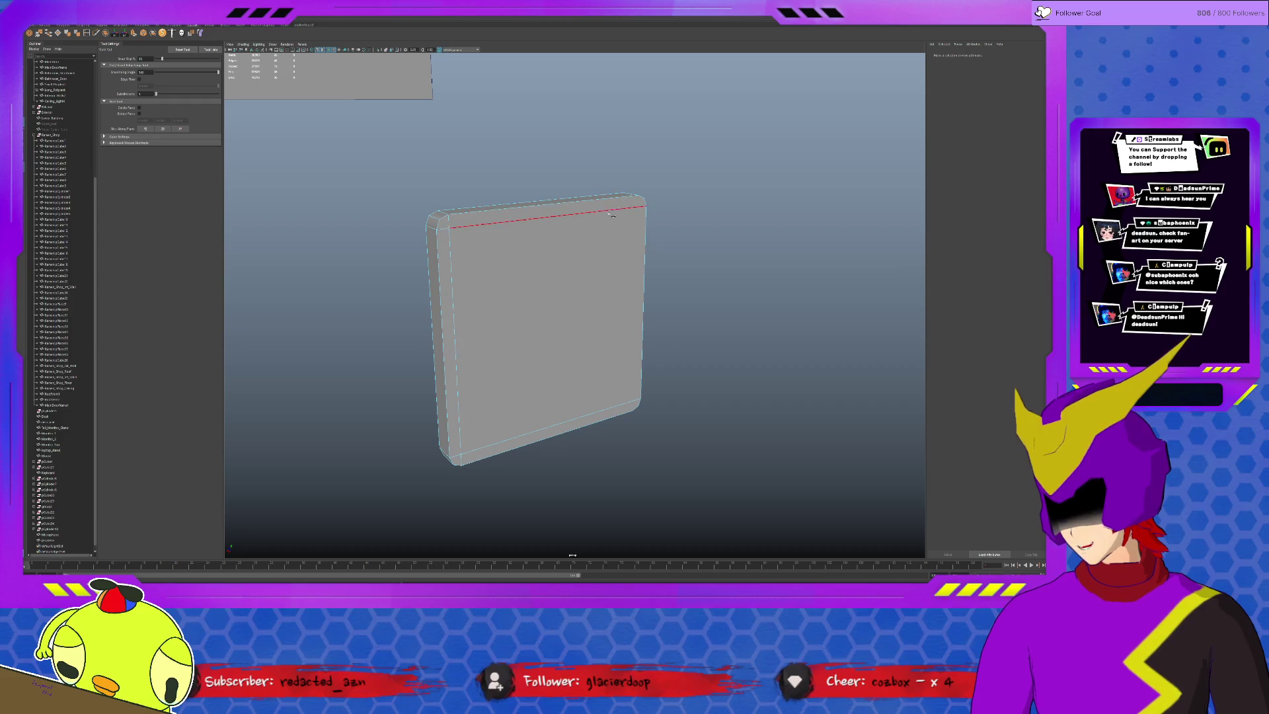
{"action": "left_click", "coordinate": [639, 196]}
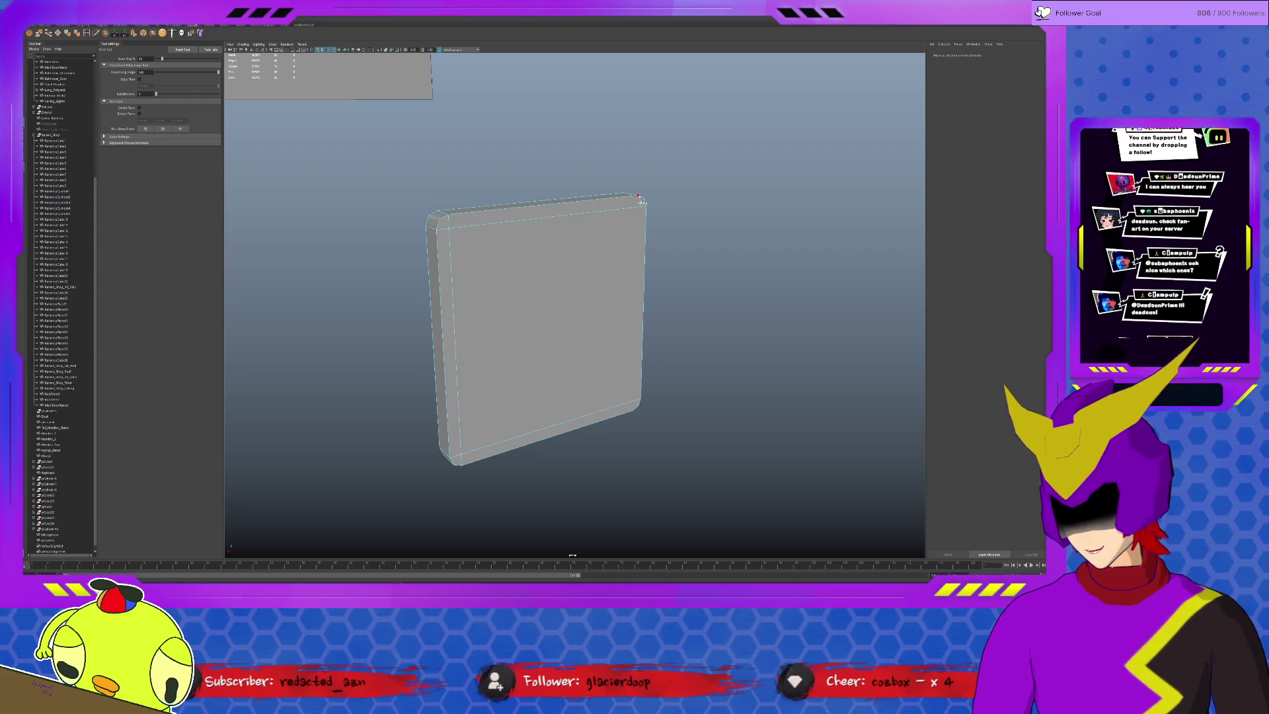
{"action": "left_click", "coordinate": [631, 411]}
{"action": "key", "text": "Return"}
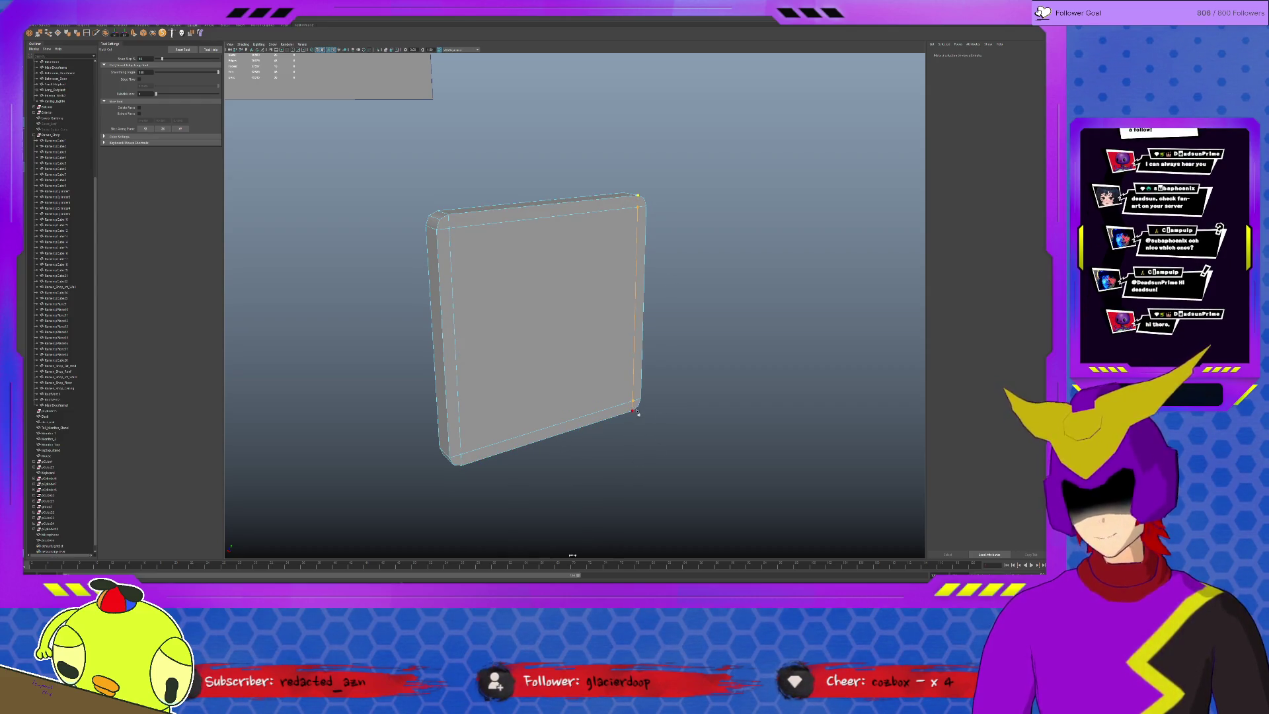
{"action": "key", "text": "q"}
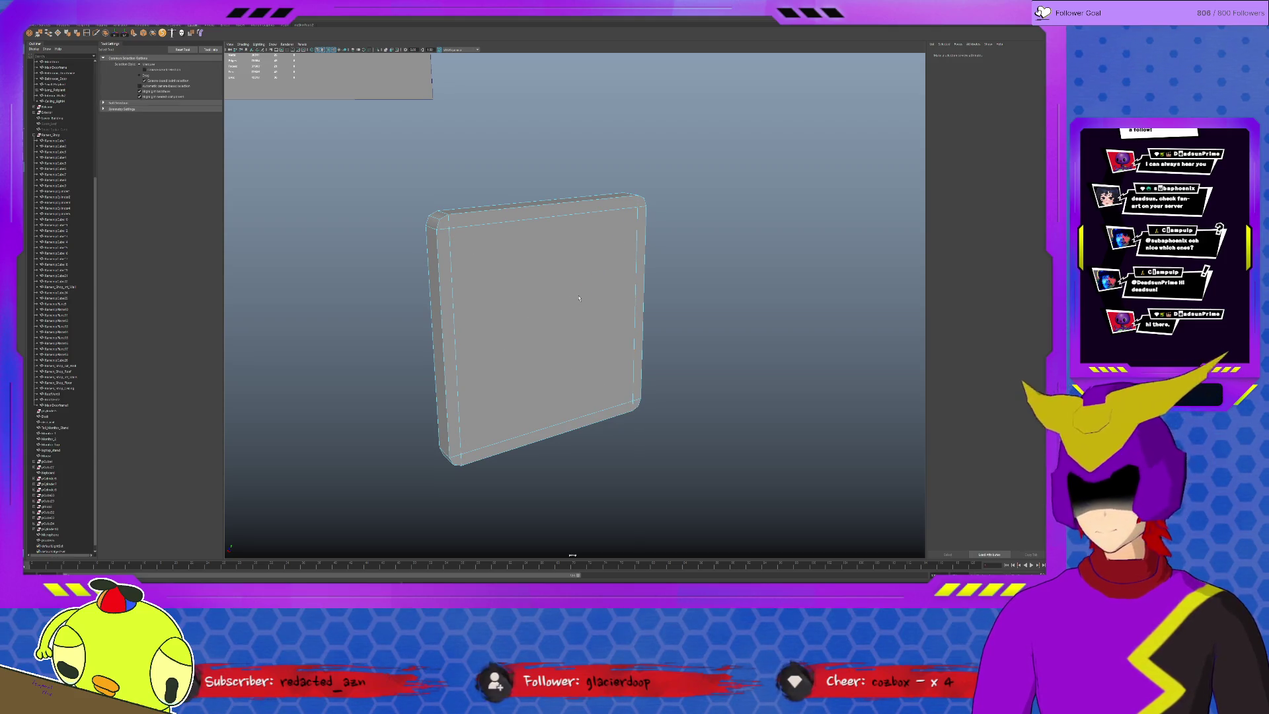
{"action": "left_click", "coordinate": [537, 284]}
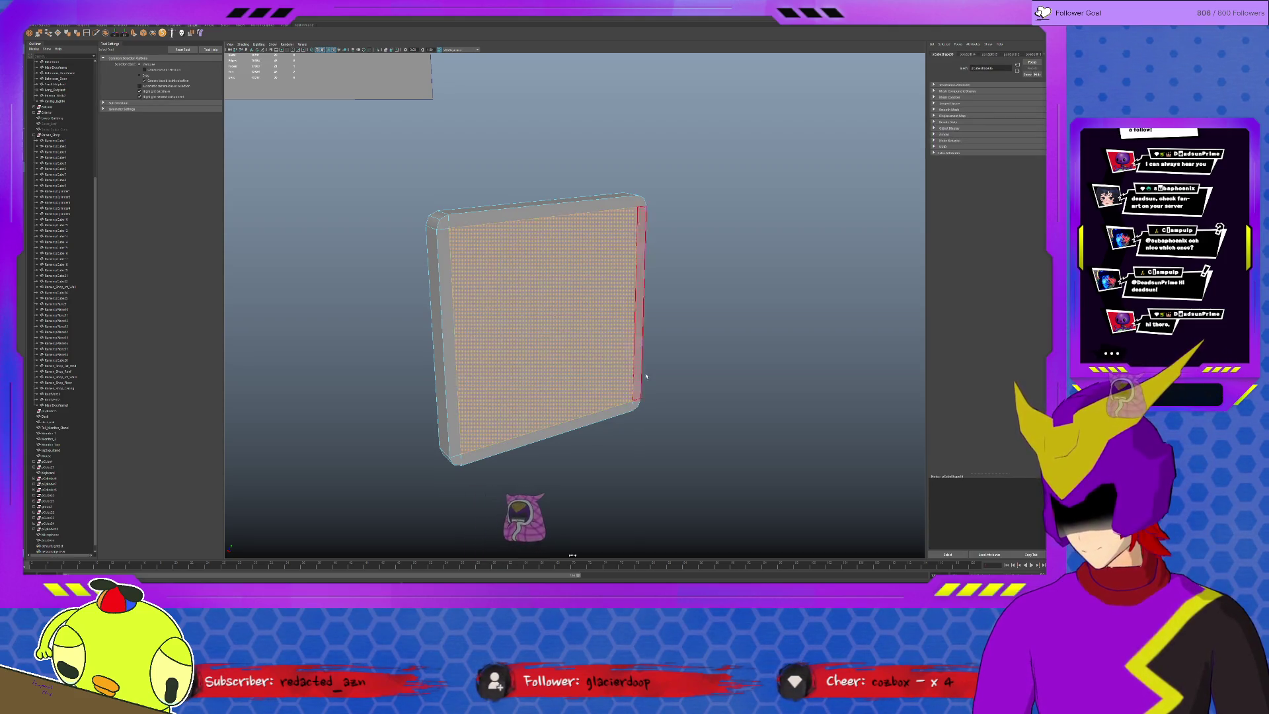
Select the whole rounded slab, duplicate it, and slide the copy beside the original.
{"action": "left_click_drag", "start_coordinate": [536, 284], "coordinate": [611, 371], "text": "alt"}
{"action": "key", "text": "w"}
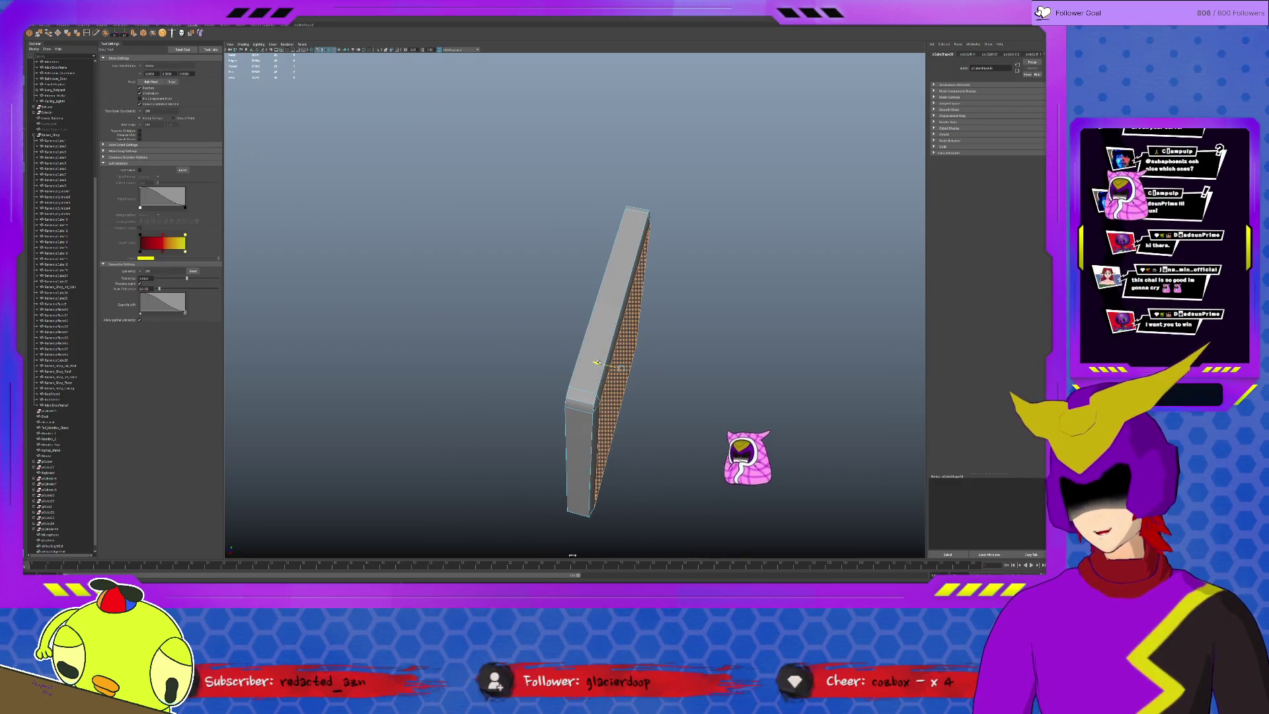
{"action": "key", "text": "F8"}
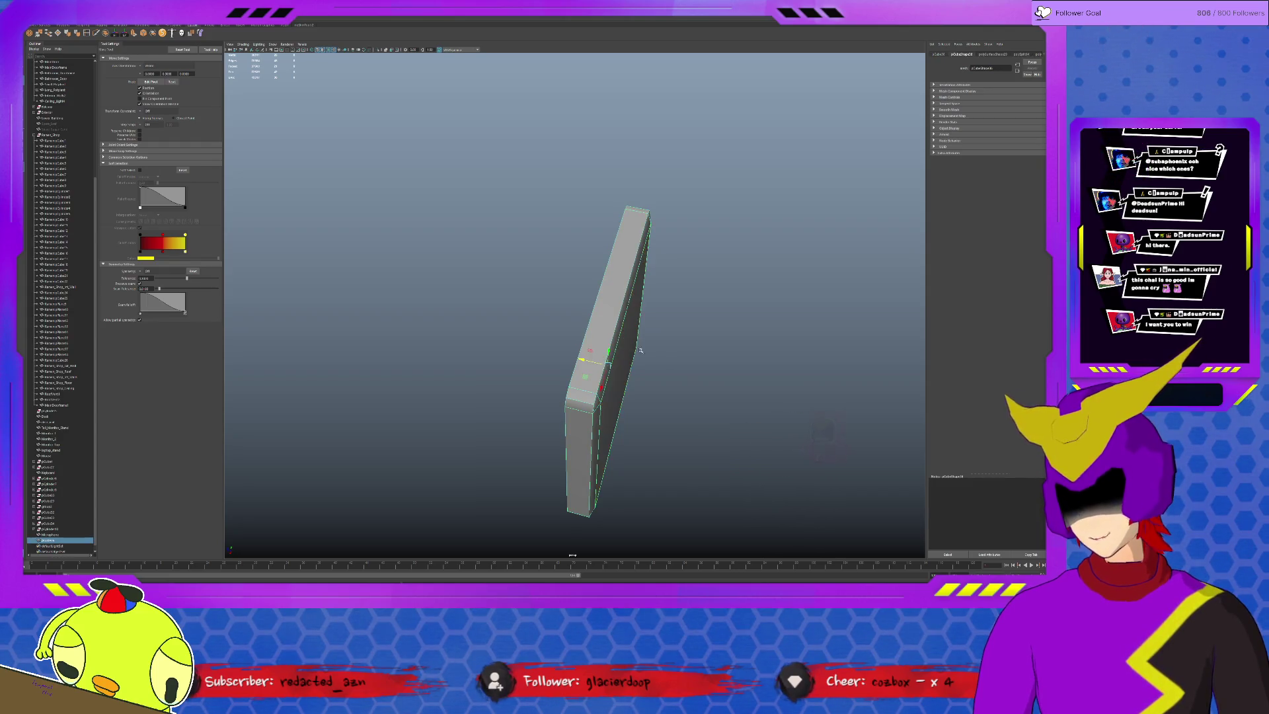
{"action": "left_click_drag", "start_coordinate": [463, 264], "coordinate": [515, 221], "text": "alt"}
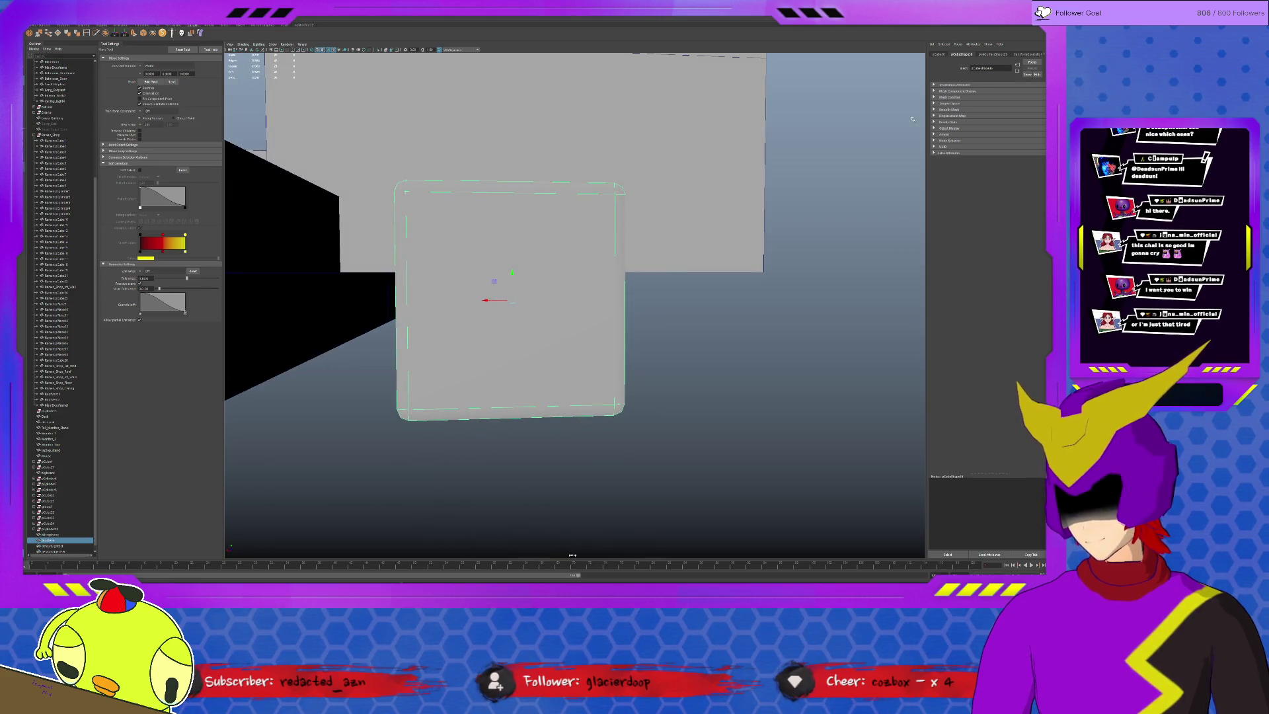
{"action": "key", "text": "ctrl+a"}
{"action": "left_click_drag", "start_coordinate": [843, 224], "coordinate": [839, 239], "text": "alt"}
{"action": "left_click", "coordinate": [516, 316]}
{"action": "key", "text": "ctrl+d"}
{"action": "left_click_drag", "start_coordinate": [517, 316], "coordinate": [768, 306]}
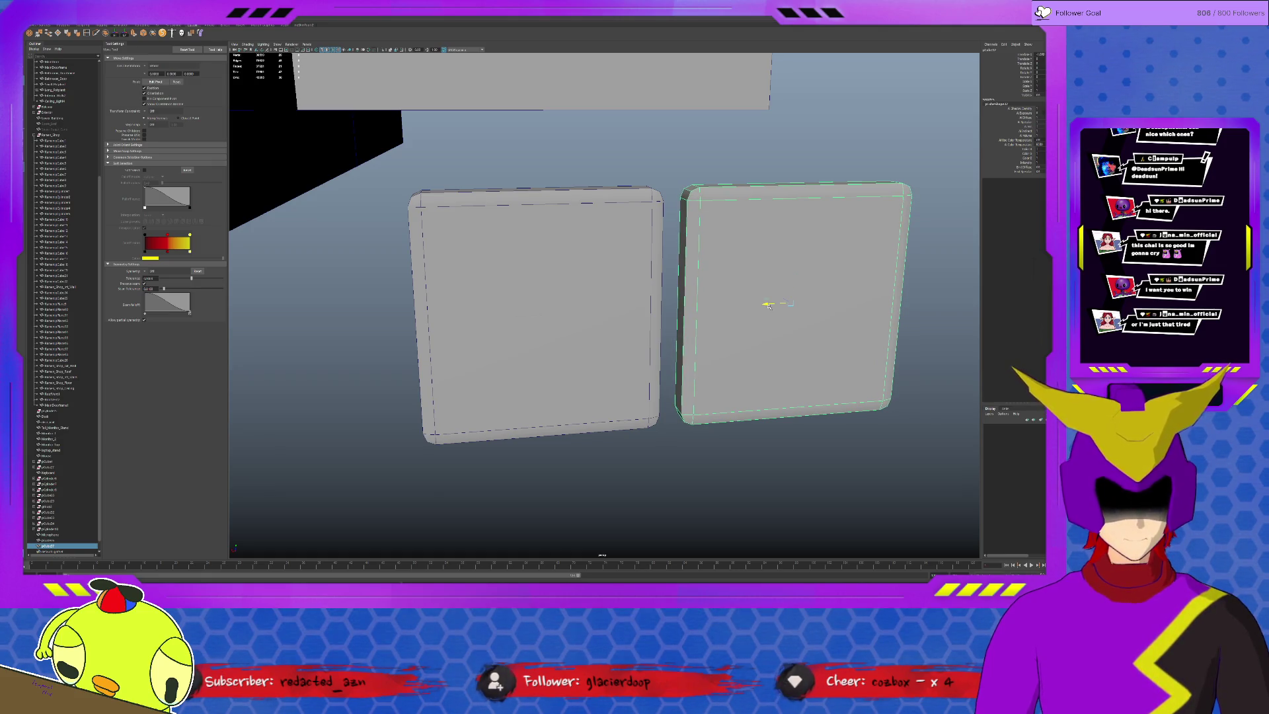
Delete the stray copy, then repeat the duplicate with Shift+D to build the row of slabs.
{"action": "left_click_drag", "start_coordinate": [769, 306], "coordinate": [736, 307], "text": "alt"}
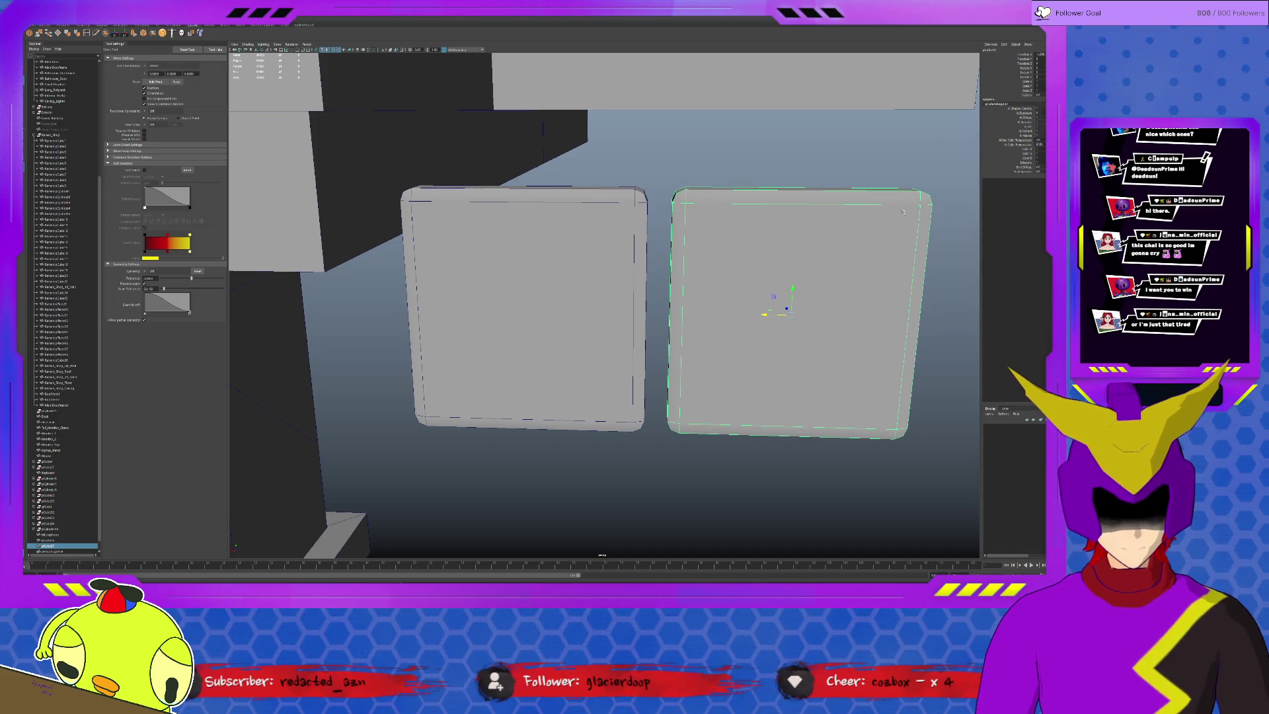
{"action": "key", "text": "Delete"}
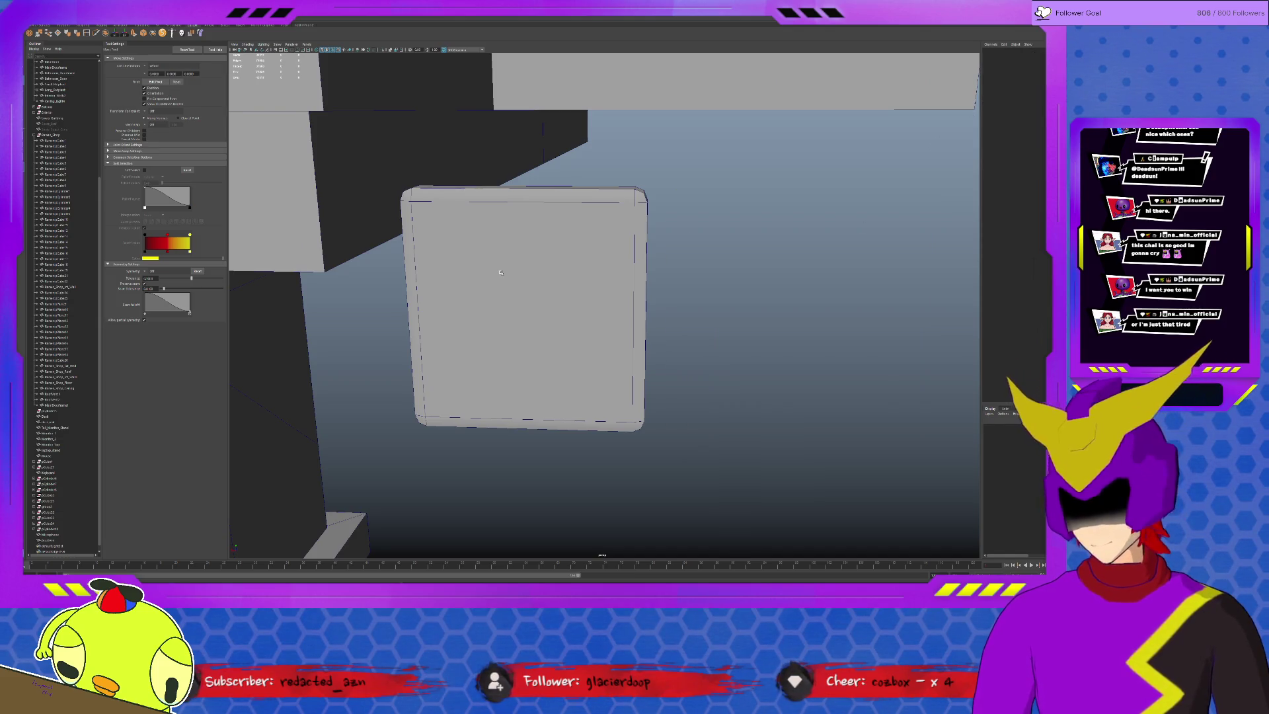
{"action": "left_click", "coordinate": [500, 272]}
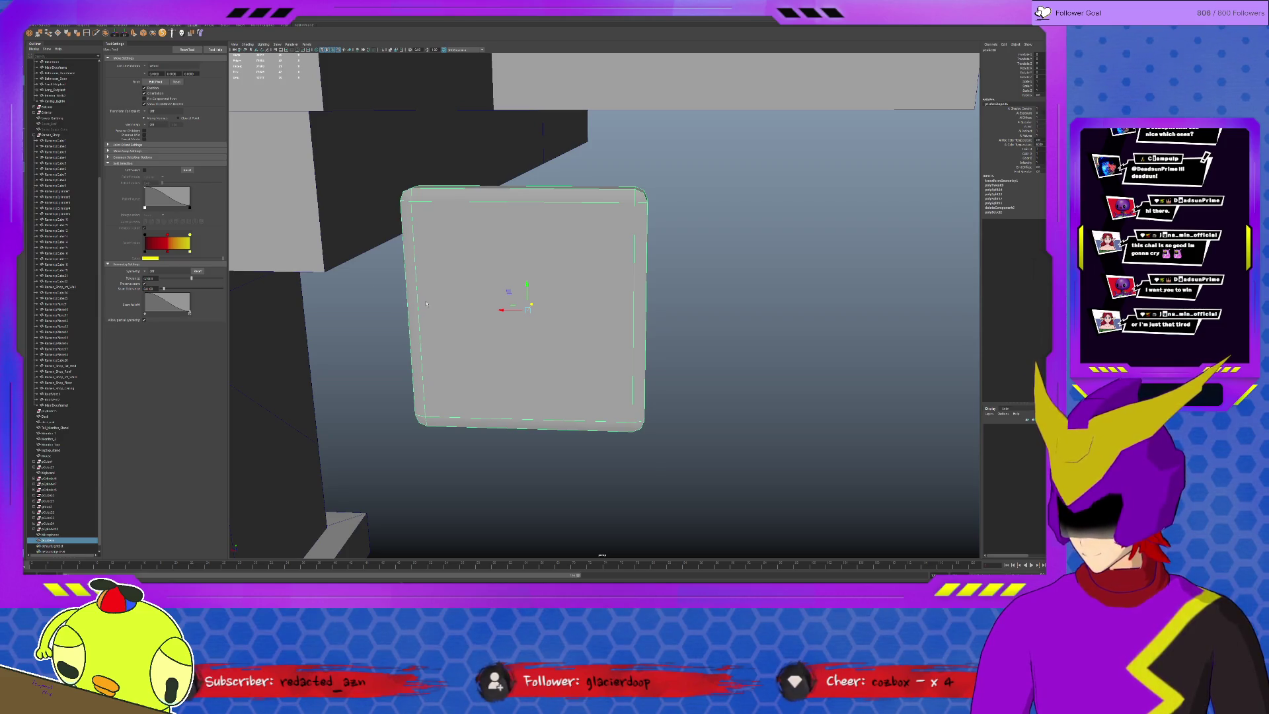
{"action": "key", "text": "ctrl+v"}
{"action": "left_click_drag", "start_coordinate": [432, 301], "coordinate": [522, 290], "text": "alt"}
{"action": "left_click", "coordinate": [570, 289]}
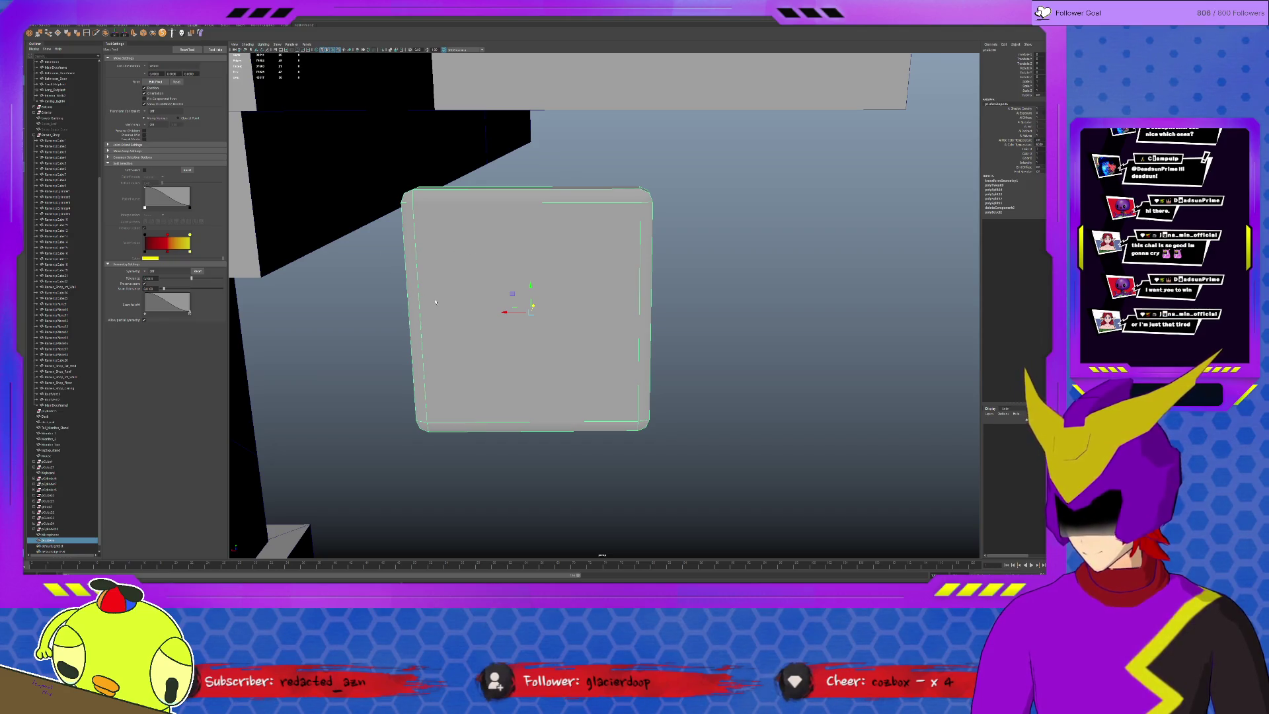
{"action": "key", "text": "ctrl+v"}
{"action": "left_click_drag", "start_coordinate": [490, 310], "coordinate": [532, 317], "text": "alt"}
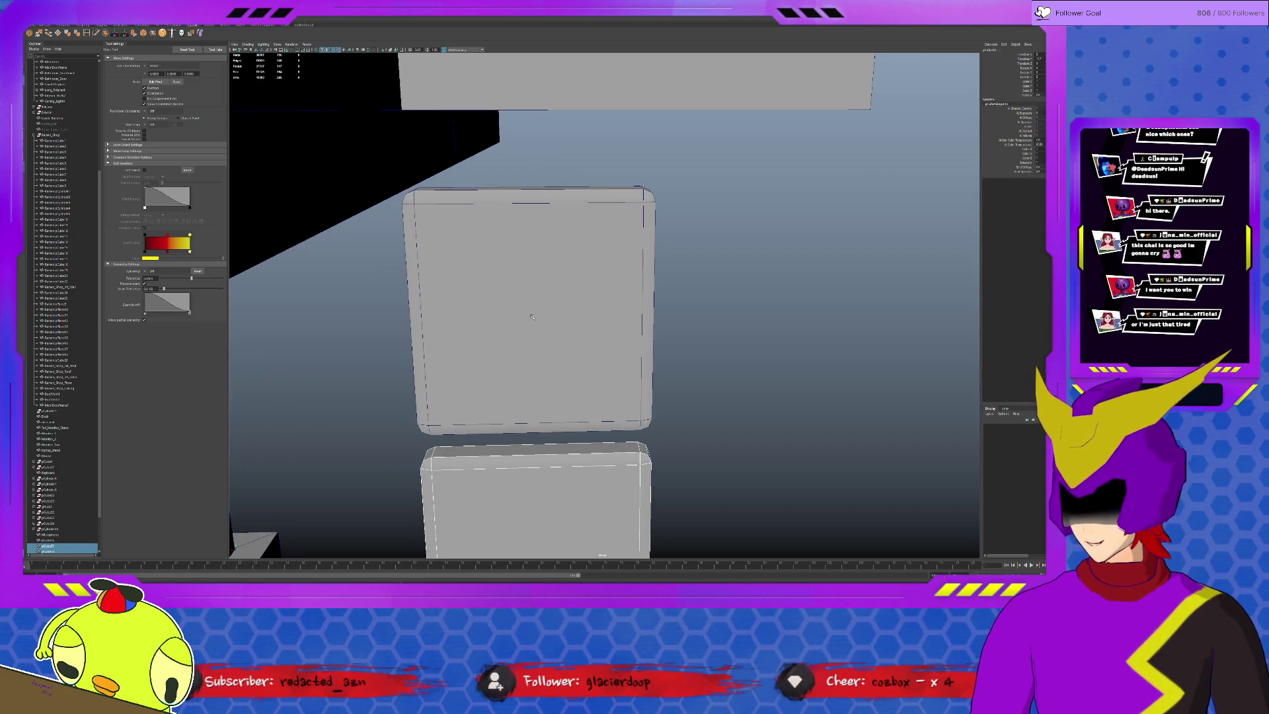
{"action": "key", "text": "ctrl+z"}
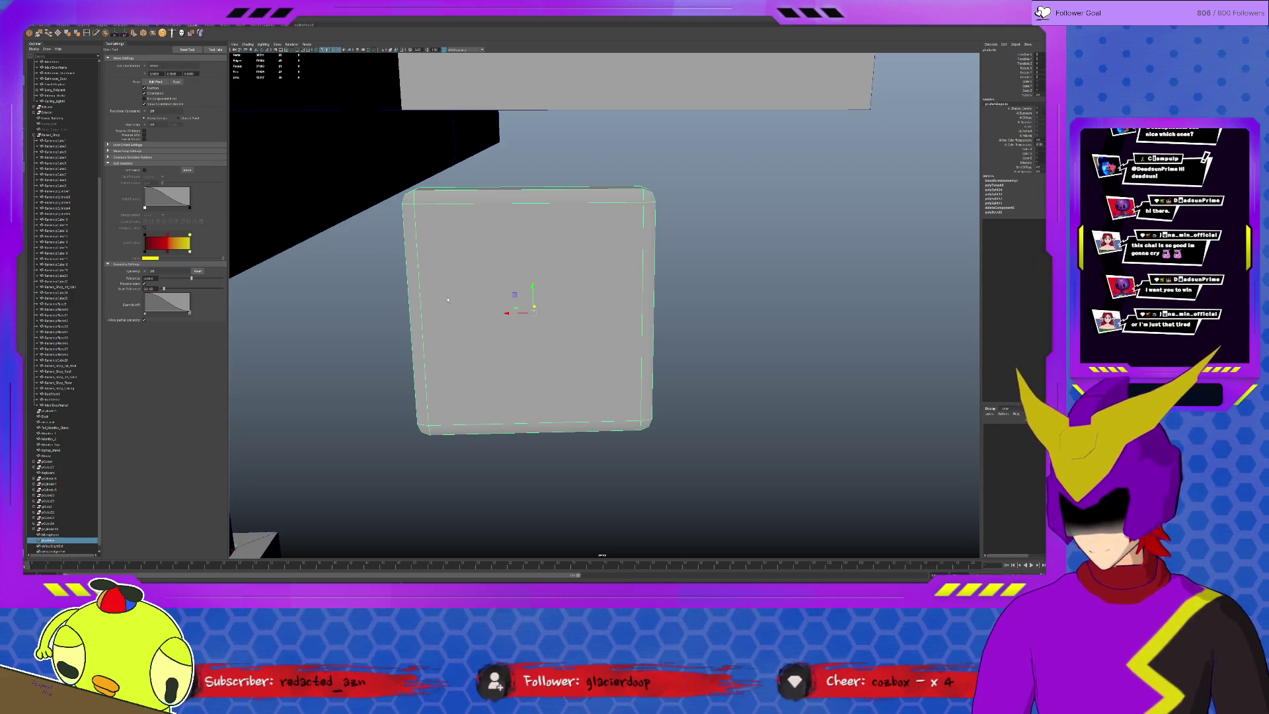
{"action": "key", "text": "shift+d"}
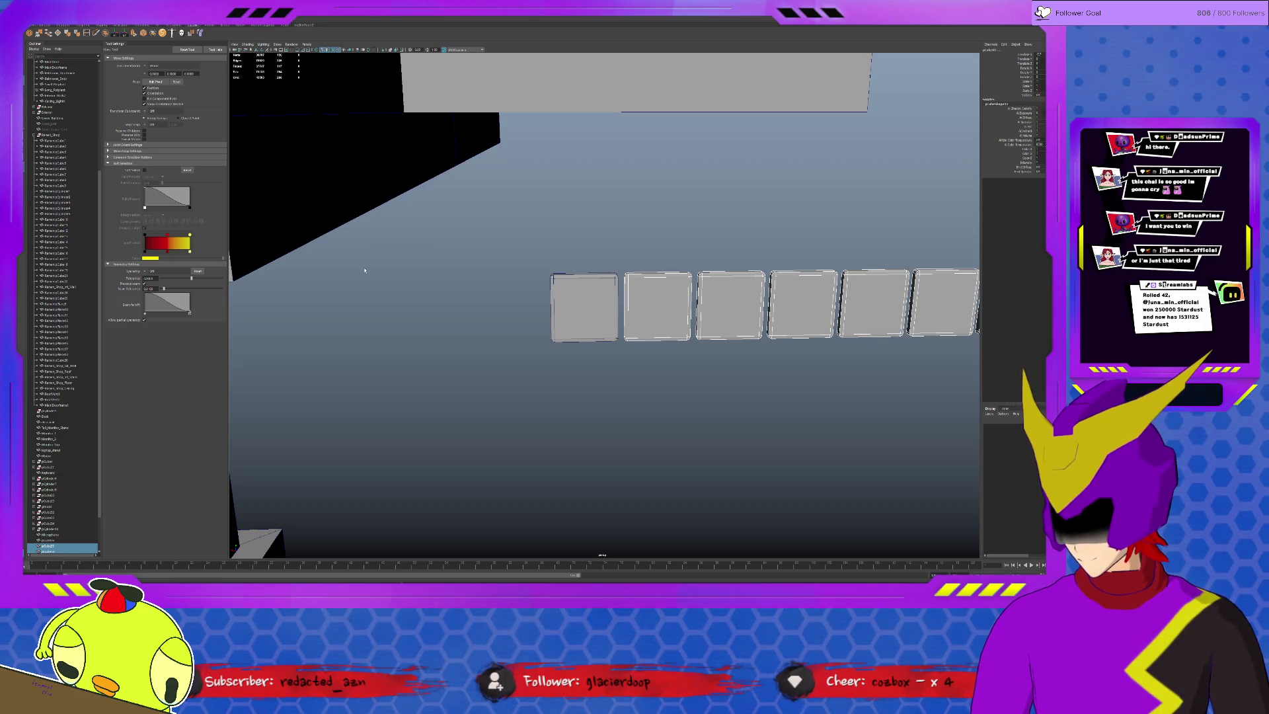
{"action": "key", "text": "ctrl+z"}
Duplicate the row of slabs with Shift+D into three more rows, forming a 4×8 tile grid.
{"action": "left_click", "coordinate": [568, 316], "text": "shift"}
{"action": "key", "text": "shift+d"}
{"action": "key", "text": "shift+d"}
{"action": "key", "text": "shift+d"}
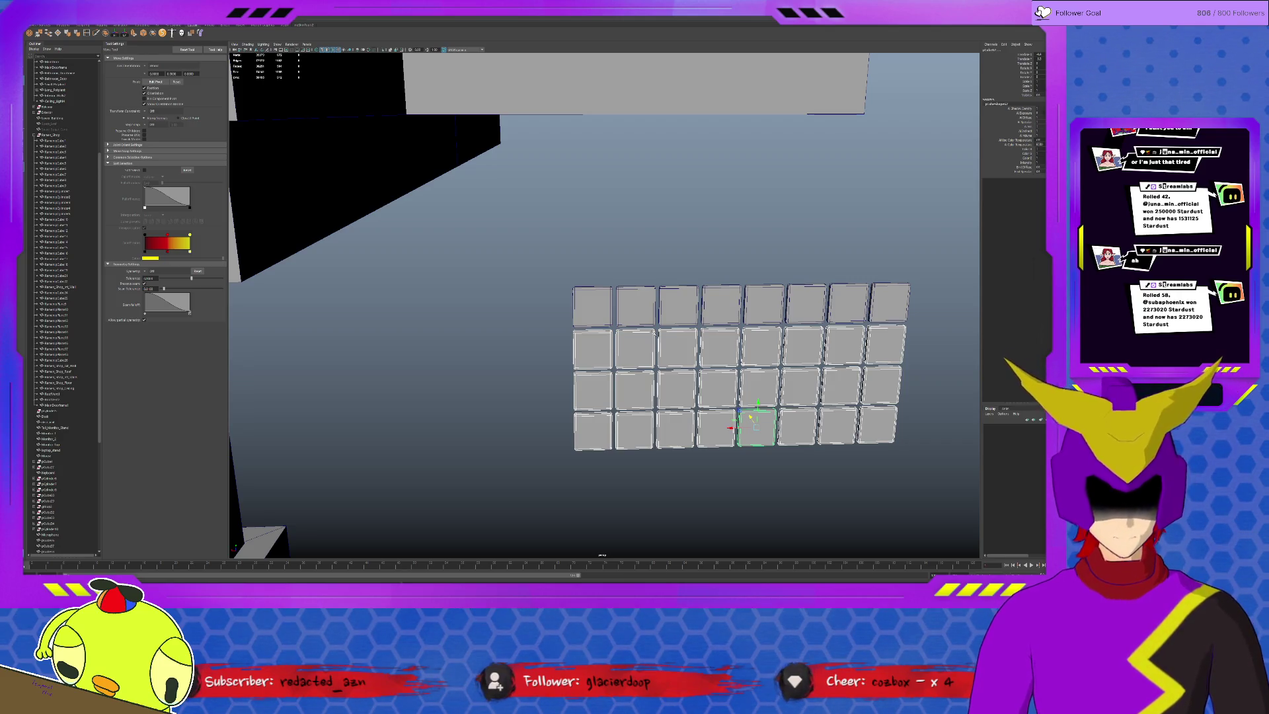
{"action": "scroll", "coordinate": [463, 340], "scroll_direction": "down", "scroll_amount": 10}
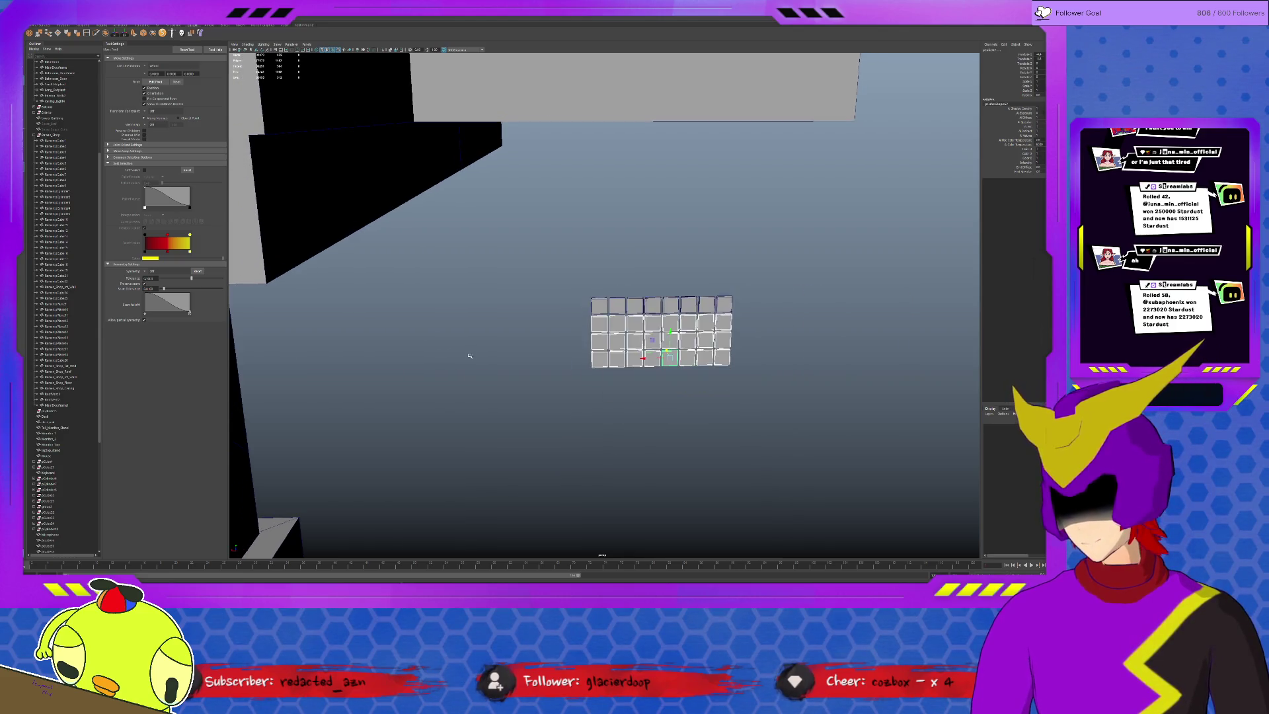
{"action": "left_click_drag", "start_coordinate": [497, 348], "coordinate": [373, 357], "text": "alt"}
{"action": "left_click_drag", "start_coordinate": [63, 551], "coordinate": [62, 444]}
{"action": "scroll", "coordinate": [59, 370], "scroll_direction": "down", "scroll_amount": 3}
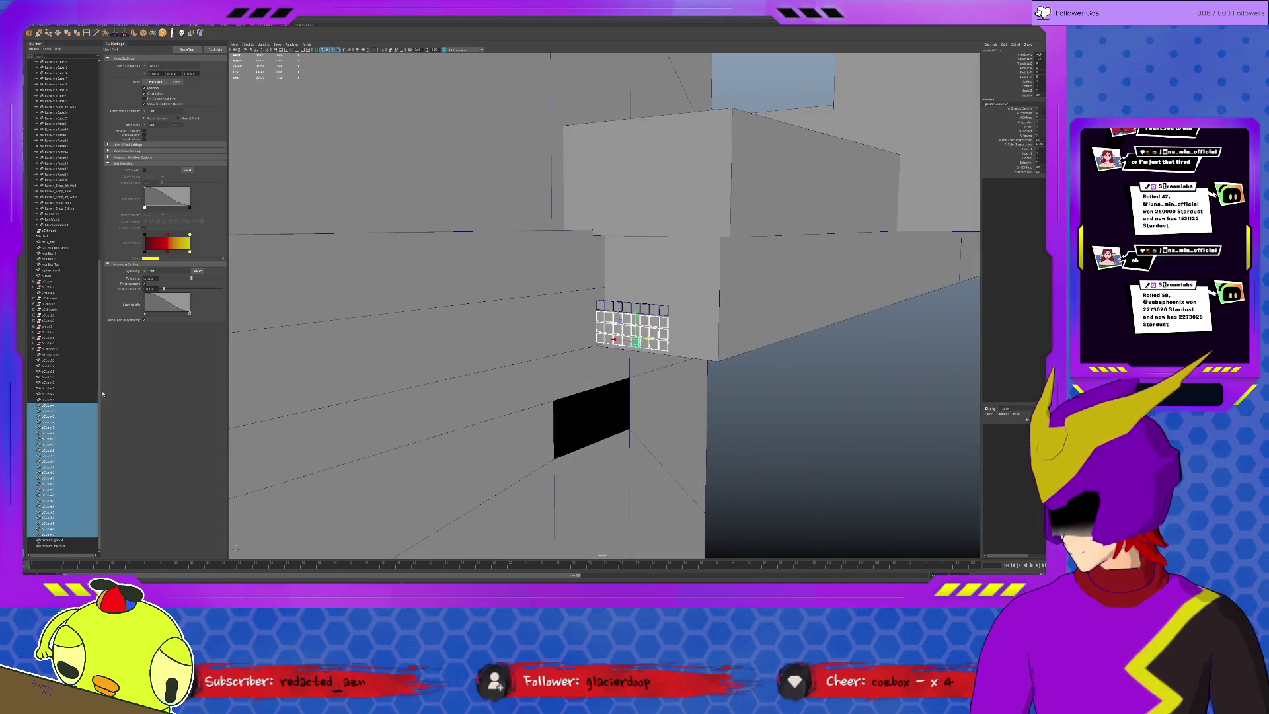
Step through the tile objects and frame the view on the dark panel.
{"action": "left_click", "coordinate": [66, 396]}
{"action": "left_click", "coordinate": [61, 388]}
{"action": "left_click", "coordinate": [61, 382]}
{"action": "left_click", "coordinate": [62, 377]}
{"action": "left_click", "coordinate": [63, 371]}
{"action": "left_click", "coordinate": [64, 366]}
{"action": "left_click", "coordinate": [72, 360]}
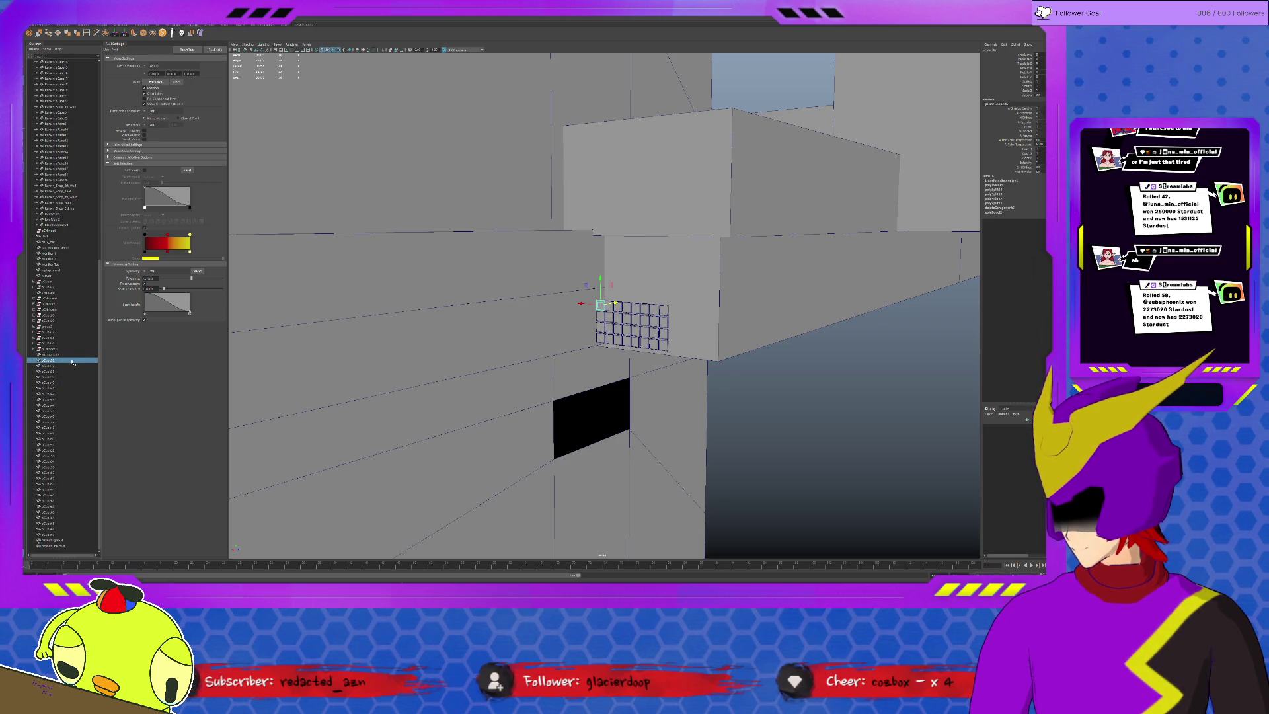
{"action": "left_click", "coordinate": [61, 26]}
{"action": "left_click", "coordinate": [48, 540]}
{"action": "key", "text": "f"}
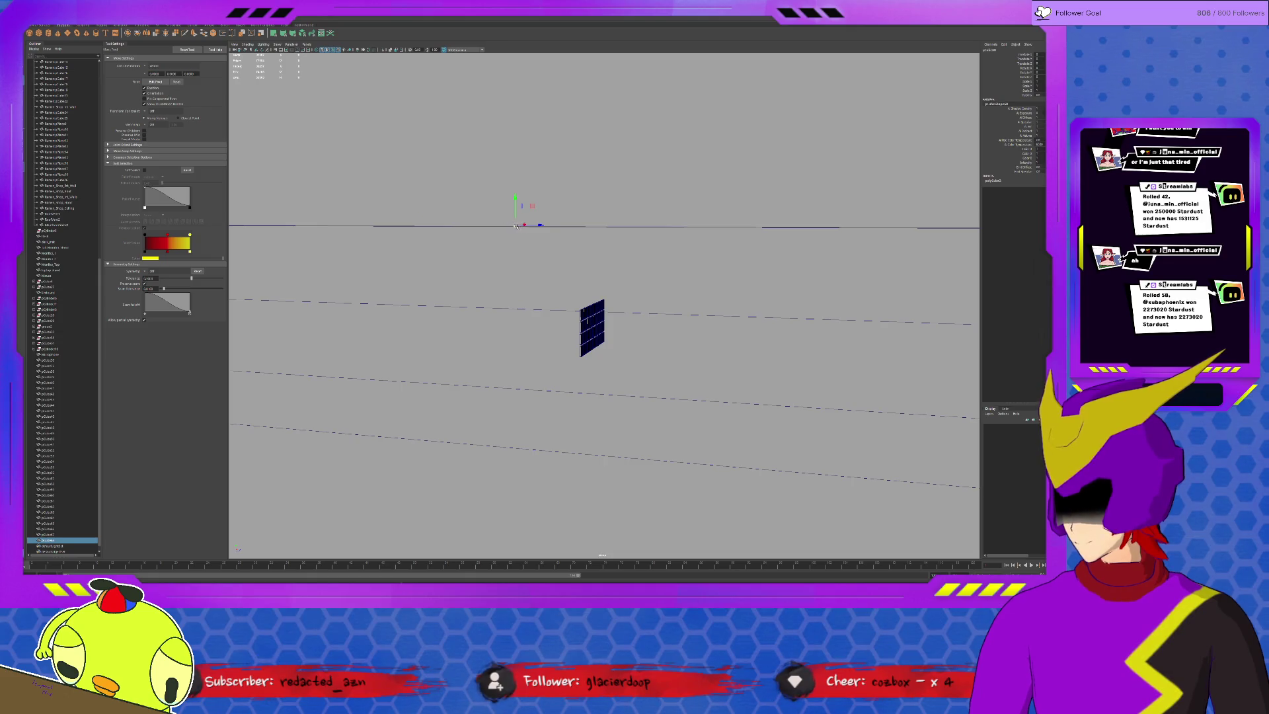
{"action": "left_click", "coordinate": [606, 331]}
{"action": "key", "text": "f"}
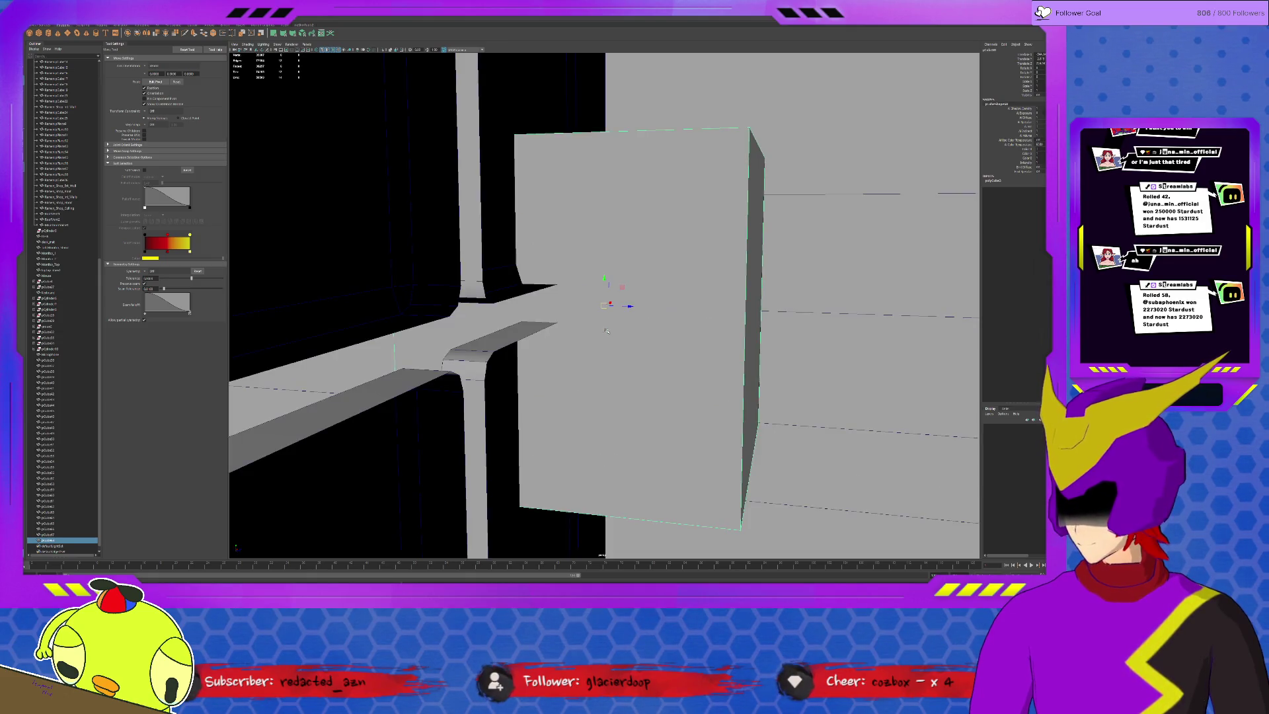
Move the small grey cube out to the left of the tile grid.
{"action": "scroll", "coordinate": [607, 331], "scroll_direction": "down", "scroll_amount": 5}
{"action": "mouse_move", "coordinate": [607, 331]}
{"action": "left_mouse_down", "text": "alt"}
{"action": "mouse_move", "coordinate": [659, 419]}
{"action": "mouse_move", "coordinate": [688, 419]}
{"action": "mouse_move", "coordinate": [649, 347]}
{"action": "mouse_move", "coordinate": [591, 307]}
{"action": "left_mouse_up", "text": "alt"}
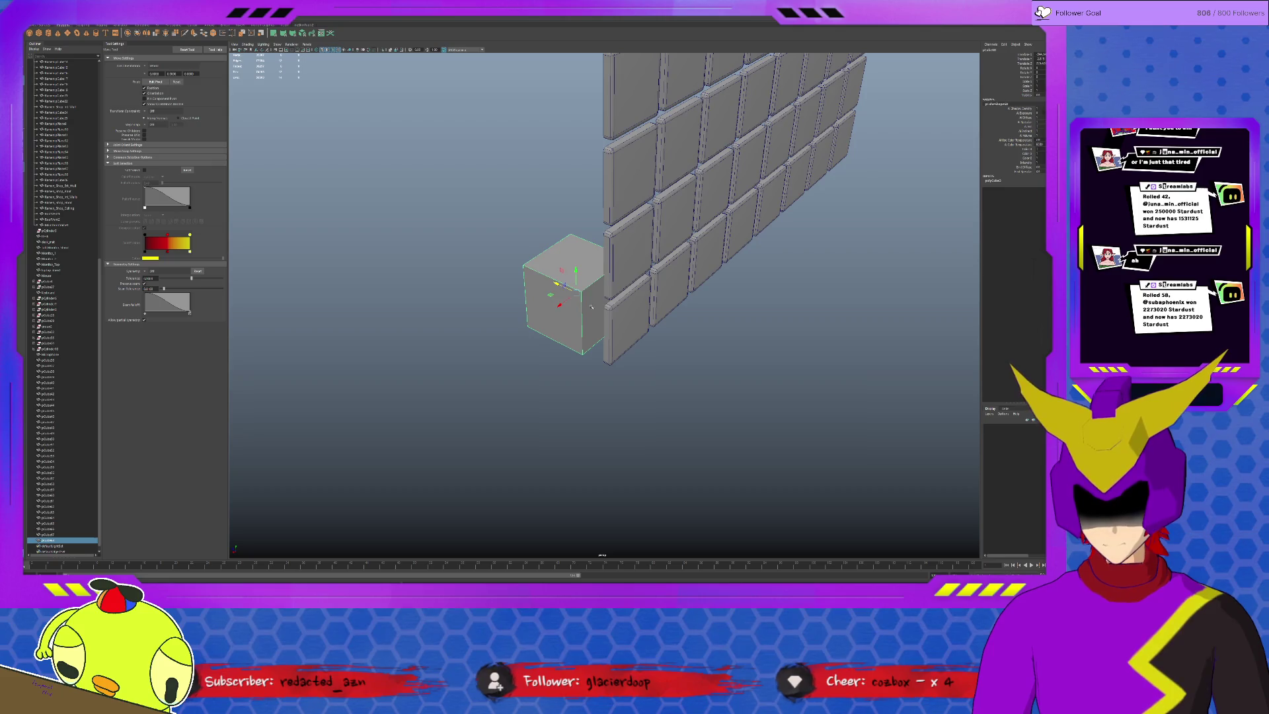
{"action": "left_click_drag", "start_coordinate": [562, 293], "coordinate": [639, 329], "text": "alt"}
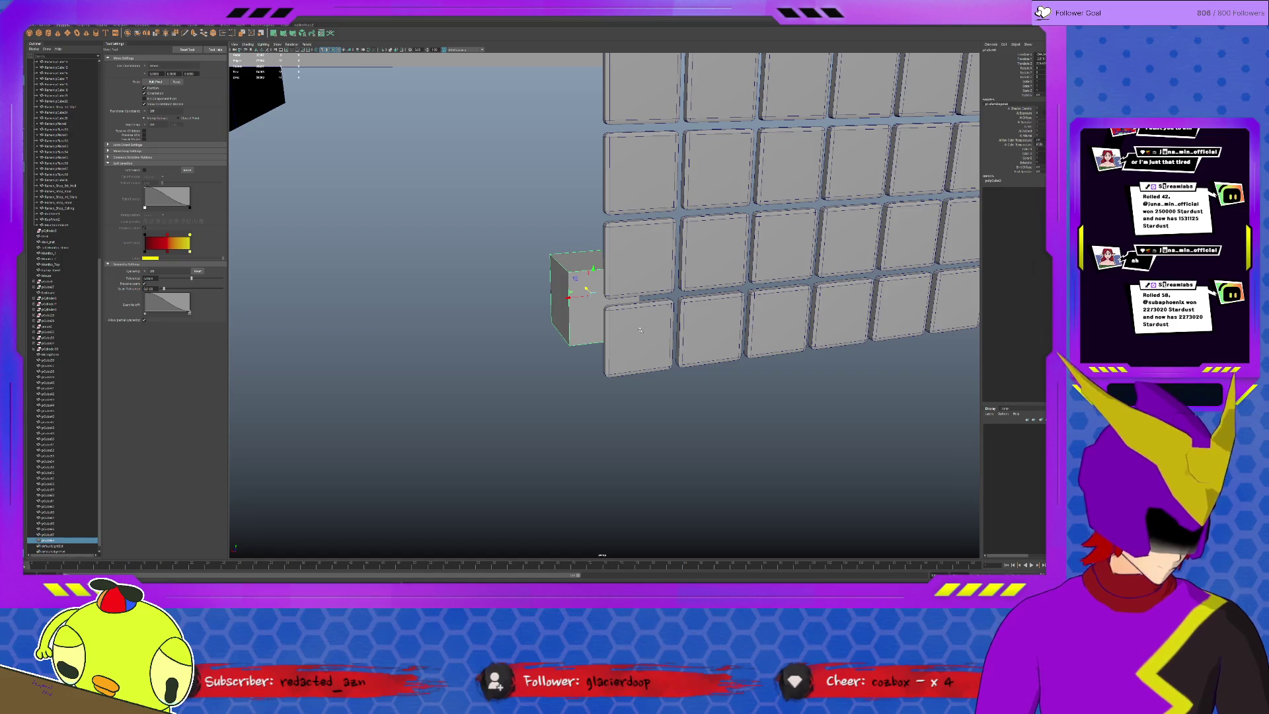
{"action": "scroll", "coordinate": [663, 355], "scroll_direction": "down", "scroll_amount": 3}
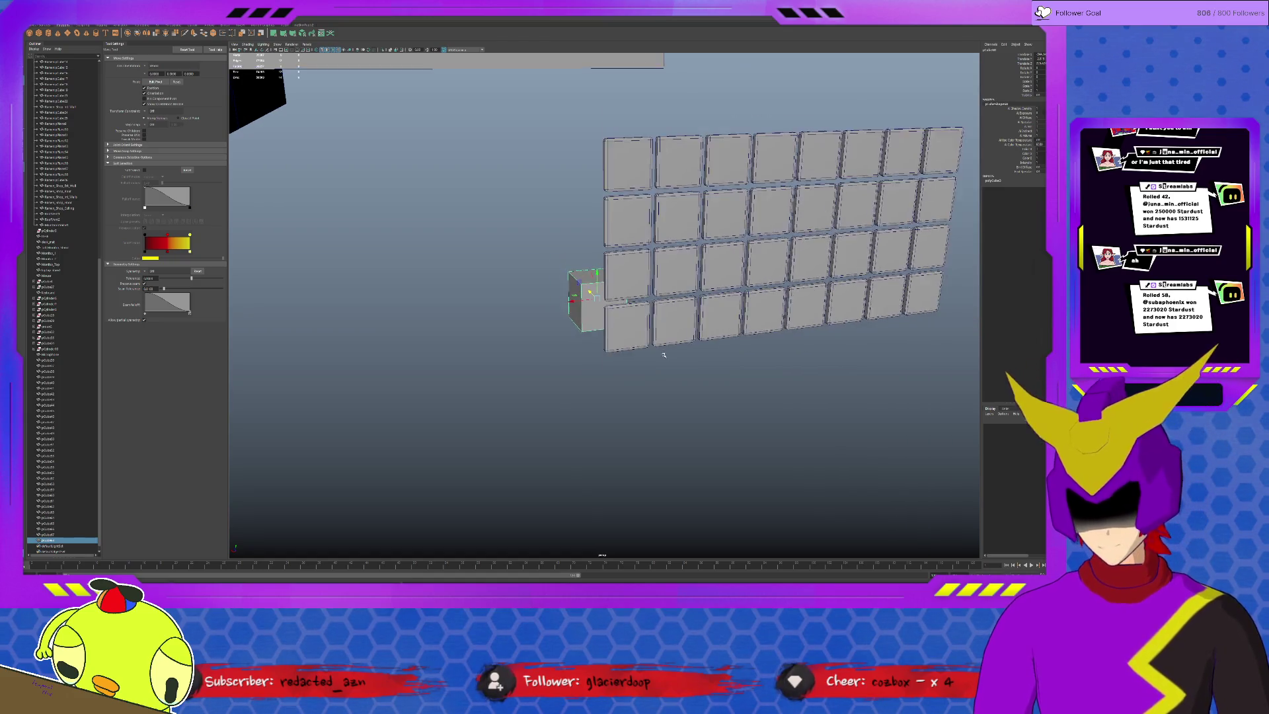
{"action": "scroll", "coordinate": [664, 355], "scroll_direction": "down", "scroll_amount": 2}
{"action": "left_click", "coordinate": [618, 317]}
{"action": "left_click", "coordinate": [585, 301]}
{"action": "left_click_drag", "start_coordinate": [570, 316], "coordinate": [426, 329]}
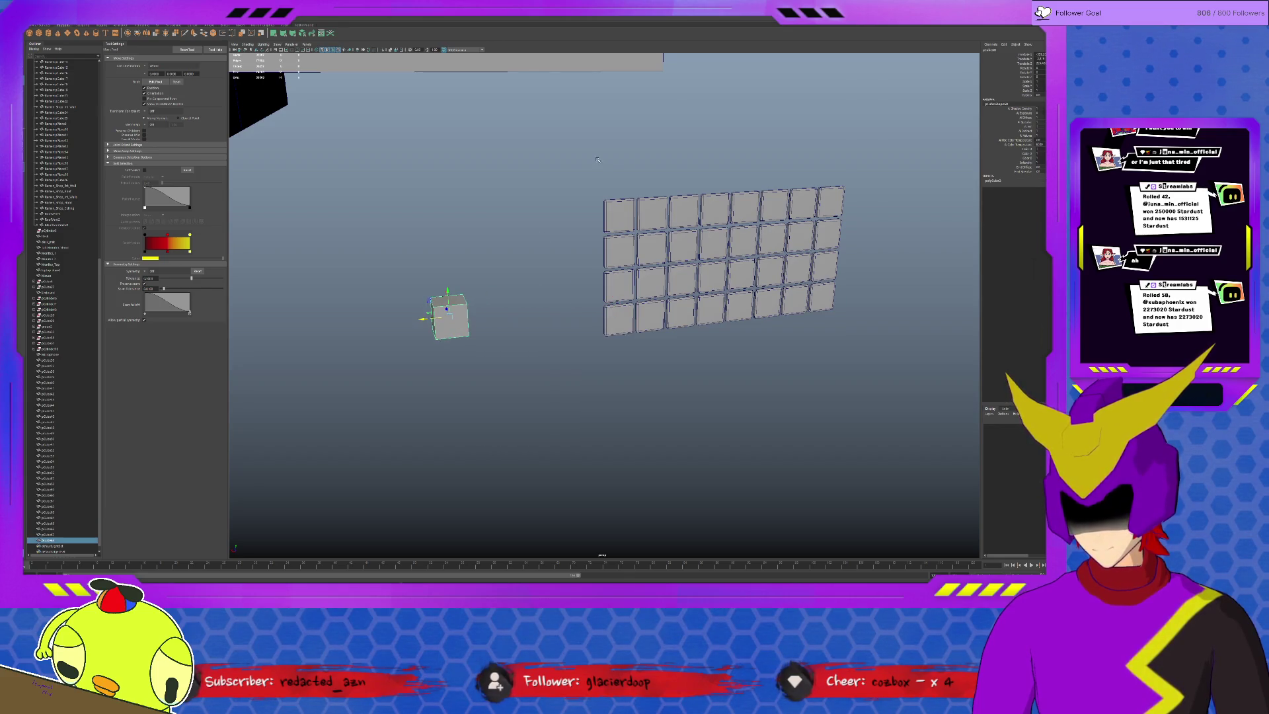
Marquee-select all the keycap tiles and combine them into one mesh.
{"action": "left_click_drag", "start_coordinate": [598, 160], "coordinate": [938, 387]}
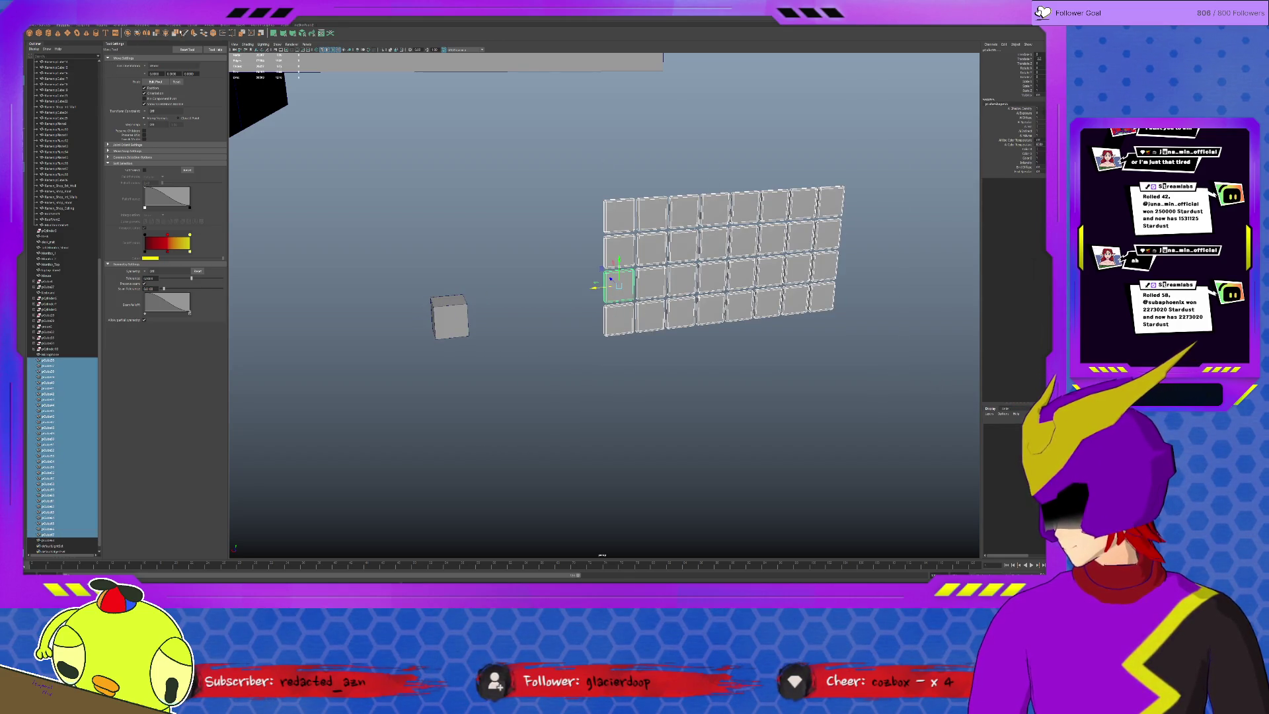
{"action": "left_click", "coordinate": [192, 25]}
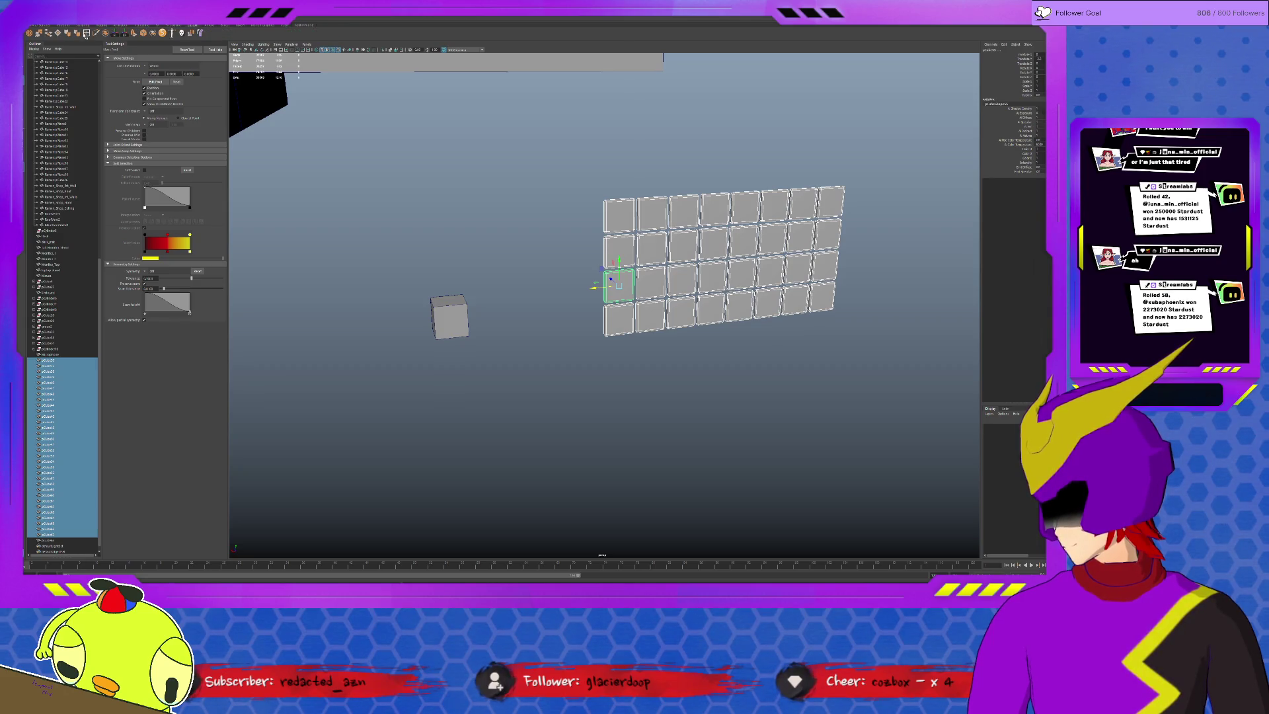
{"action": "left_click", "coordinate": [106, 34]}
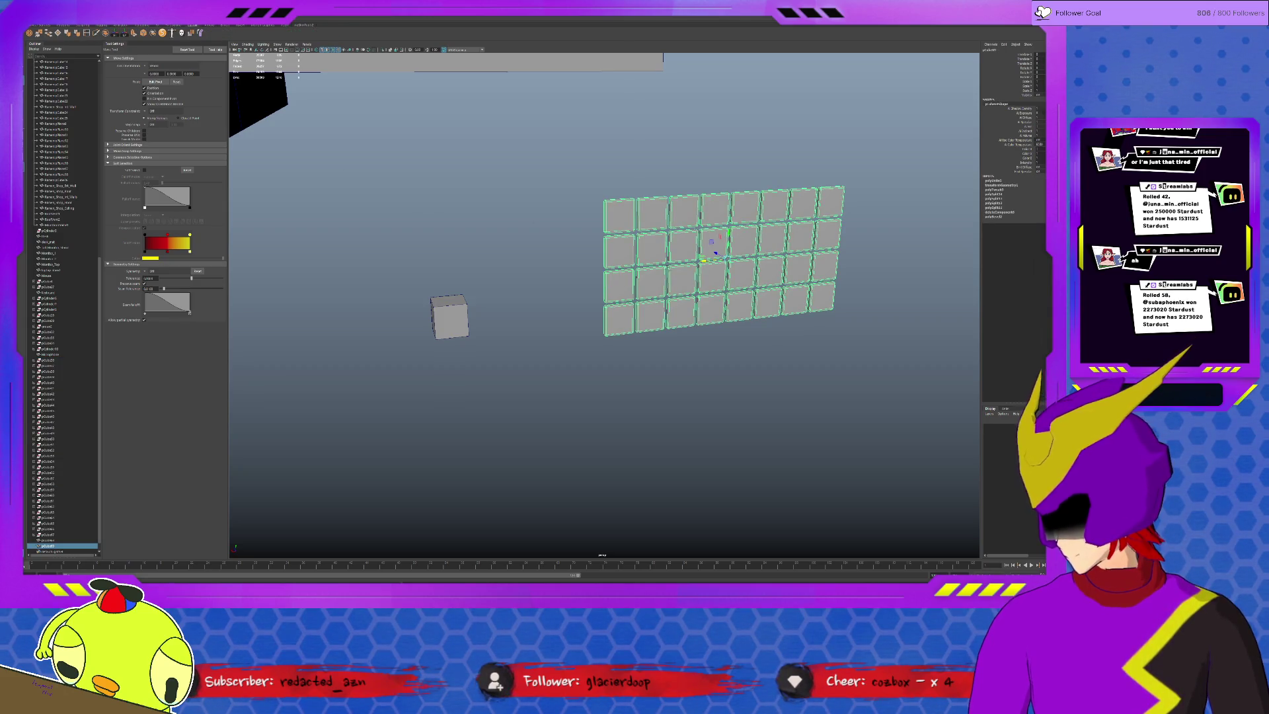
Duplicate the combined tile grid and move the copy up above the original.
{"action": "key", "text": "ctrl+d"}
{"action": "left_click_drag", "start_coordinate": [729, 233], "coordinate": [730, 56]}
{"action": "key", "text": "f"}
{"action": "left_click_drag", "start_coordinate": [600, 213], "coordinate": [516, 275], "text": "alt"}
Select the copy's right-edge face strips and extrude them outward into thick blocks.
{"action": "key", "text": "F11"}
{"action": "left_click", "coordinate": [510, 251]}
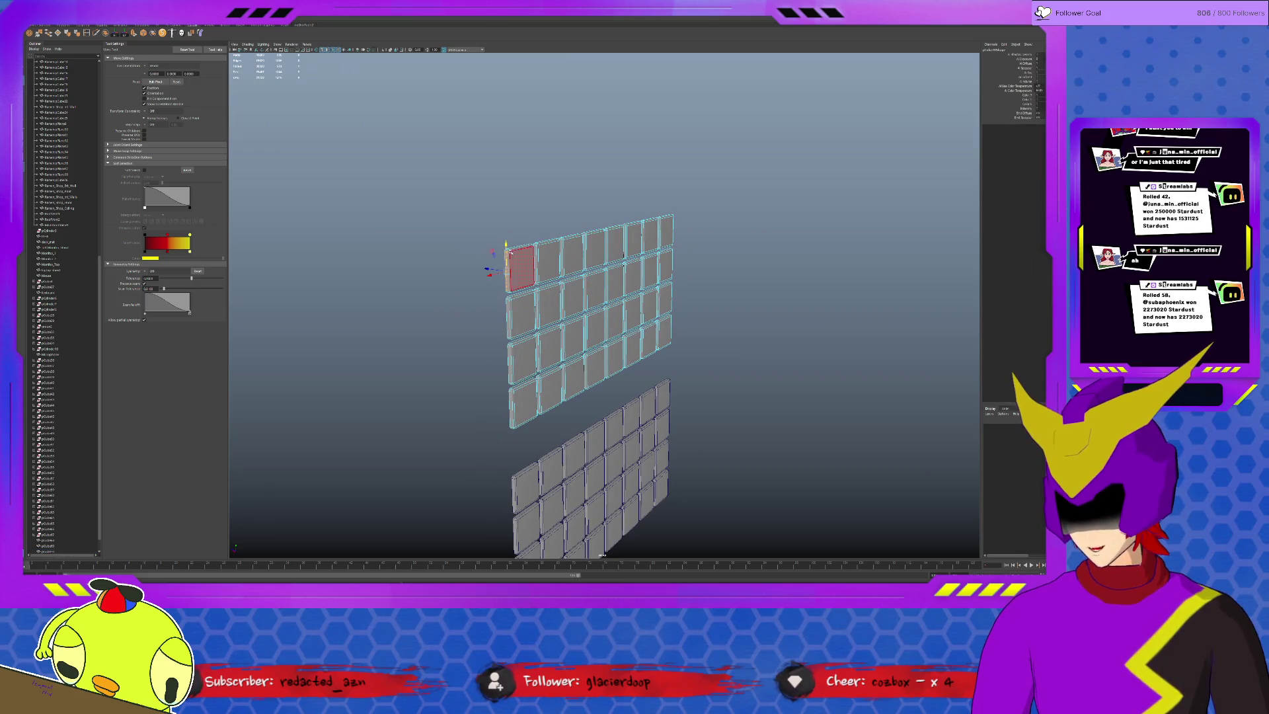
{"action": "scroll", "coordinate": [523, 261], "scroll_direction": "up", "scroll_amount": 3}
{"action": "left_click", "coordinate": [452, 251]}
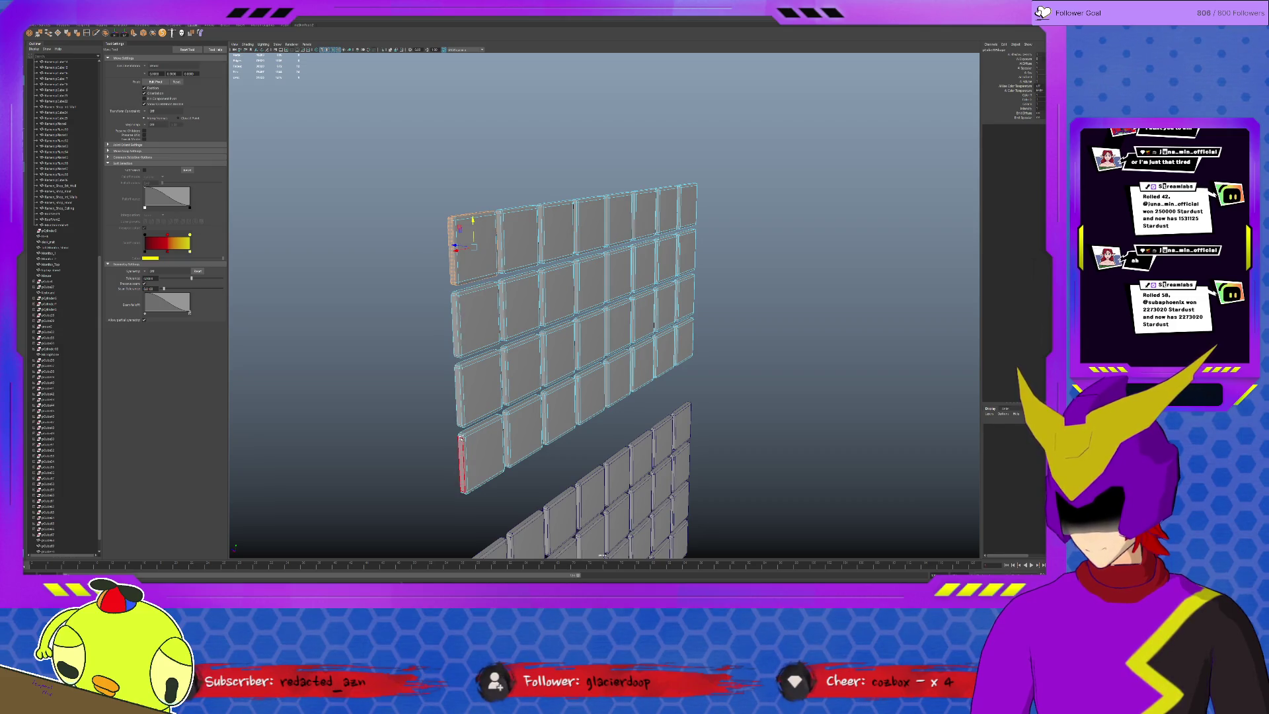
{"action": "left_click_drag", "start_coordinate": [522, 426], "coordinate": [689, 445], "text": "alt"}
{"action": "left_click", "coordinate": [667, 449]}
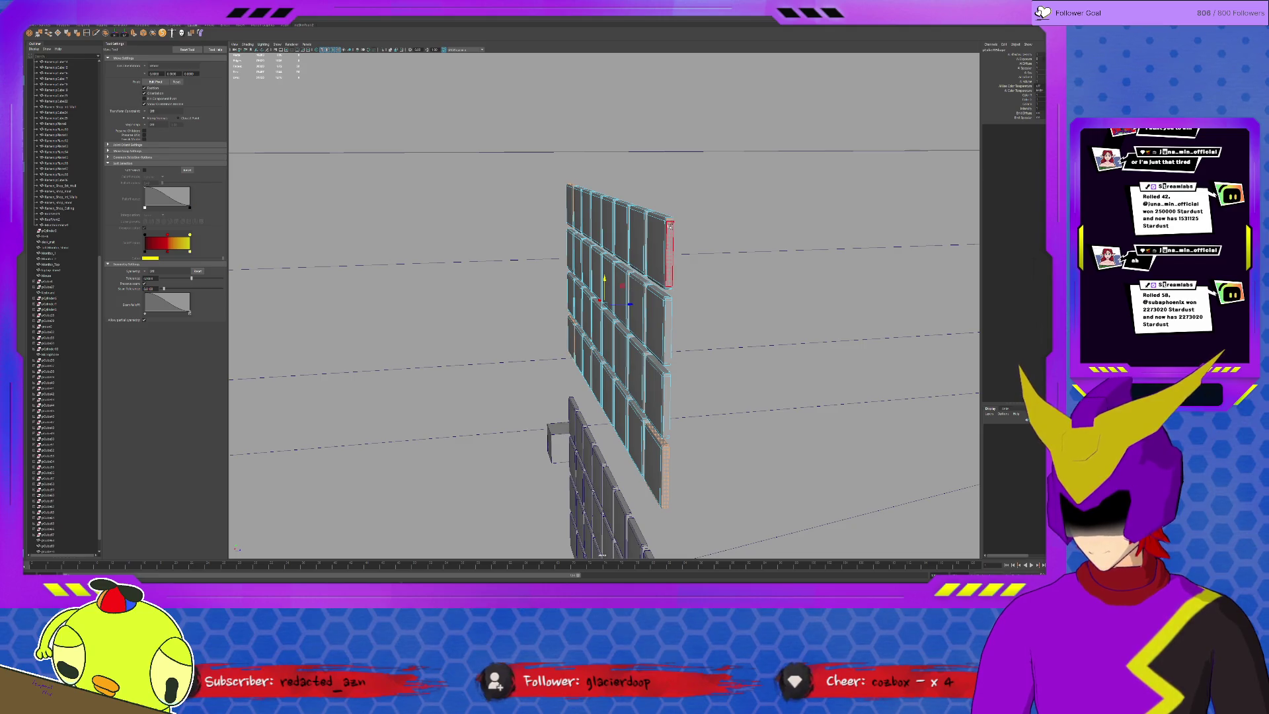
{"action": "left_click", "coordinate": [669, 220], "text": "shift"}
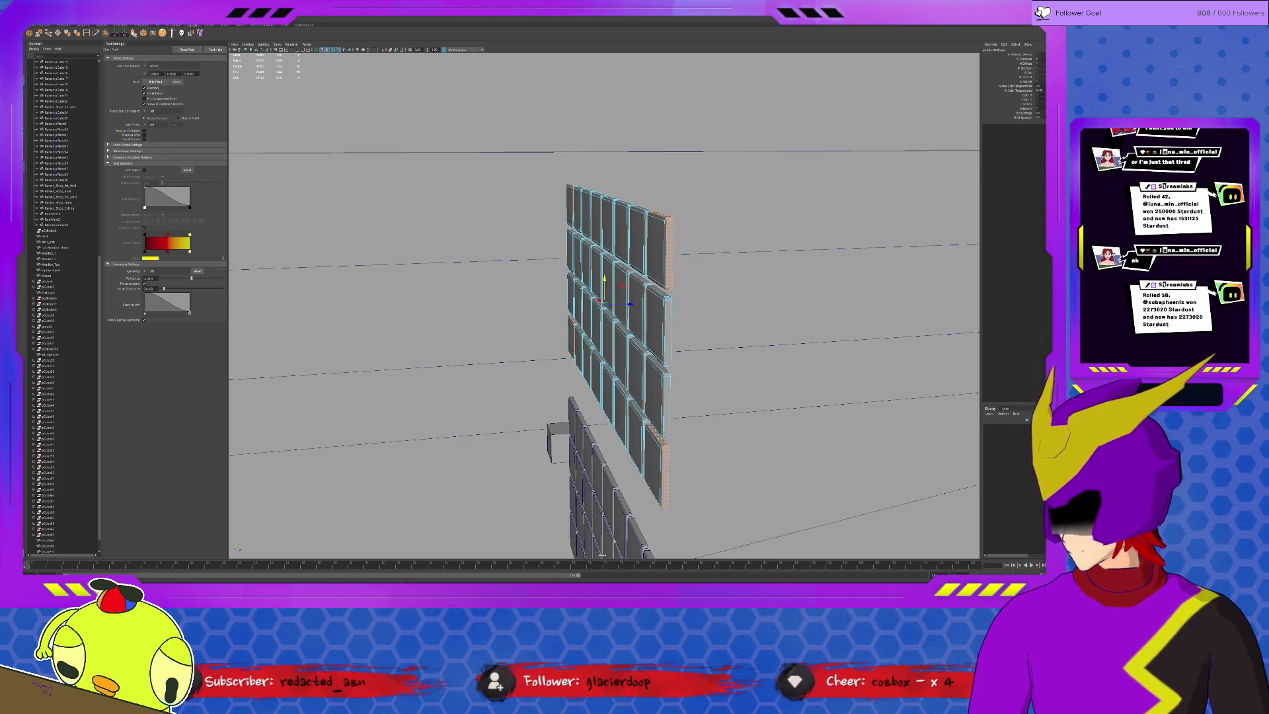
{"action": "key", "text": "ctrl+e"}
{"action": "mouse_move", "coordinate": [657, 414]}
{"action": "left_mouse_down"}
{"action": "mouse_move", "coordinate": [657, 393]}
{"action": "mouse_move", "coordinate": [760, 370]}
{"action": "mouse_move", "coordinate": [797, 335]}
{"action": "left_mouse_up"}
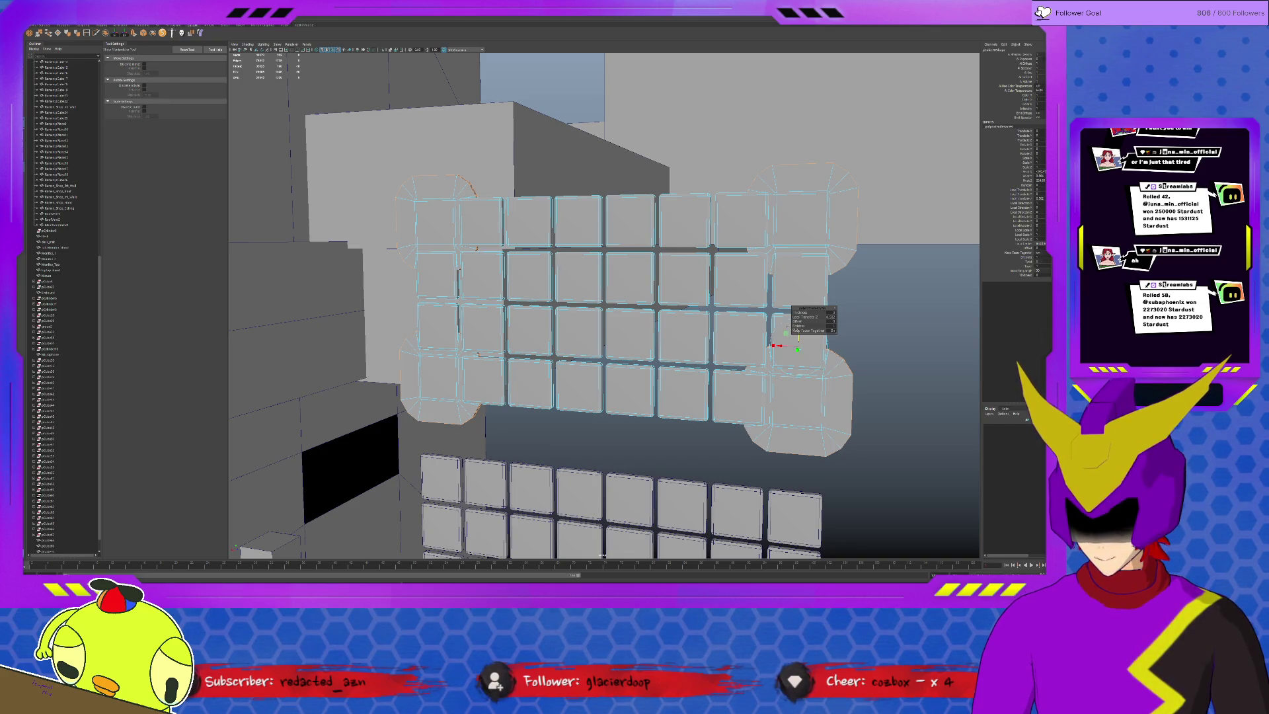
Select the backing plate's top edges and raise them slightly into taller peaks.
{"action": "left_click_drag", "start_coordinate": [740, 218], "coordinate": [694, 205], "text": "alt"}
{"action": "left_click", "coordinate": [694, 205]}
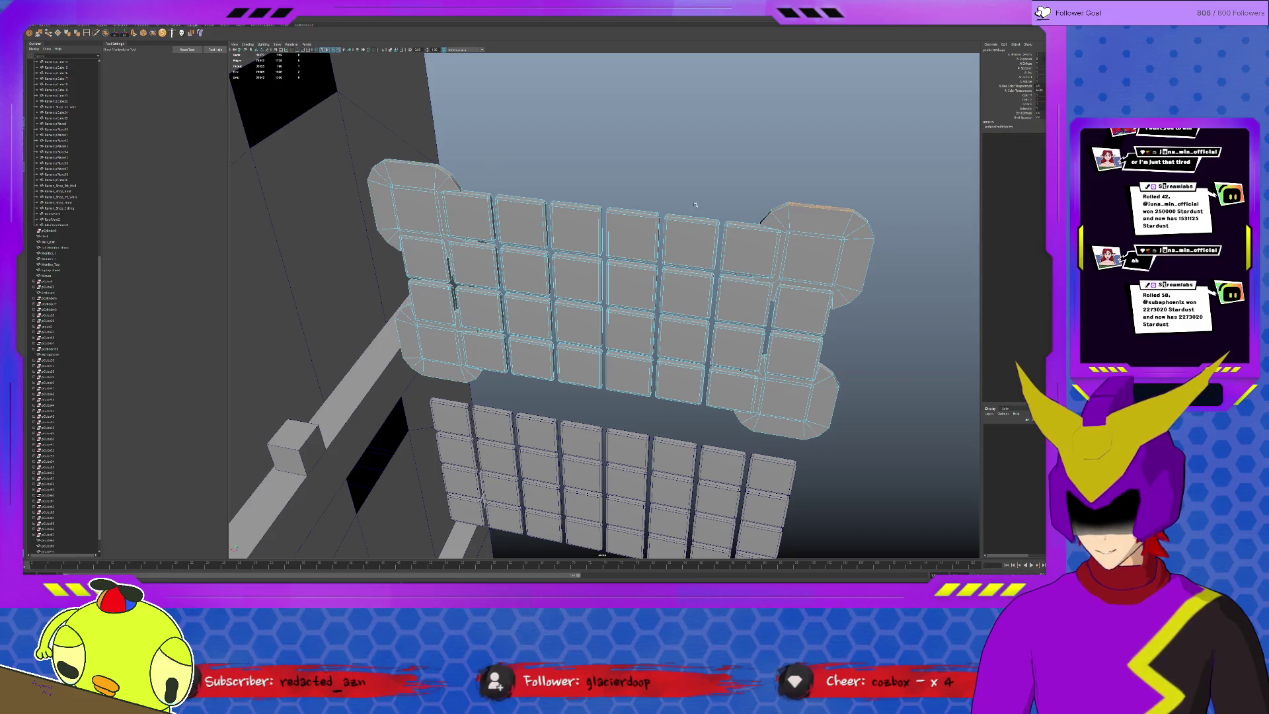
{"action": "left_click", "coordinate": [410, 163], "text": "shift"}
{"action": "key", "text": "w"}
{"action": "left_click_drag", "start_coordinate": [604, 158], "coordinate": [602, 144]}
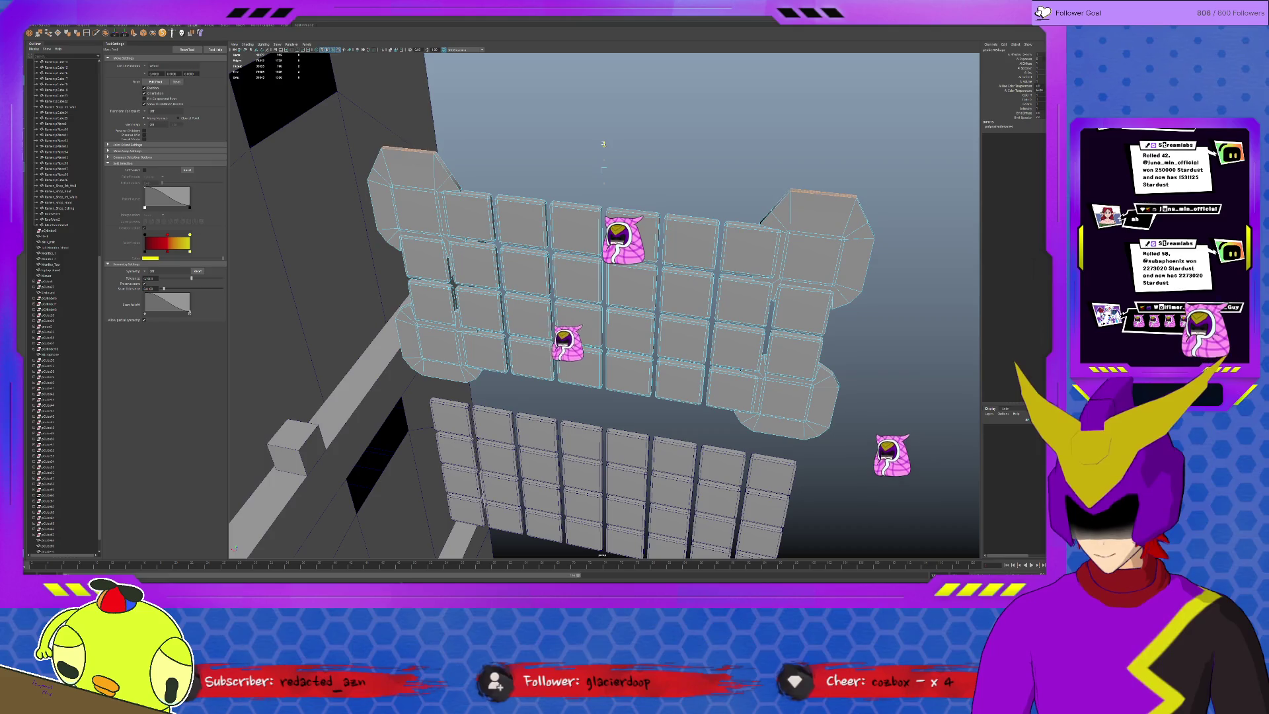
Return to object mode and select the small cube.
{"action": "mouse_move", "coordinate": [603, 143]}
{"action": "left_mouse_down", "text": "alt"}
{"action": "mouse_move", "coordinate": [568, 159]}
{"action": "mouse_move", "coordinate": [603, 114]}
{"action": "left_mouse_up", "text": "alt"}
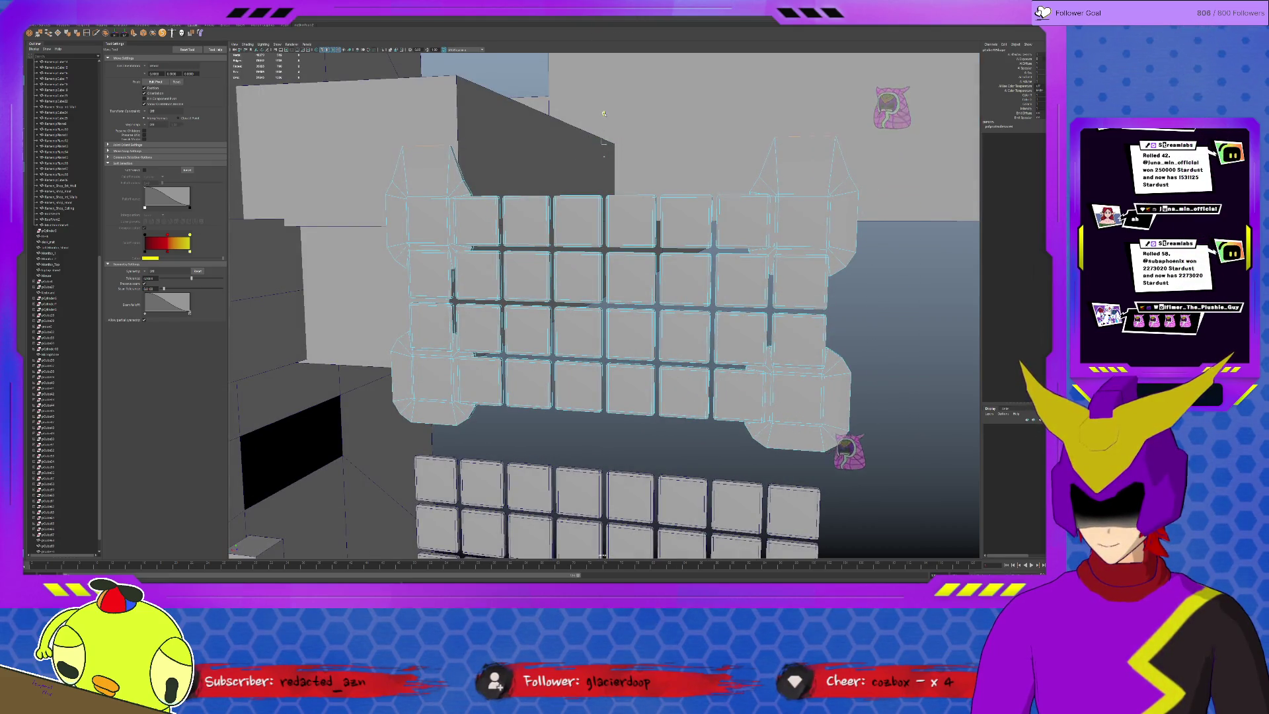
{"action": "scroll", "coordinate": [608, 198], "scroll_direction": "down", "scroll_amount": 3}
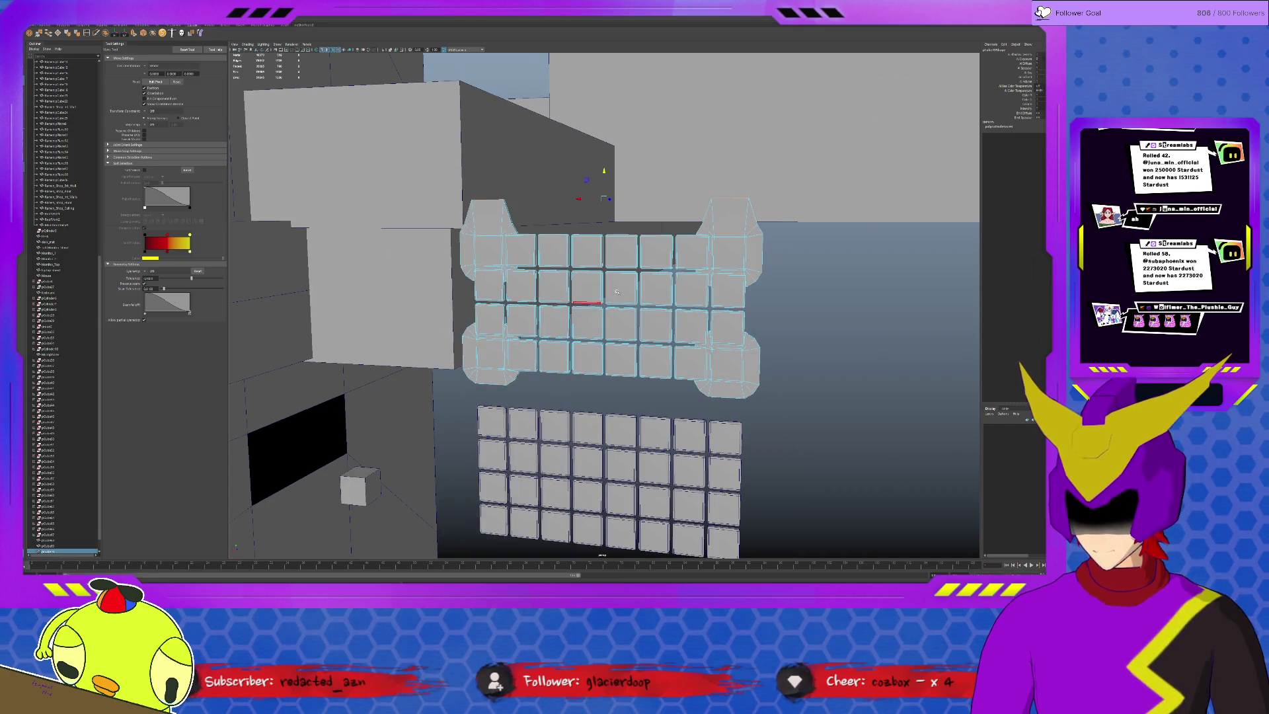
{"action": "key", "text": "F8"}
{"action": "left_click", "coordinate": [357, 486]}
Move the small cube to the key grid and stretch its vertices into a wide tall panel.
{"action": "mouse_move", "coordinate": [359, 485]}
{"action": "left_mouse_down"}
{"action": "mouse_move", "coordinate": [502, 200]}
{"action": "mouse_move", "coordinate": [487, 188]}
{"action": "mouse_move", "coordinate": [490, 199]}
{"action": "left_mouse_up"}
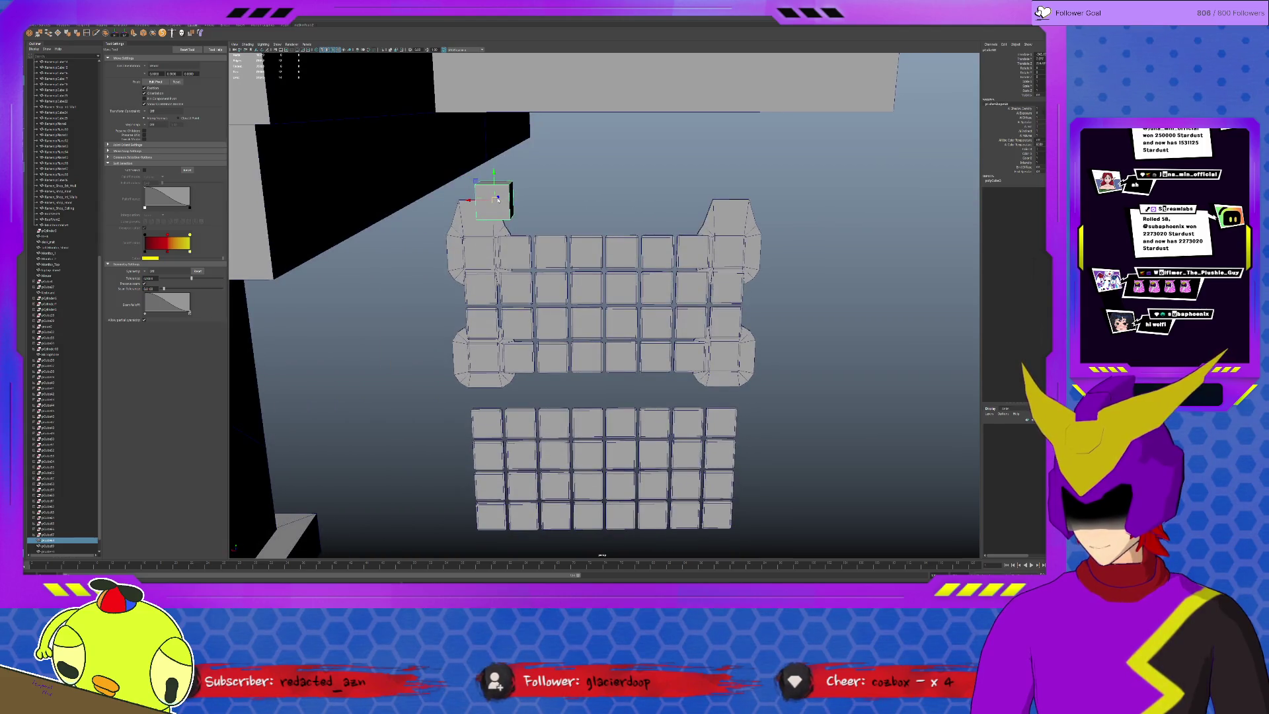
{"action": "left_click", "coordinate": [494, 188]}
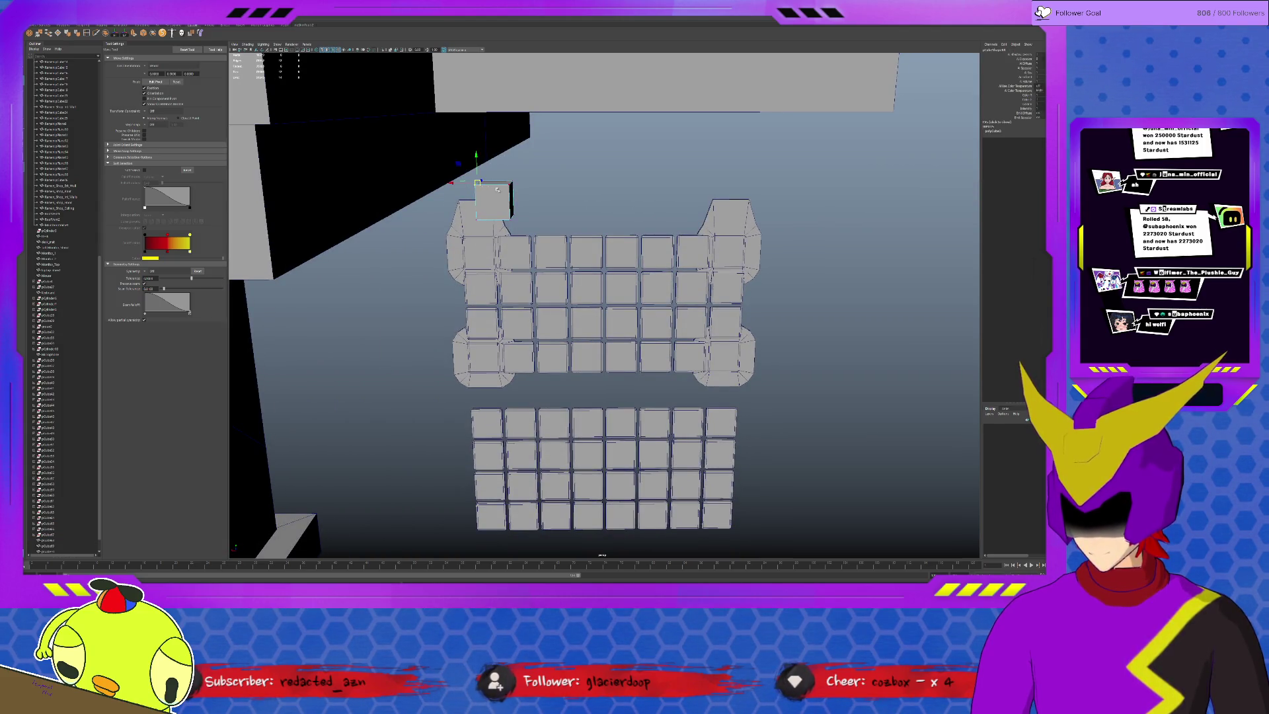
{"action": "left_click_drag", "start_coordinate": [448, 180], "coordinate": [415, 183]}
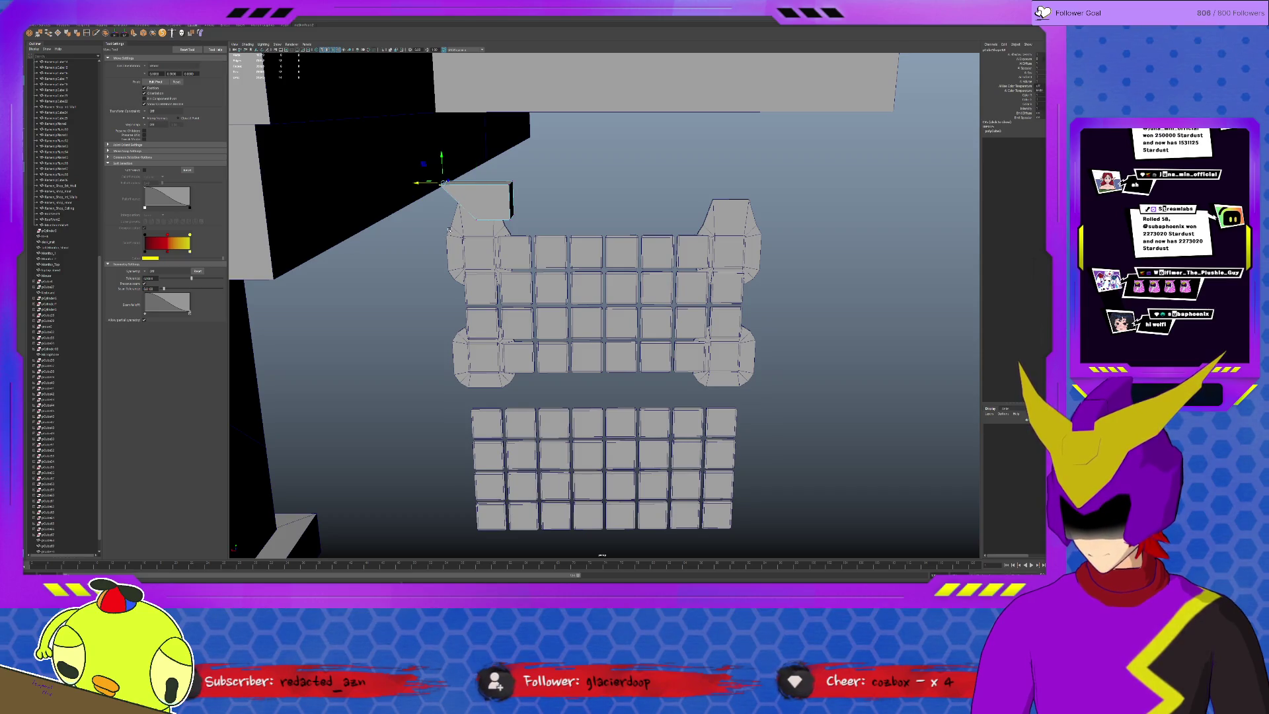
{"action": "left_click", "coordinate": [471, 218]}
{"action": "left_click_drag", "start_coordinate": [454, 217], "coordinate": [420, 217]}
{"action": "left_click", "coordinate": [506, 208]}
{"action": "mouse_move", "coordinate": [484, 200]}
{"action": "middle_mouse_down"}
{"action": "mouse_move", "coordinate": [747, 213]}
{"action": "mouse_move", "coordinate": [767, 234]}
{"action": "middle_mouse_up"}
{"action": "left_click_drag", "start_coordinate": [761, 232], "coordinate": [596, 201], "text": "alt"}
{"action": "mouse_move", "coordinate": [603, 187]}
{"action": "middle_mouse_down"}
{"action": "mouse_move", "coordinate": [542, 337]}
{"action": "mouse_move", "coordinate": [500, 389]}
{"action": "middle_mouse_up"}
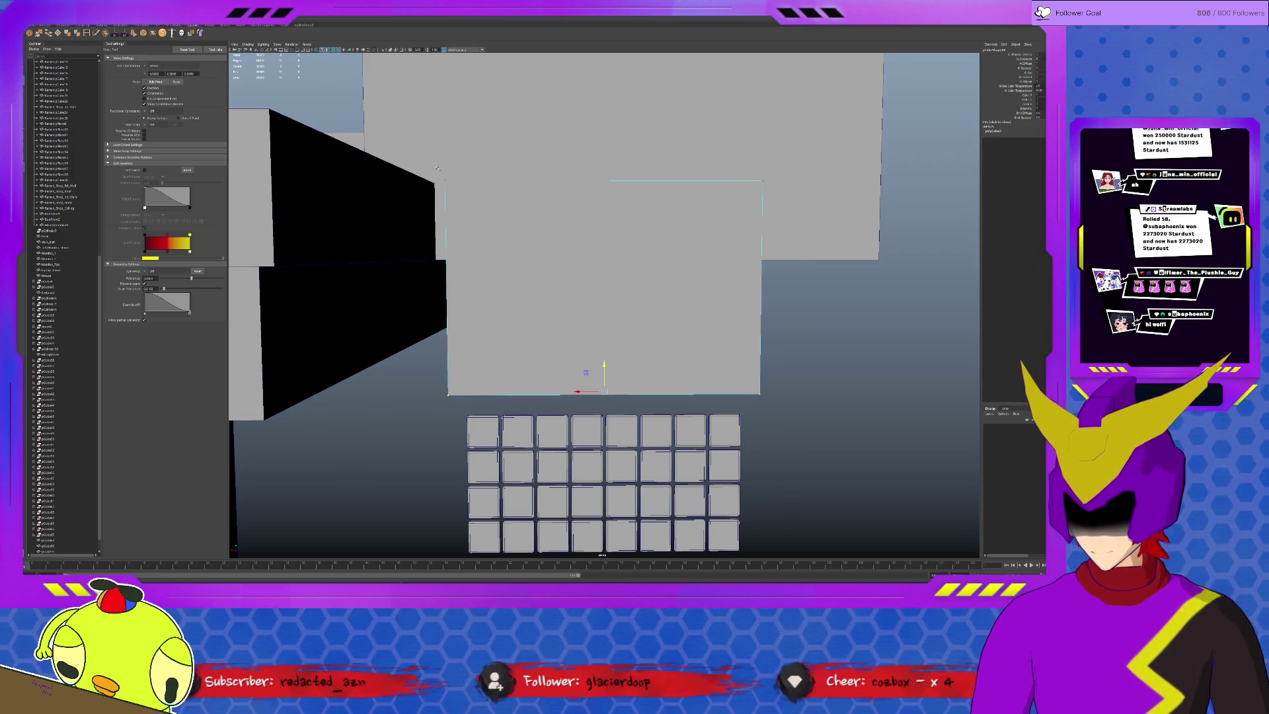
Lower the panel's top edge, then move the whole panel down under the key grid.
{"action": "left_click", "coordinate": [714, 184]}
{"action": "middle_click_drag", "start_coordinate": [592, 148], "coordinate": [492, 191]}
{"action": "left_click_drag", "start_coordinate": [614, 274], "coordinate": [643, 289], "text": "alt"}
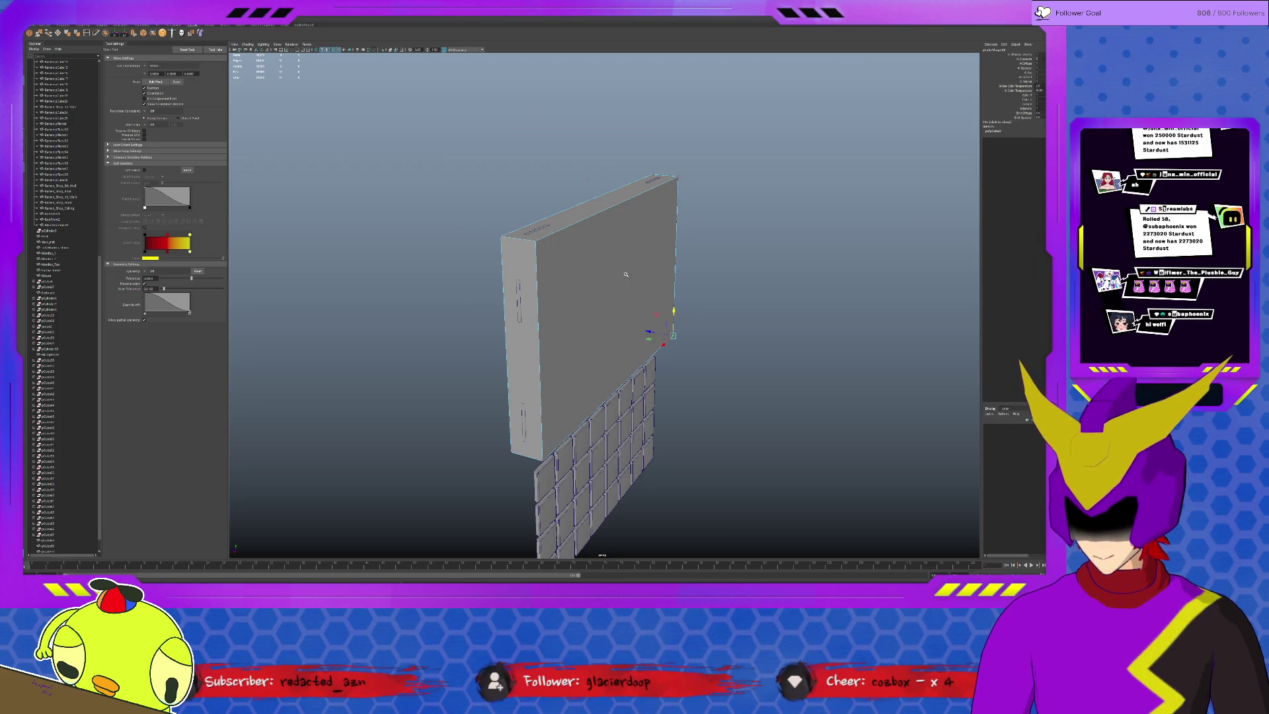
{"action": "key", "text": "F8"}
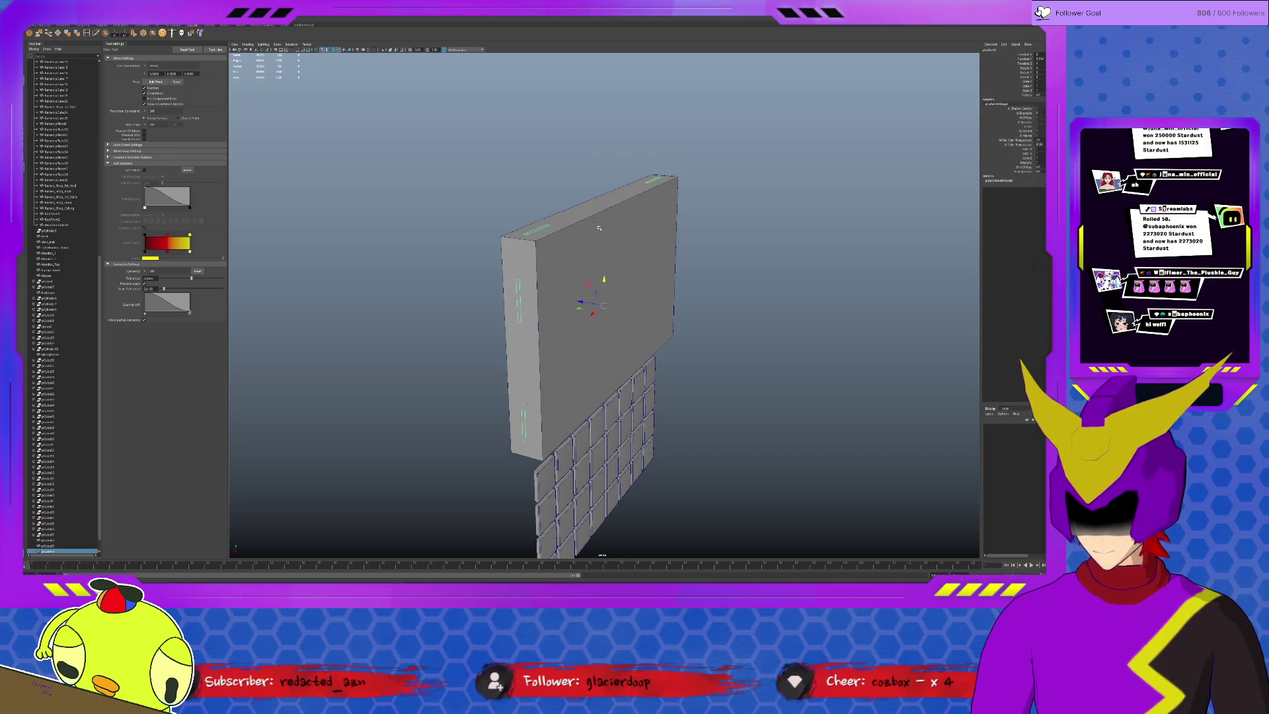
{"action": "left_click", "coordinate": [605, 288]}
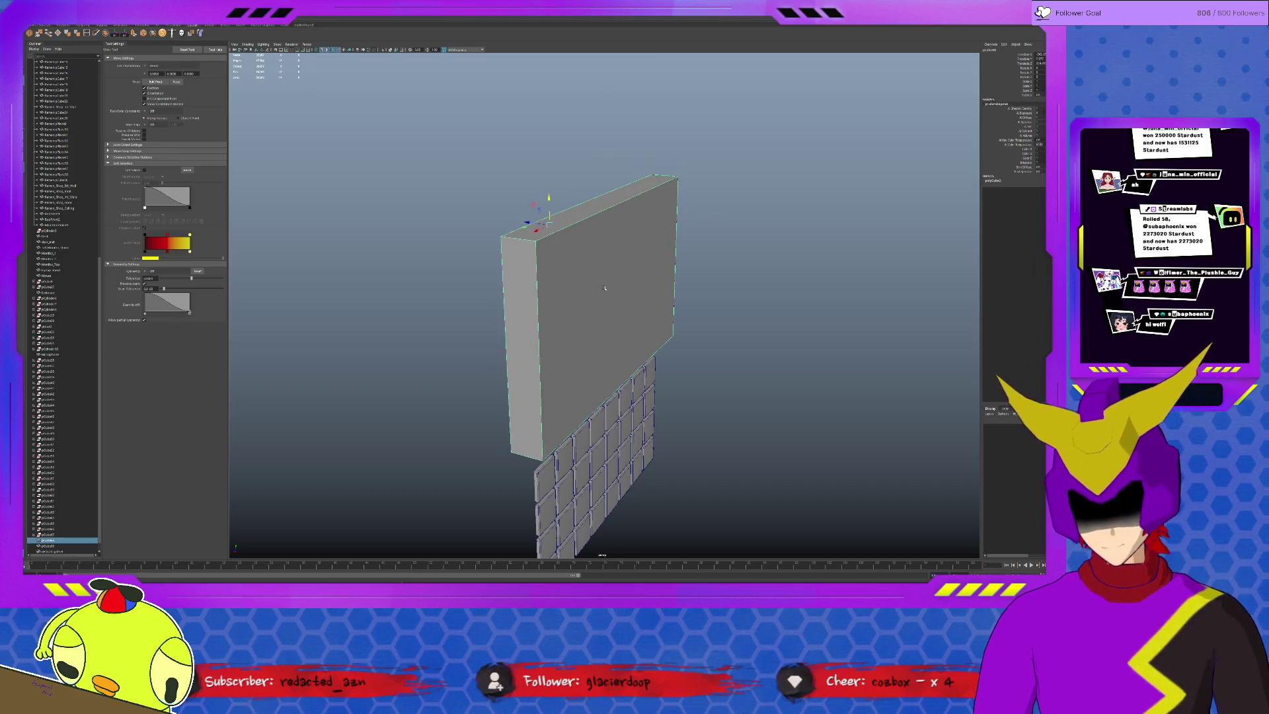
{"action": "mouse_move", "coordinate": [548, 199]}
{"action": "left_mouse_down"}
{"action": "mouse_move", "coordinate": [550, 417]}
{"action": "mouse_move", "coordinate": [547, 384]}
{"action": "mouse_move", "coordinate": [536, 436]}
{"action": "mouse_move", "coordinate": [519, 417]}
{"action": "left_mouse_up"}
{"action": "left_click_drag", "start_coordinate": [701, 458], "coordinate": [502, 354], "text": "alt"}
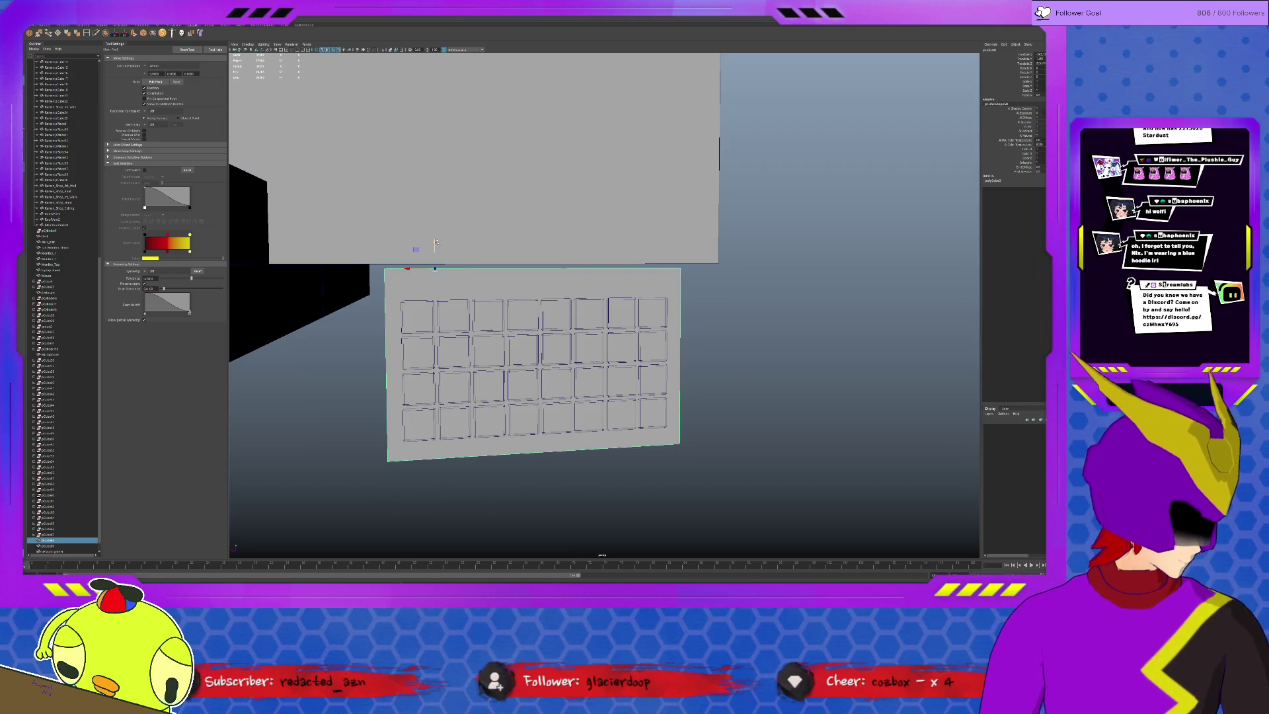
Raise the base plate's top face to make the keyboard base thicker.
{"action": "scroll", "coordinate": [529, 312], "scroll_direction": "up", "scroll_amount": 3}
{"action": "left_click_drag", "start_coordinate": [530, 312], "coordinate": [502, 278], "text": "alt"}
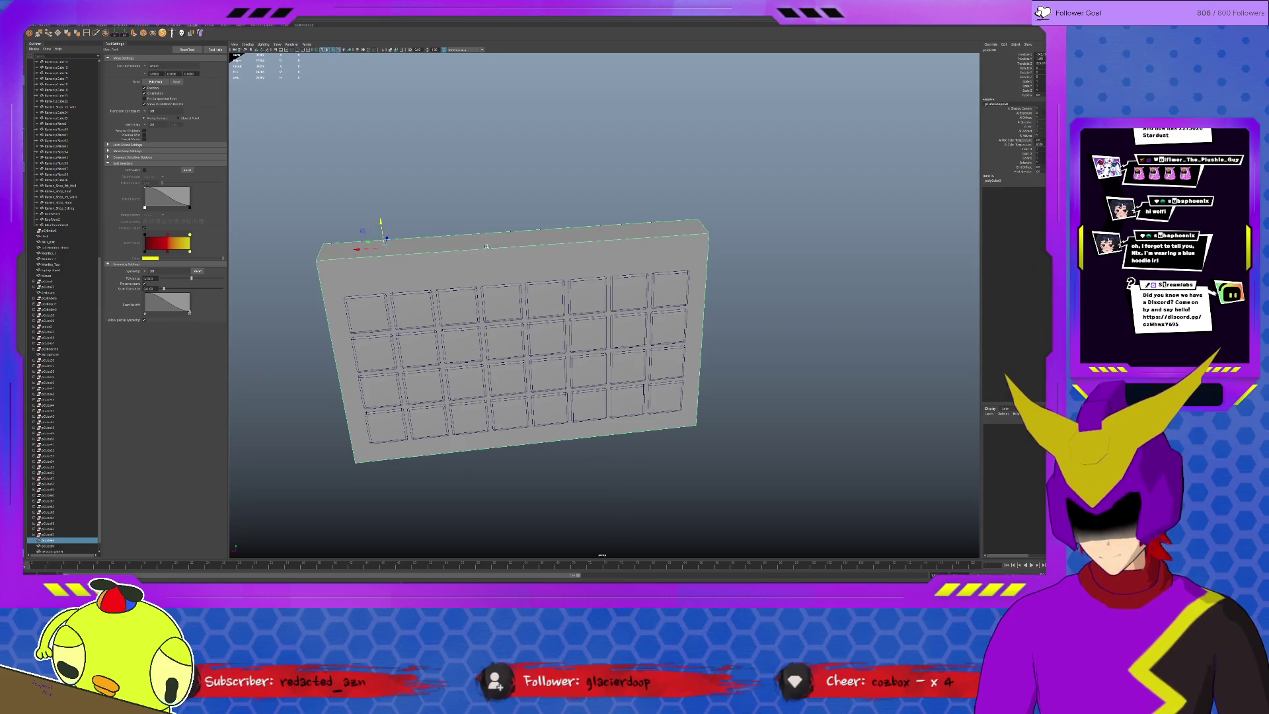
{"action": "left_click", "coordinate": [485, 240]}
{"action": "left_click_drag", "start_coordinate": [518, 217], "coordinate": [517, 198]}
Bevel the base's corner edges with a Fraction of 0.2.
{"action": "key", "text": "F10"}
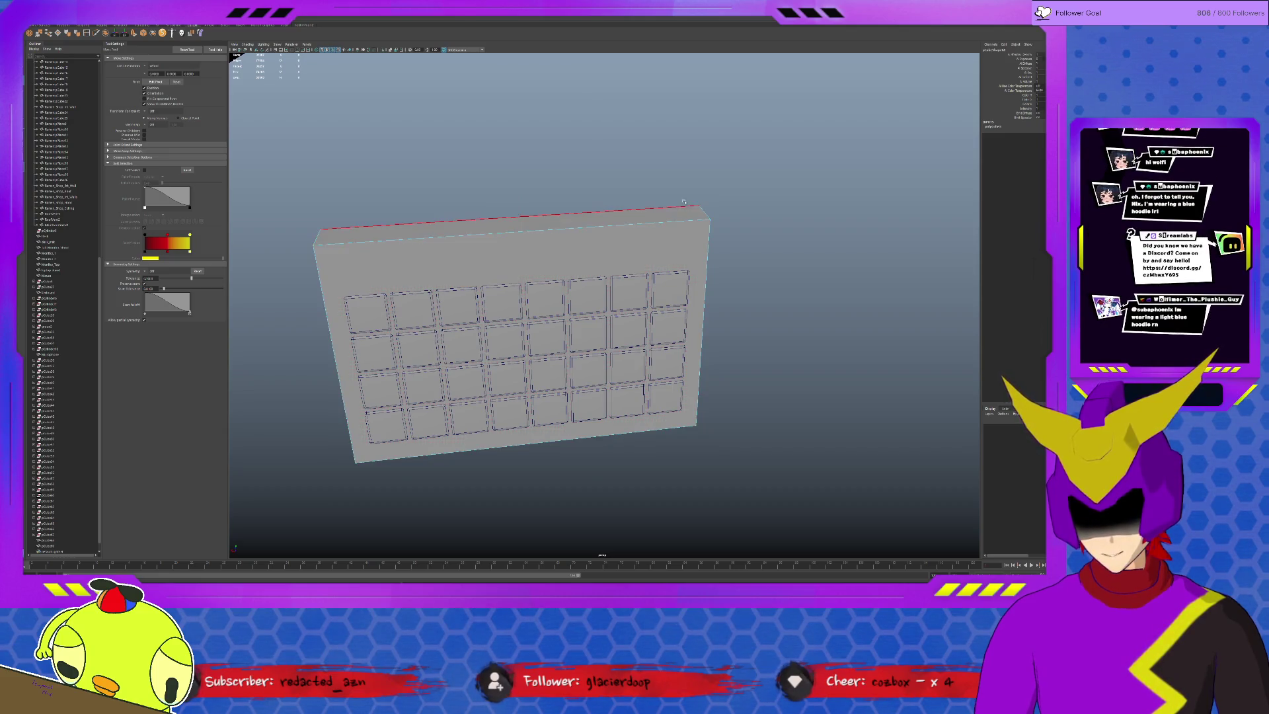
{"action": "left_click", "coordinate": [702, 209]}
{"action": "left_click_drag", "start_coordinate": [331, 233], "coordinate": [287, 420], "text": "alt"}
{"action": "left_click", "coordinate": [286, 419], "text": "shift"}
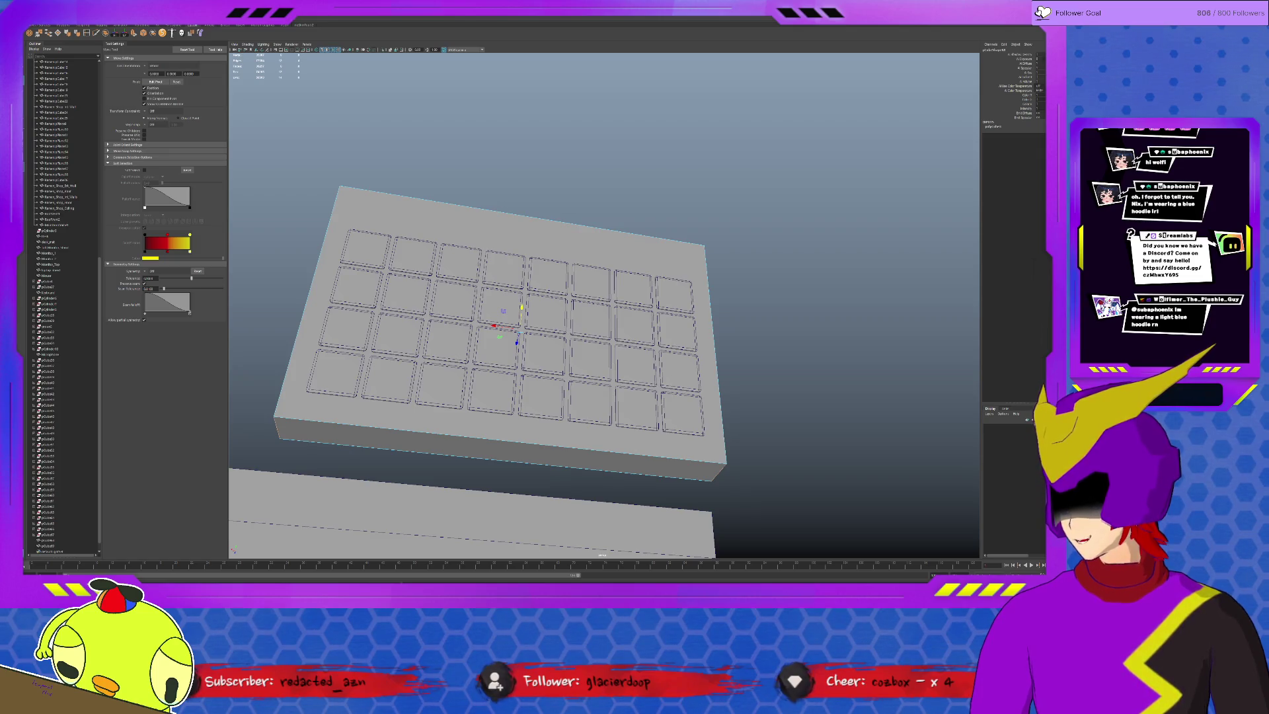
{"action": "key", "text": "ctrl+b"}
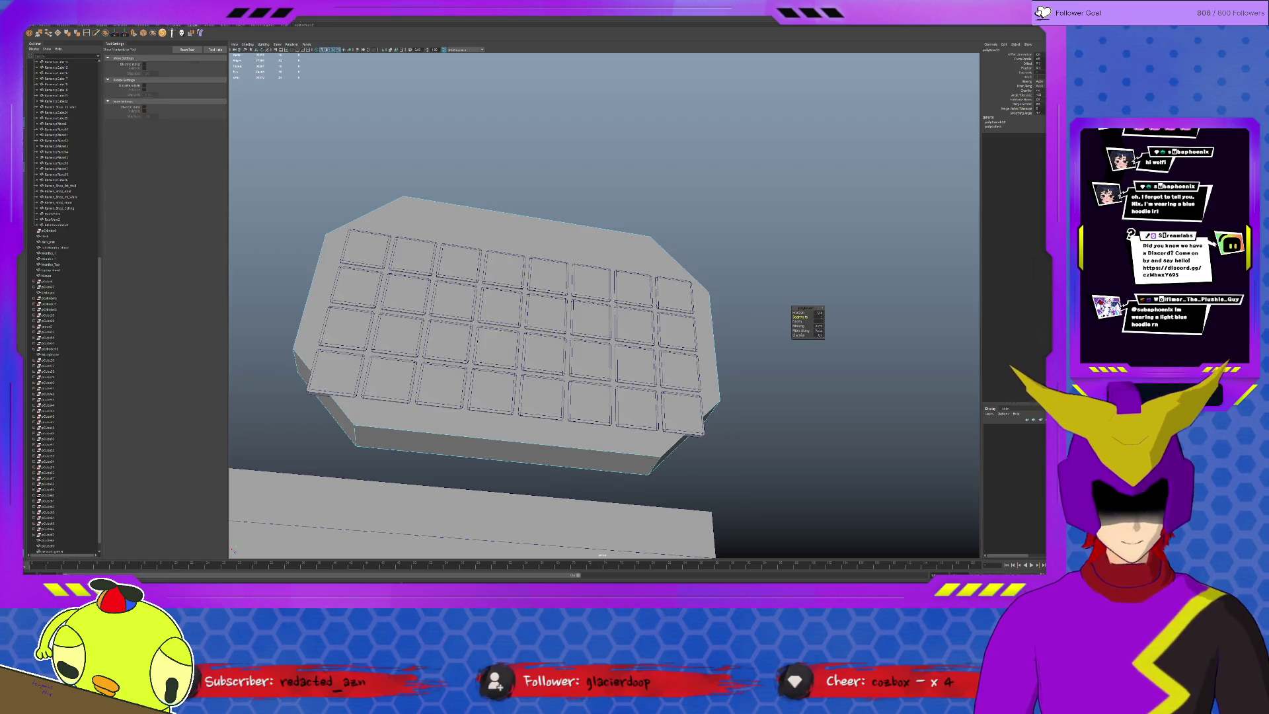
{"action": "mouse_move", "coordinate": [798, 312]}
{"action": "left_mouse_down"}
{"action": "mouse_move", "coordinate": [760, 312]}
{"action": "mouse_move", "coordinate": [827, 313]}
{"action": "mouse_move", "coordinate": [793, 313]}
{"action": "mouse_move", "coordinate": [810, 313]}
{"action": "left_mouse_up"}
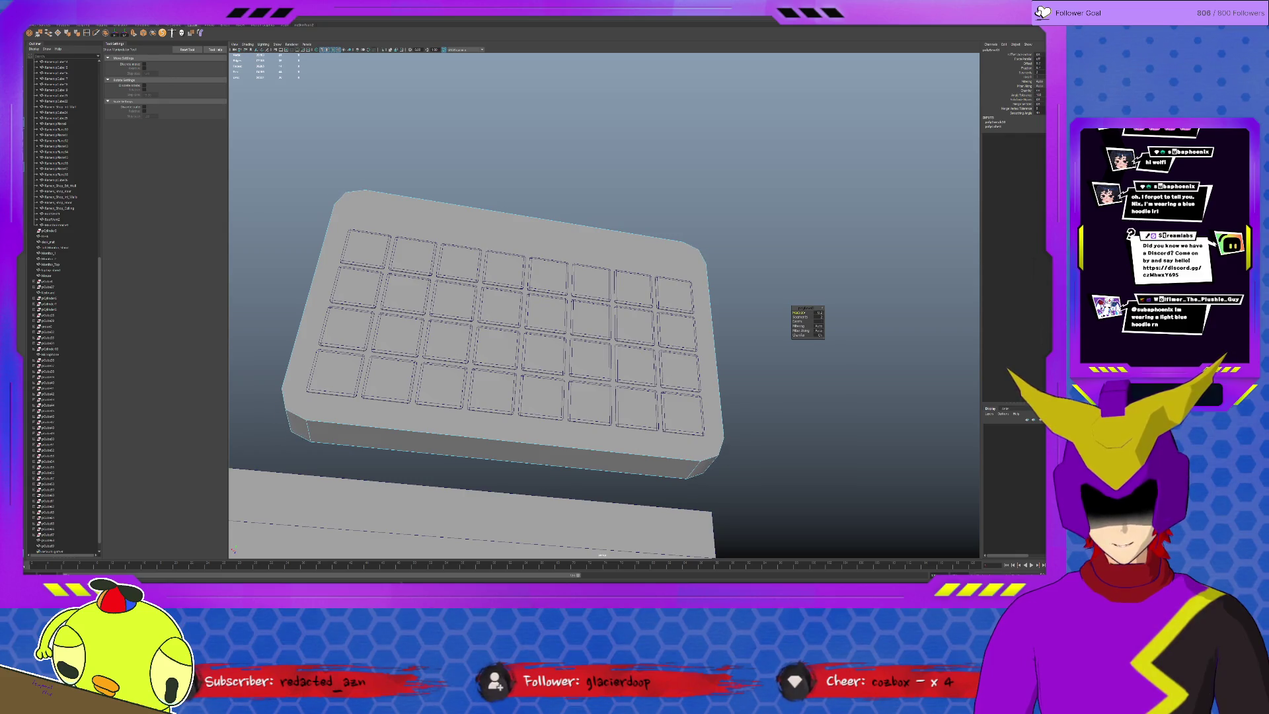
{"action": "left_click", "coordinate": [819, 313]}
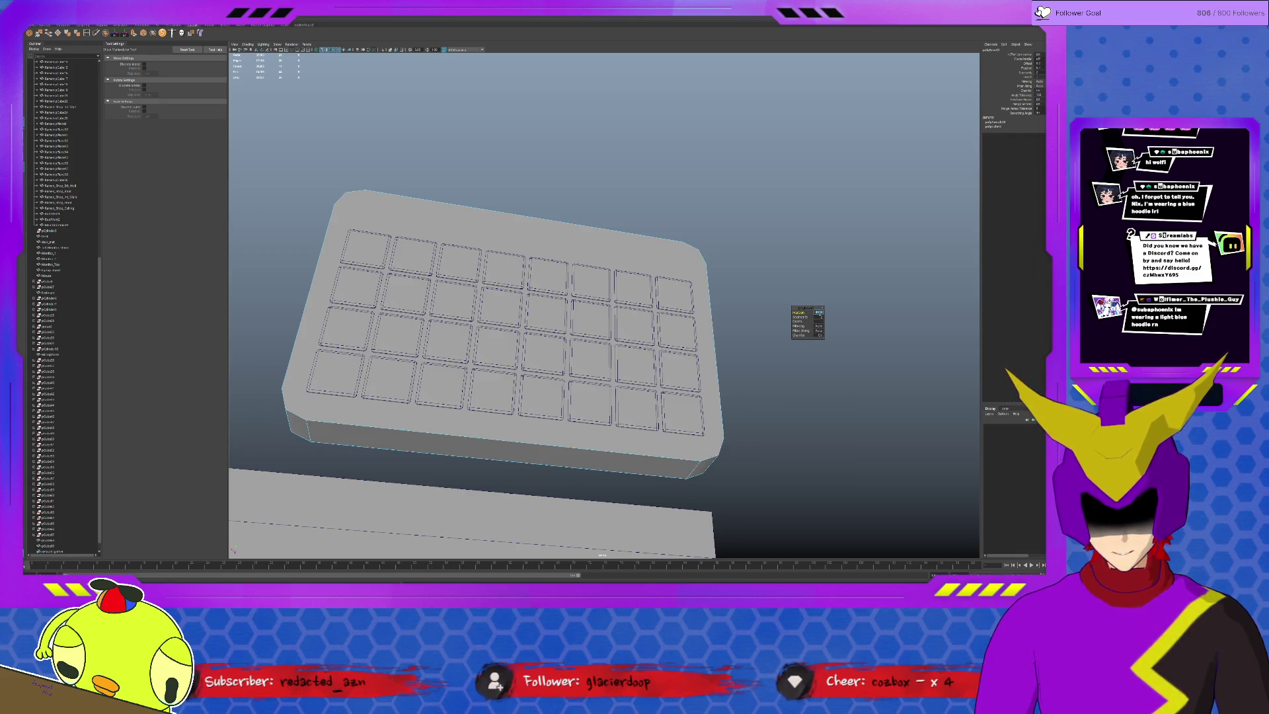
{"action": "type", "text": "0.2"}
{"action": "key", "text": "Return"}
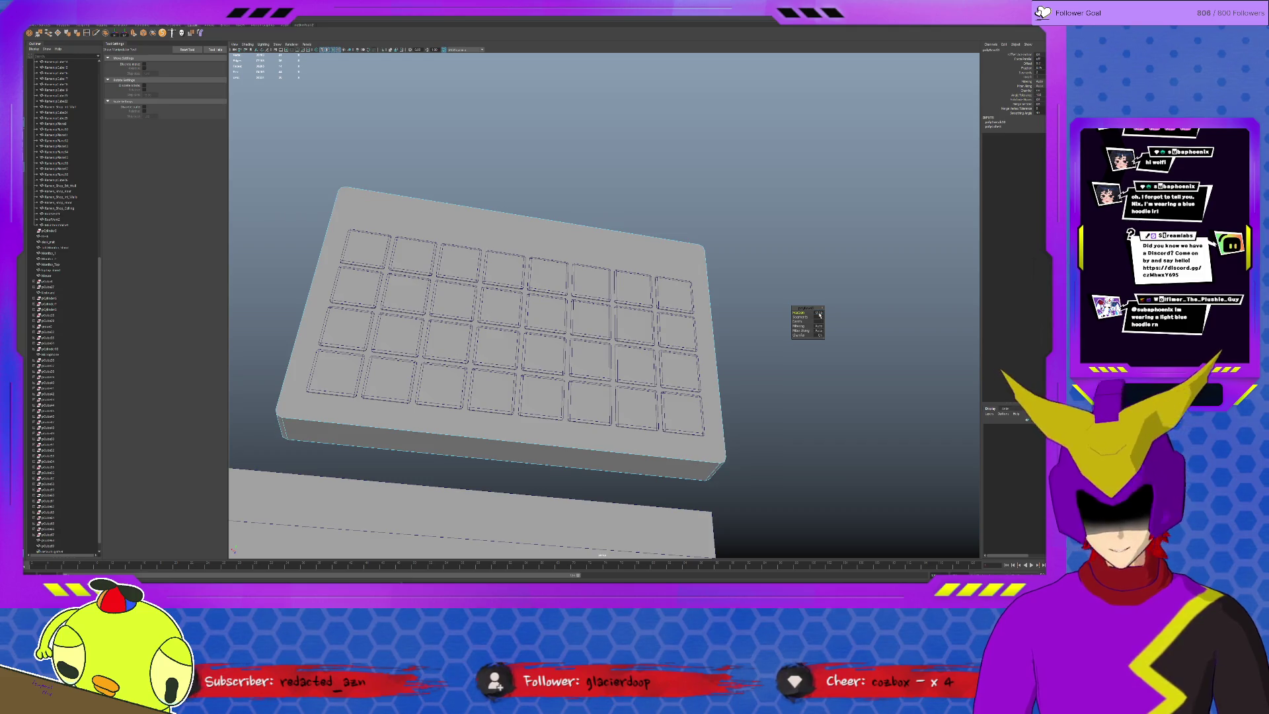
{"action": "left_click_drag", "start_coordinate": [793, 311], "coordinate": [723, 305], "text": "alt"}
{"action": "left_click", "coordinate": [819, 312]}
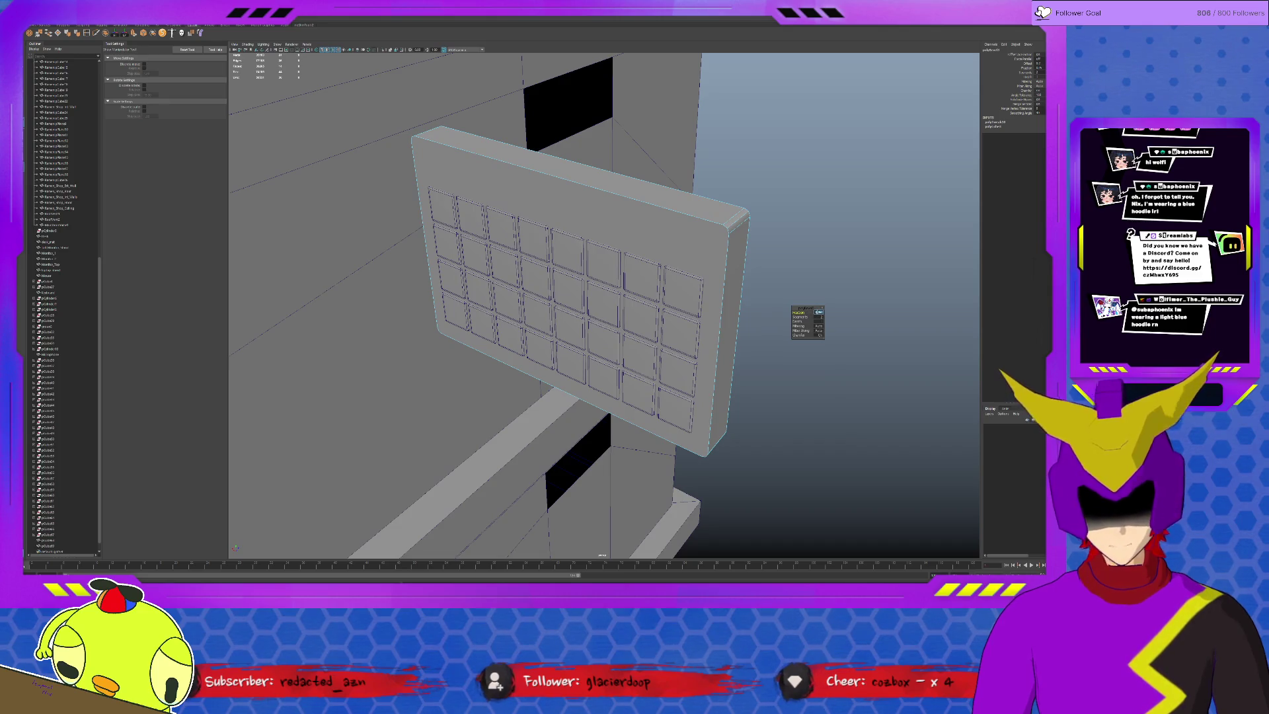
Select the keyboard base and isolate it so only it is shown.
{"action": "mouse_move", "coordinate": [776, 383]}
{"action": "left_mouse_down", "text": "alt"}
{"action": "mouse_move", "coordinate": [788, 377]}
{"action": "mouse_move", "coordinate": [730, 283]}
{"action": "left_mouse_up", "text": "alt"}
{"action": "key", "text": "q"}
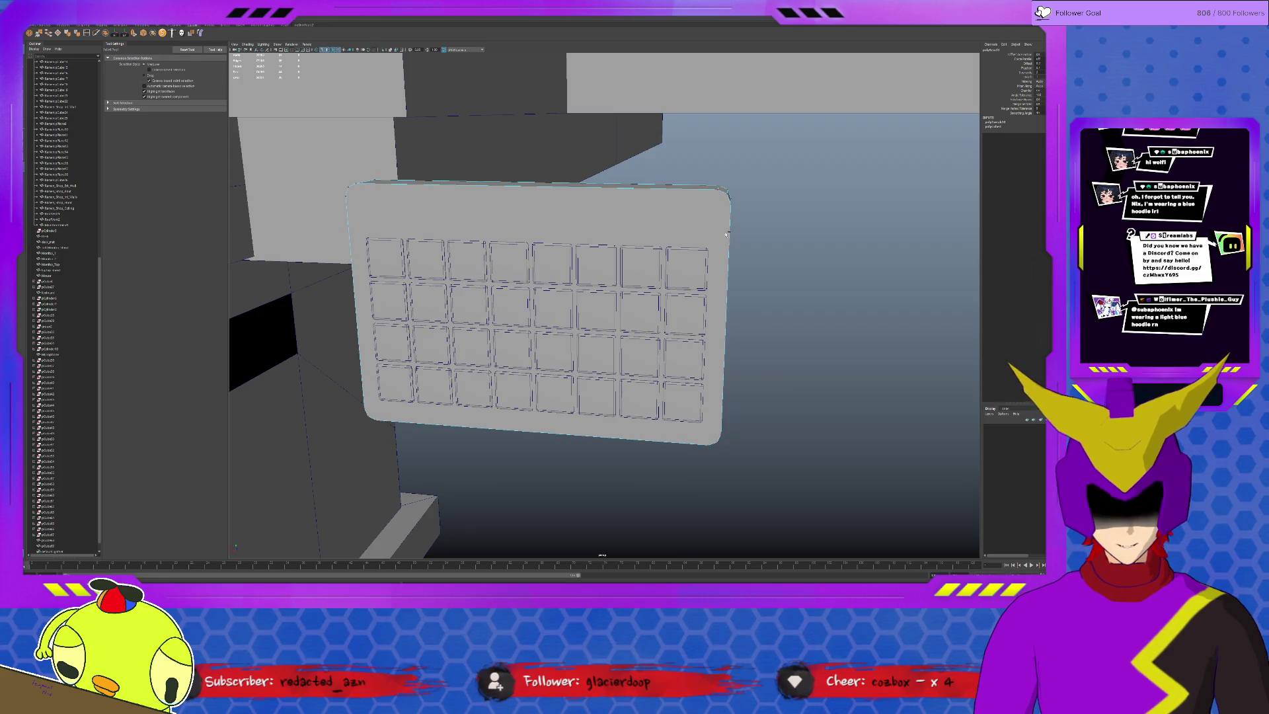
{"action": "left_click", "coordinate": [739, 207]}
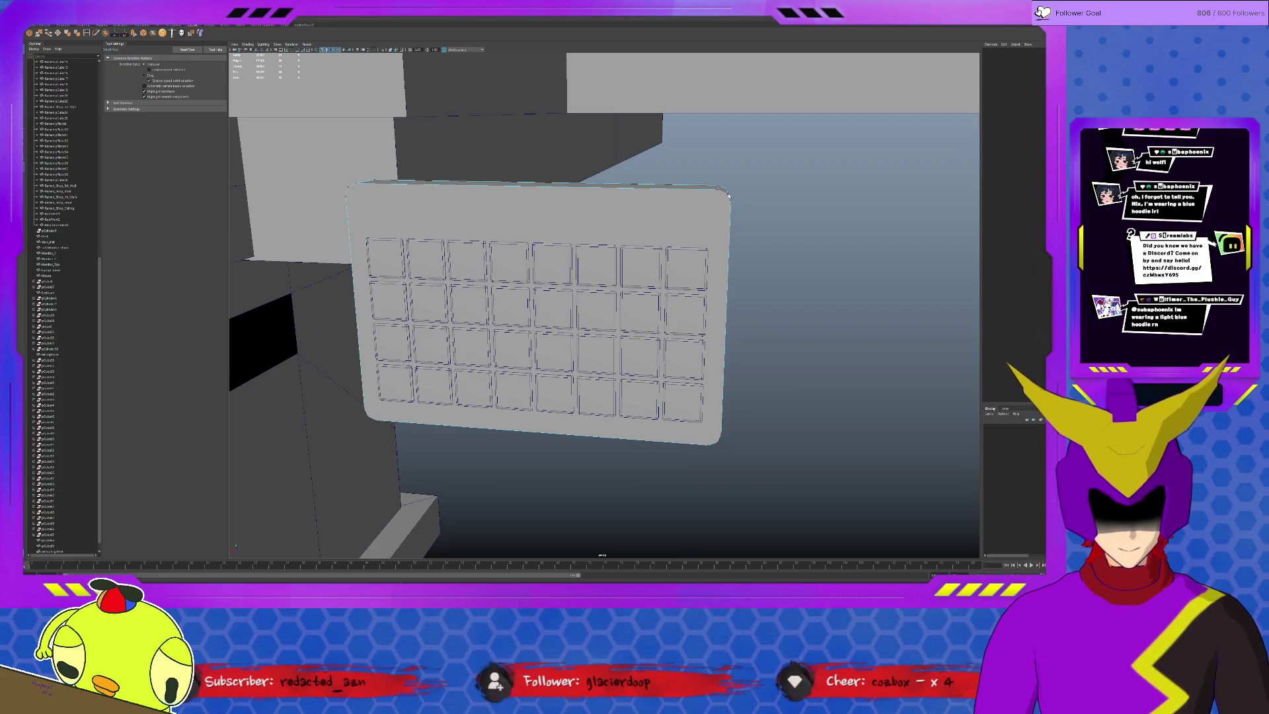
{"action": "left_click", "coordinate": [727, 196]}
{"action": "key", "text": "ctrl+1"}
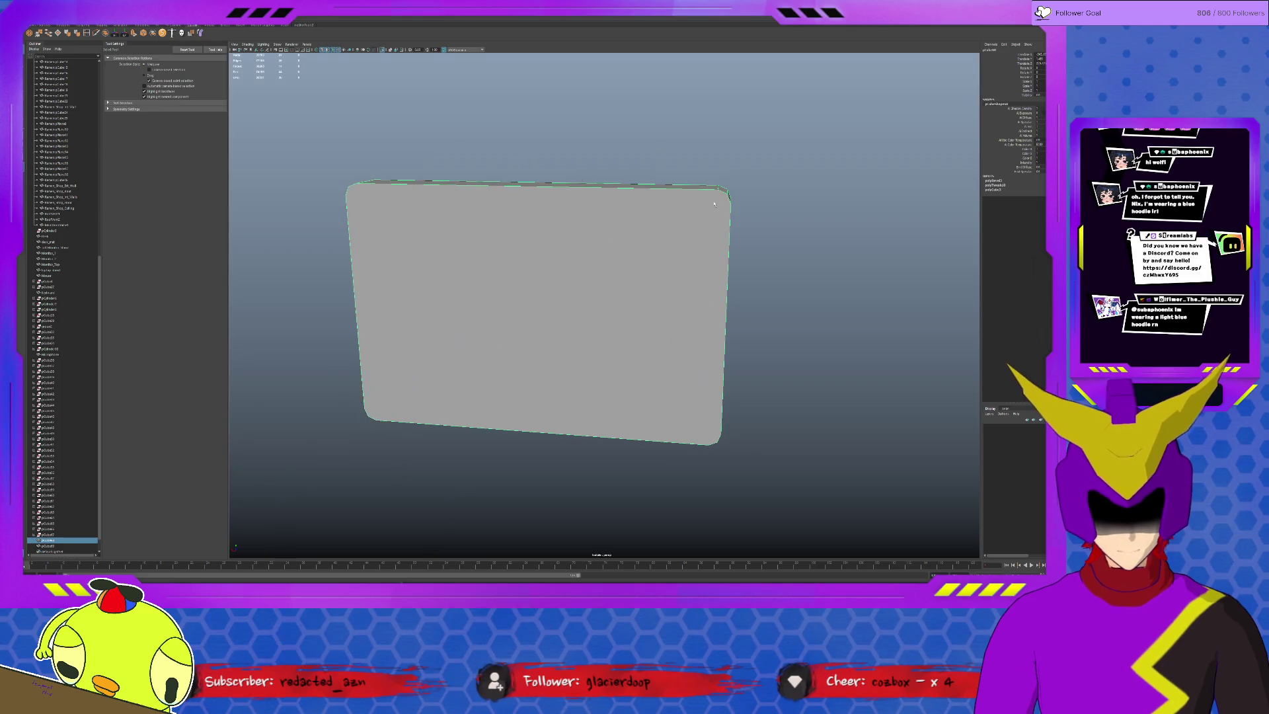
Multi-Cut new edge lines just inside the front face's top and right borders.
{"action": "key", "text": "ctrl+shift+x"}
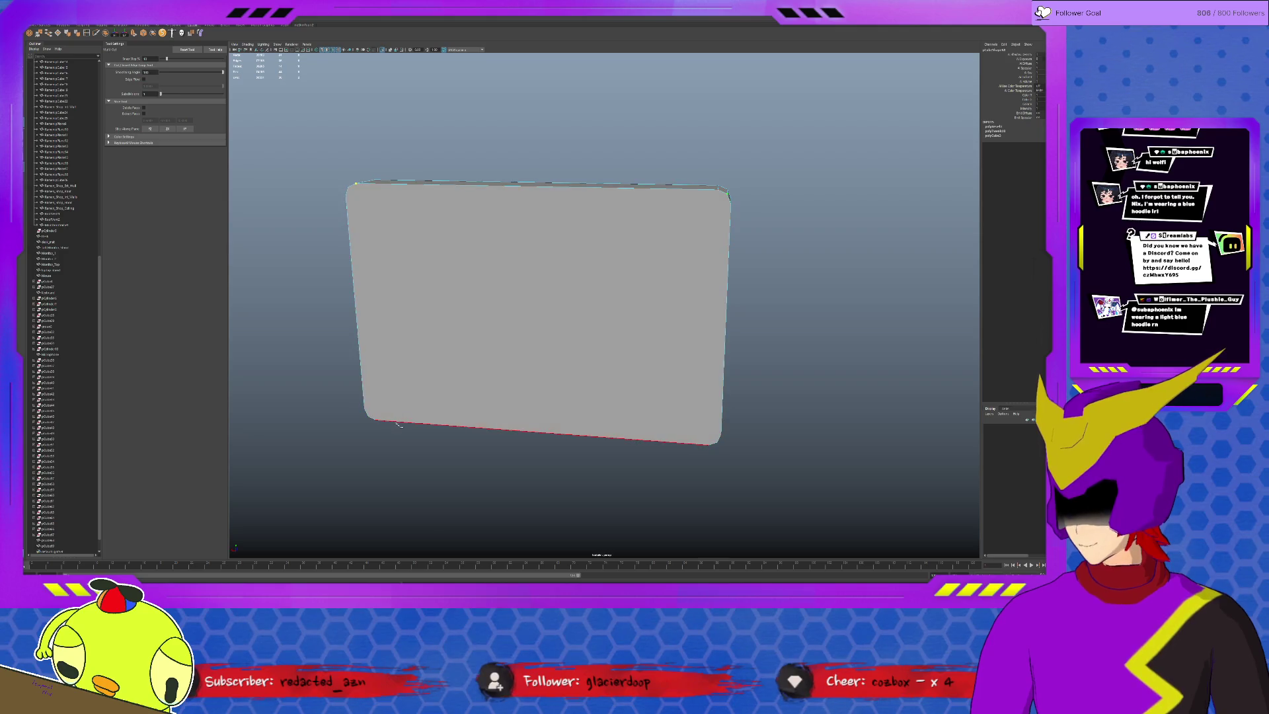
{"action": "left_click", "coordinate": [345, 197]}
{"action": "left_click", "coordinate": [730, 203]}
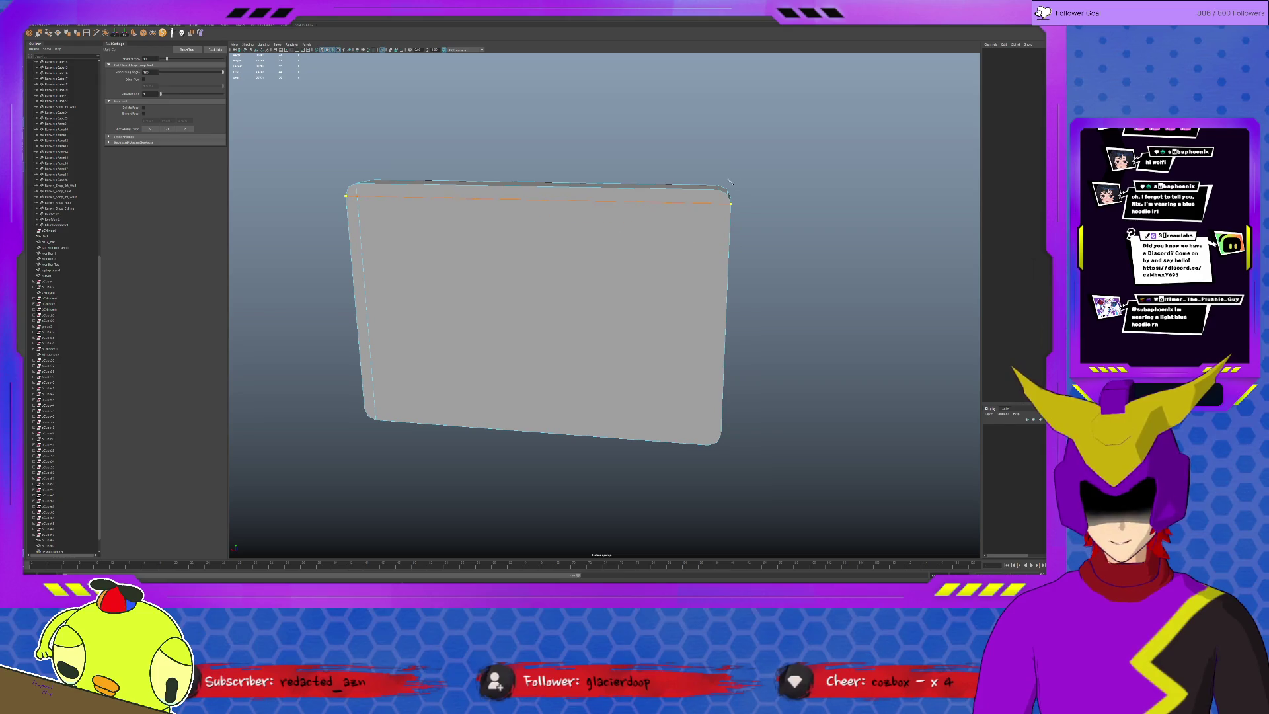
{"action": "right_click", "coordinate": [708, 188]}
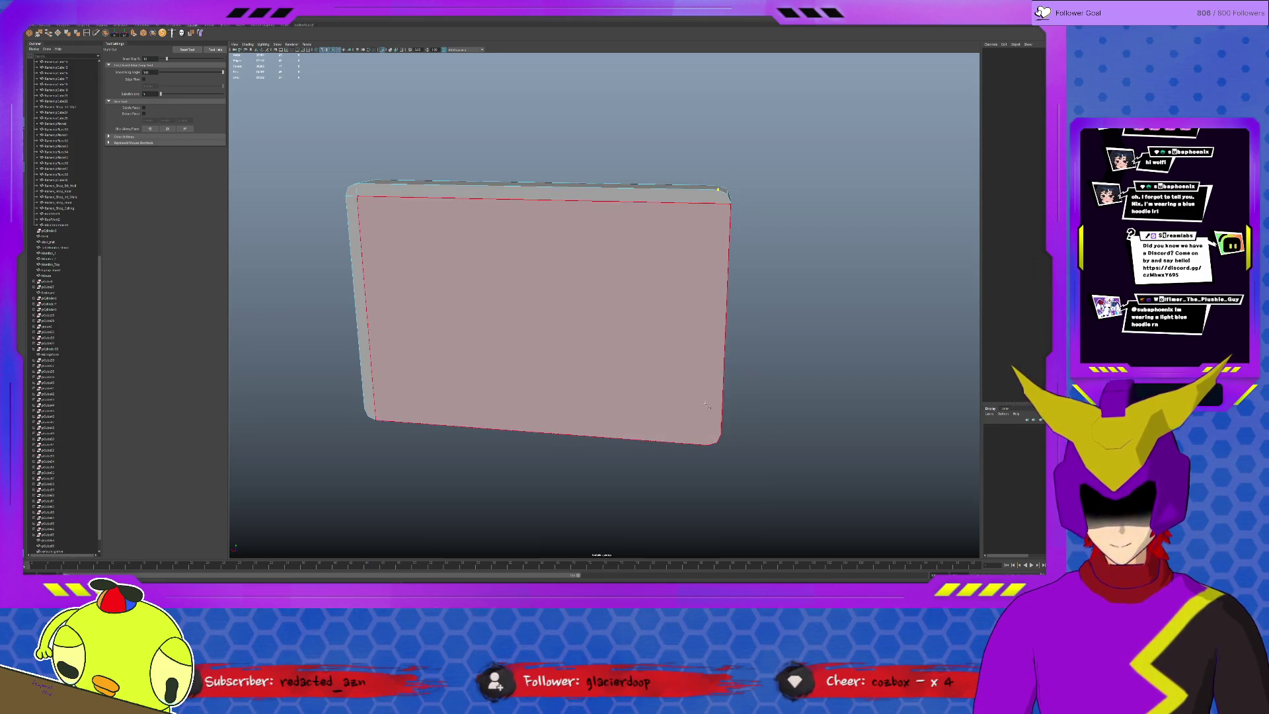
{"action": "left_click", "coordinate": [709, 444]}
{"action": "right_click", "coordinate": [723, 426]}
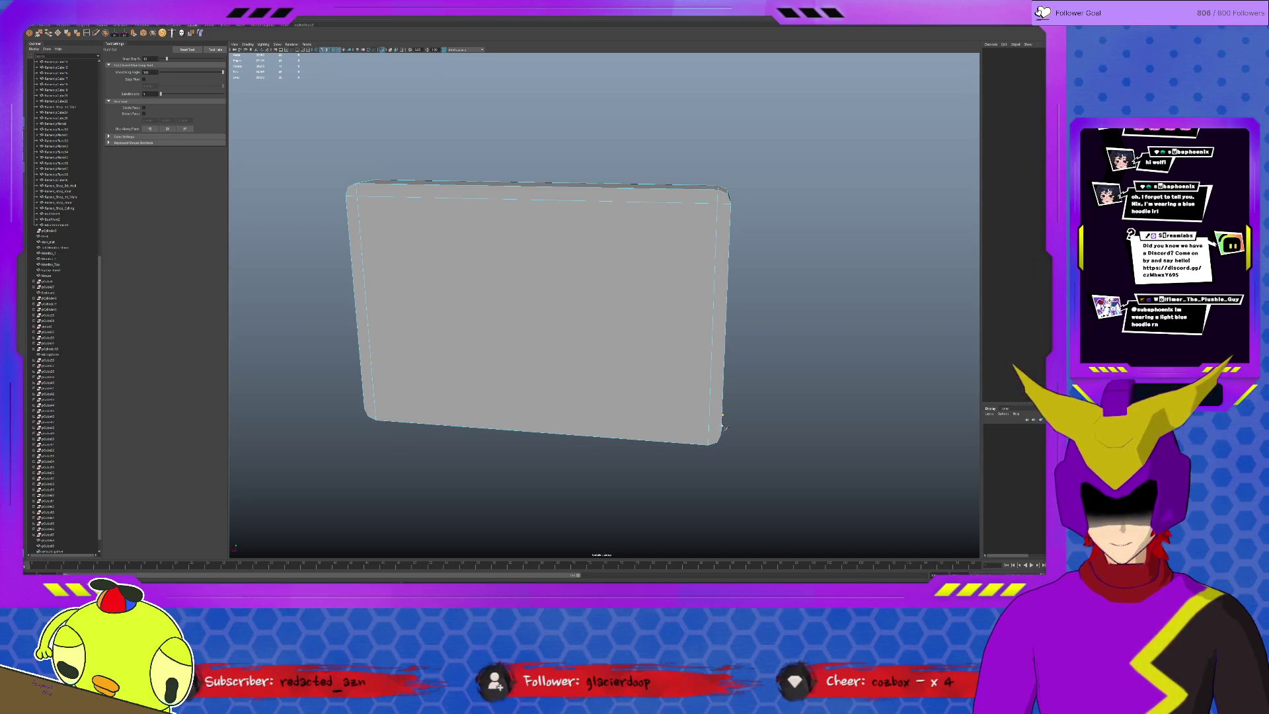
{"action": "left_click_drag", "start_coordinate": [723, 418], "coordinate": [711, 424], "text": "alt"}
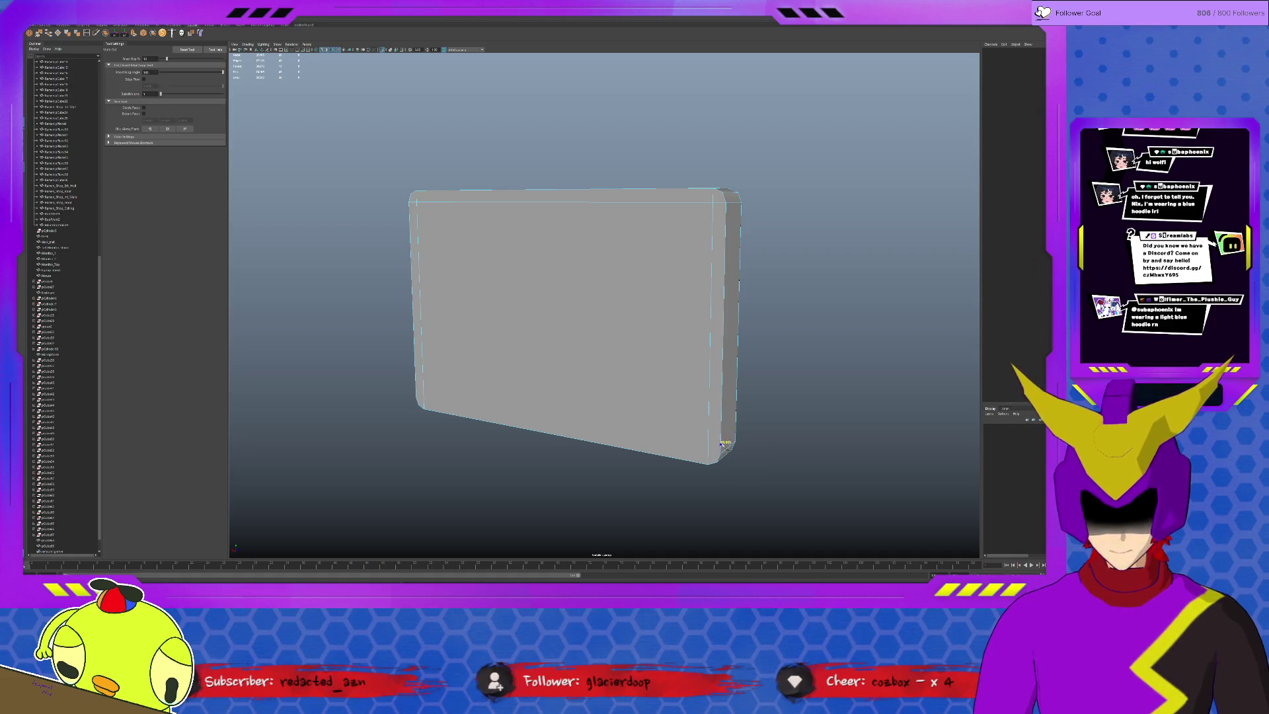
{"action": "left_click", "coordinate": [416, 397]}
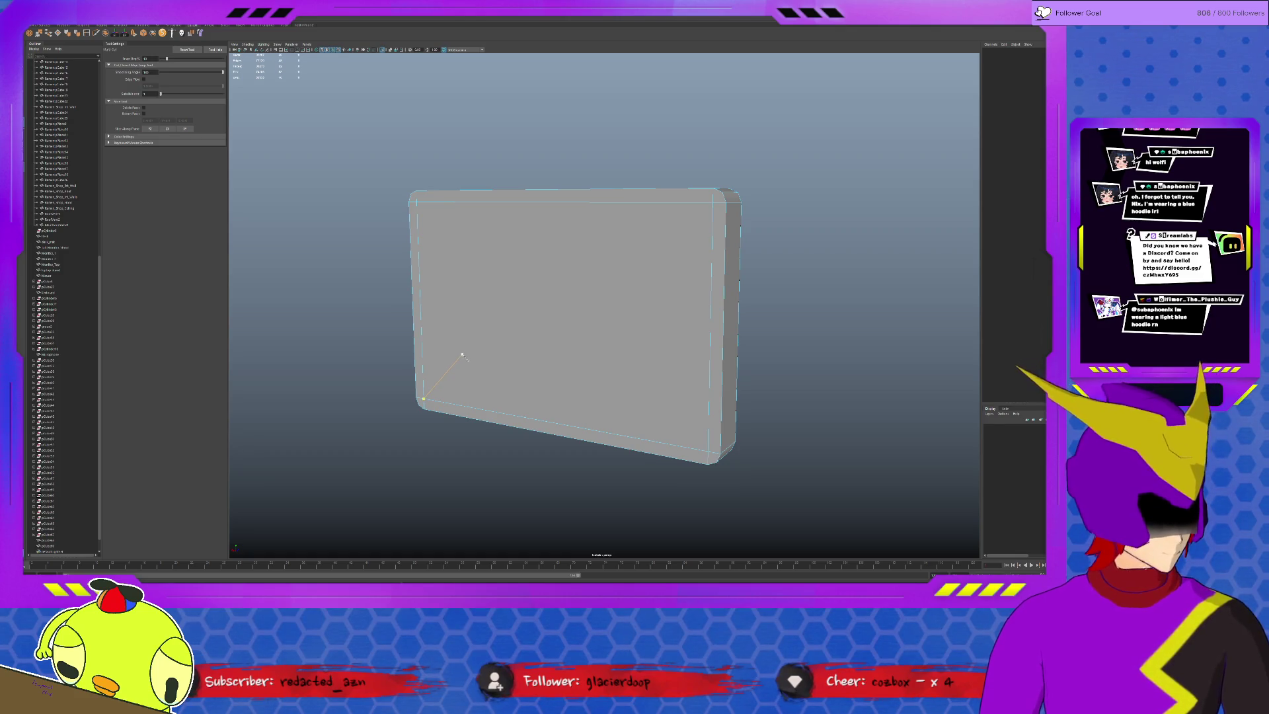
Bring the rest of the scene back and start another Multi-Cut, then cancel it.
{"action": "key", "text": "q"}
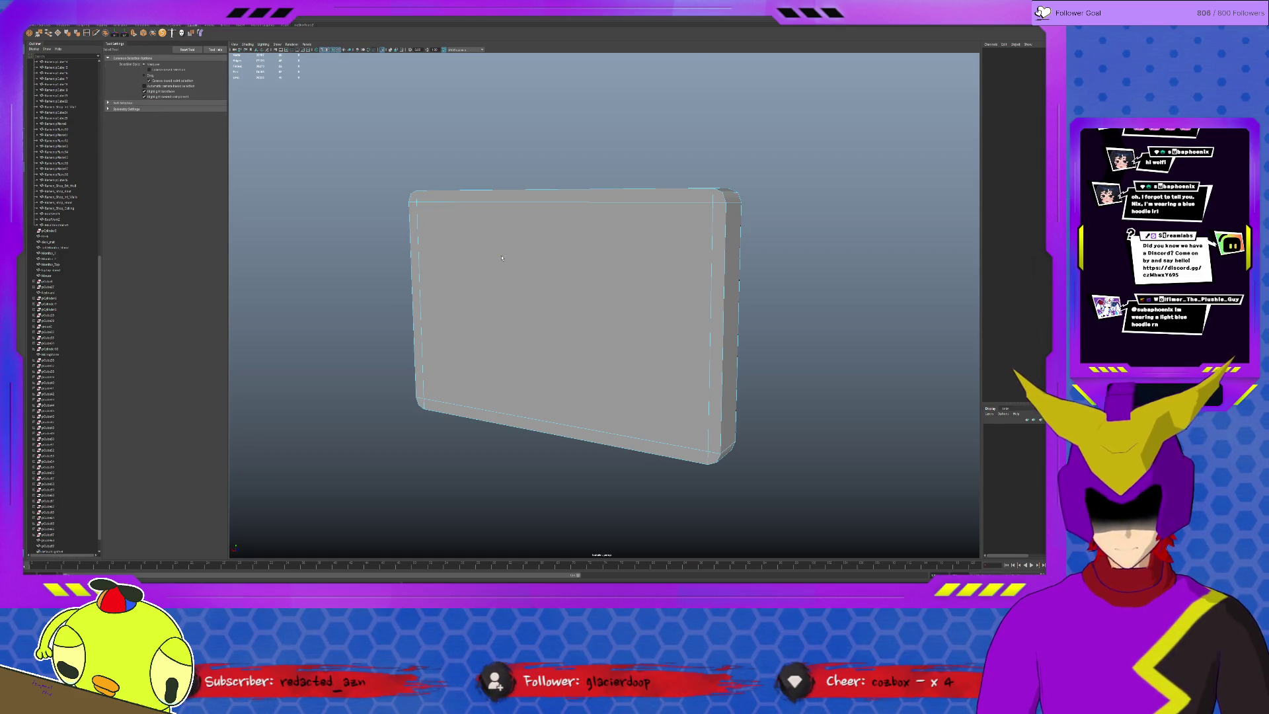
{"action": "key", "text": "ctrl+1"}
{"action": "left_click_drag", "start_coordinate": [656, 191], "coordinate": [563, 212], "text": "alt"}
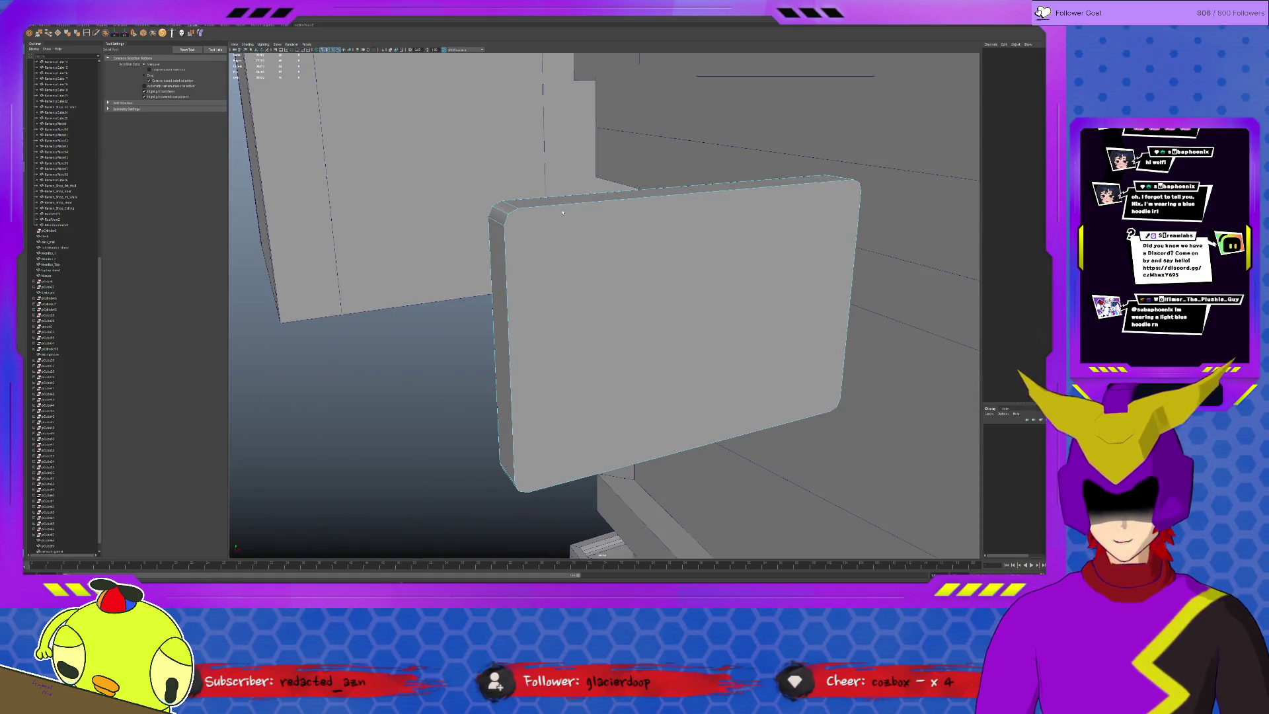
{"action": "key", "text": "ctrl+shift+x"}
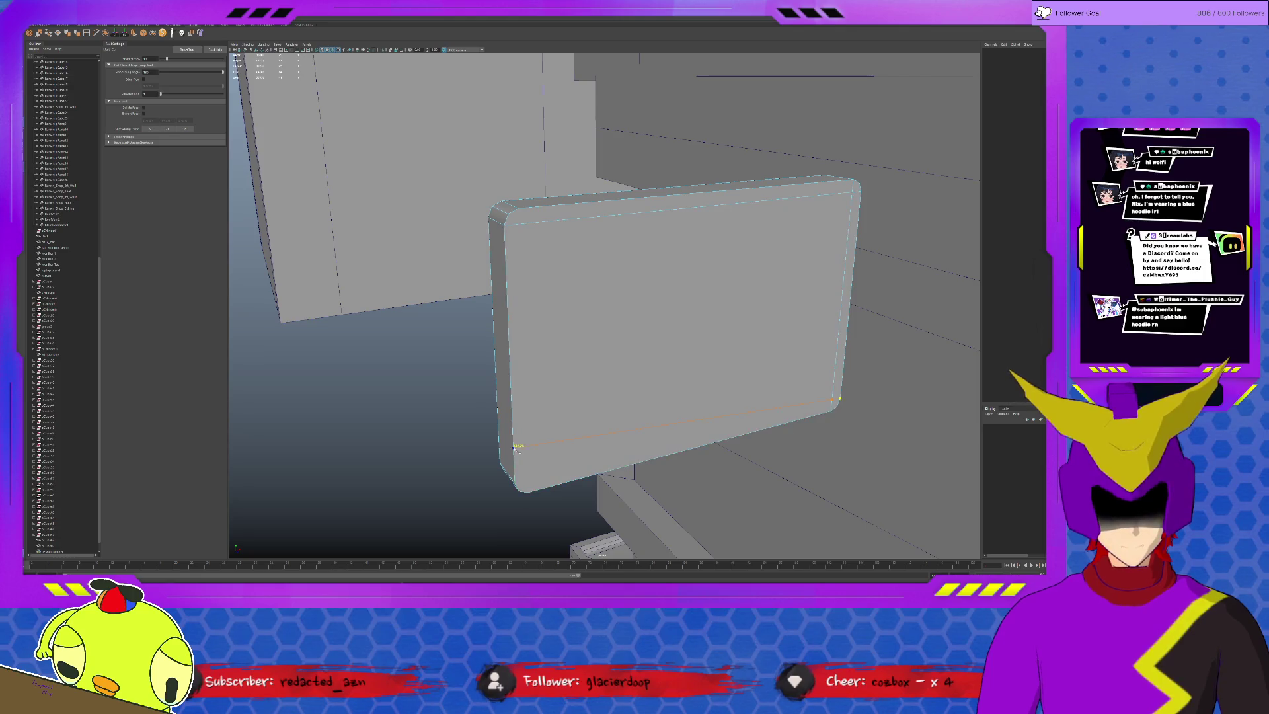
{"action": "left_click", "coordinate": [529, 492]}
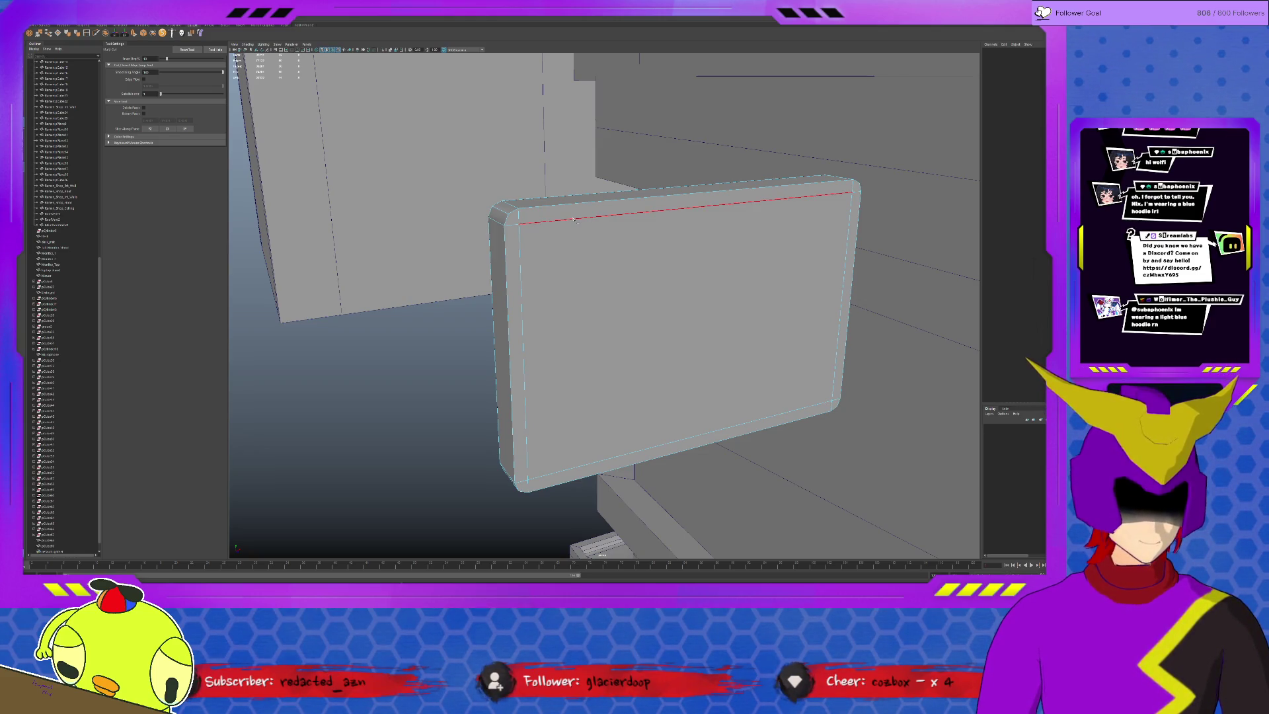
{"action": "left_click", "coordinate": [528, 479]}
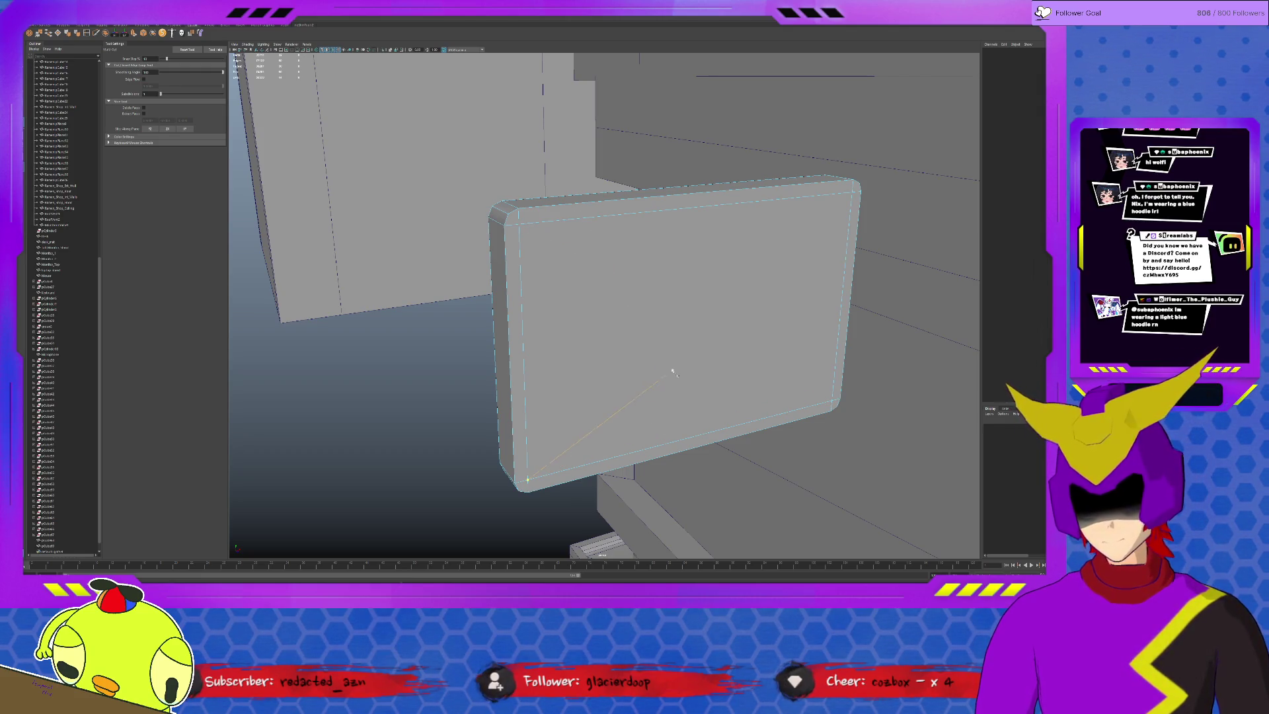
{"action": "key", "text": "q"}
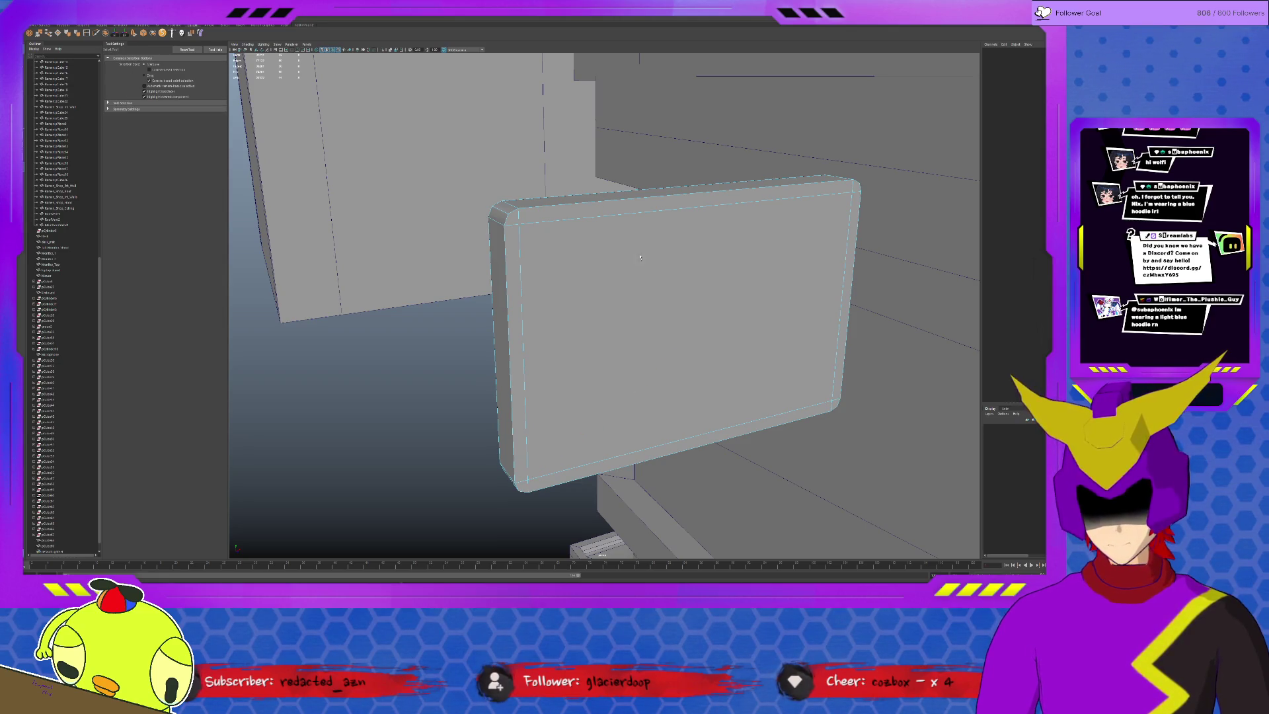
Extrude the top and bottom border strips and pull them out to the right along X.
{"action": "left_click", "coordinate": [642, 432]}
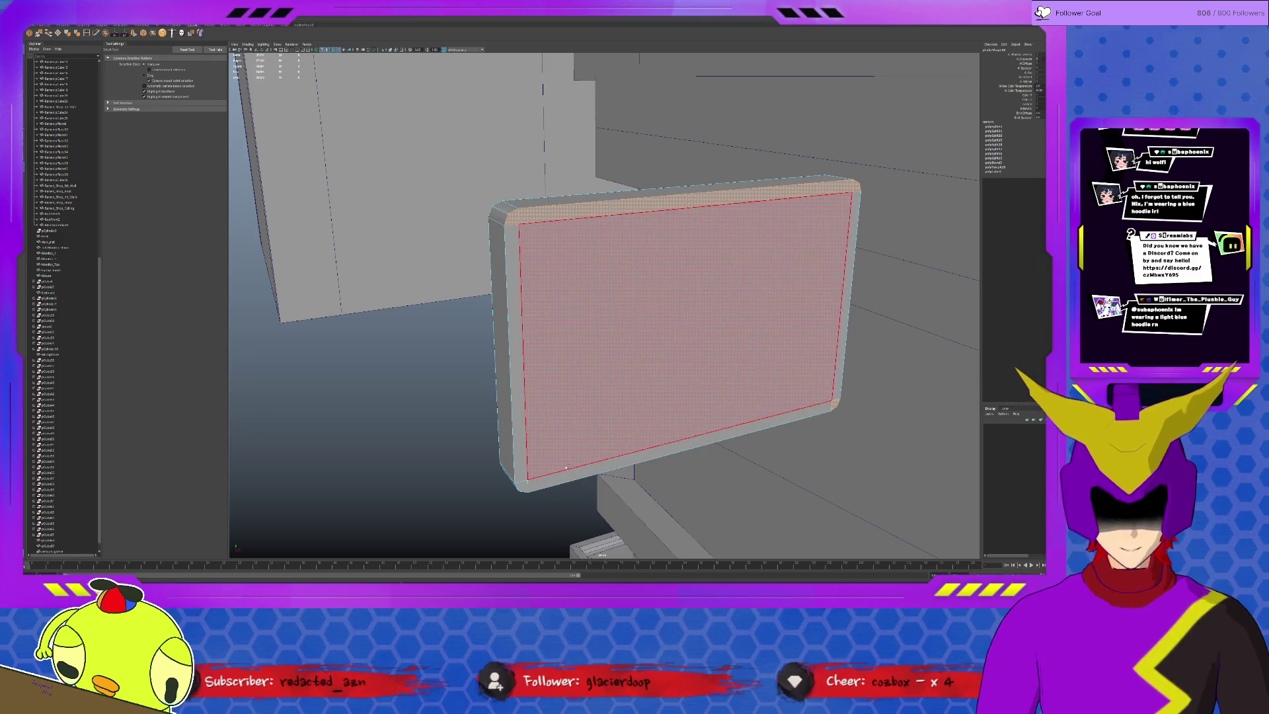
{"action": "left_click", "coordinate": [548, 482], "text": "shift"}
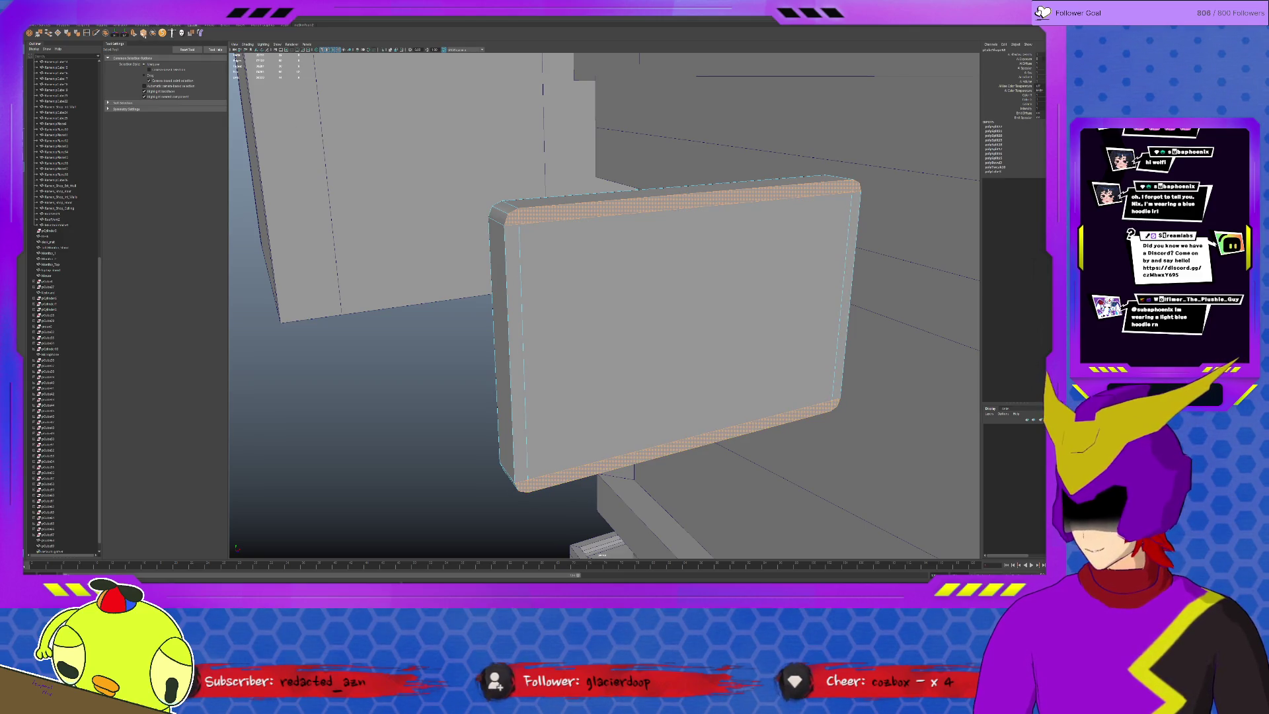
{"action": "key", "text": "ctrl+e"}
{"action": "left_click_drag", "start_coordinate": [582, 358], "coordinate": [522, 144], "text": "alt"}
{"action": "key", "text": "w"}
{"action": "left_click_drag", "start_coordinate": [503, 264], "coordinate": [639, 276]}
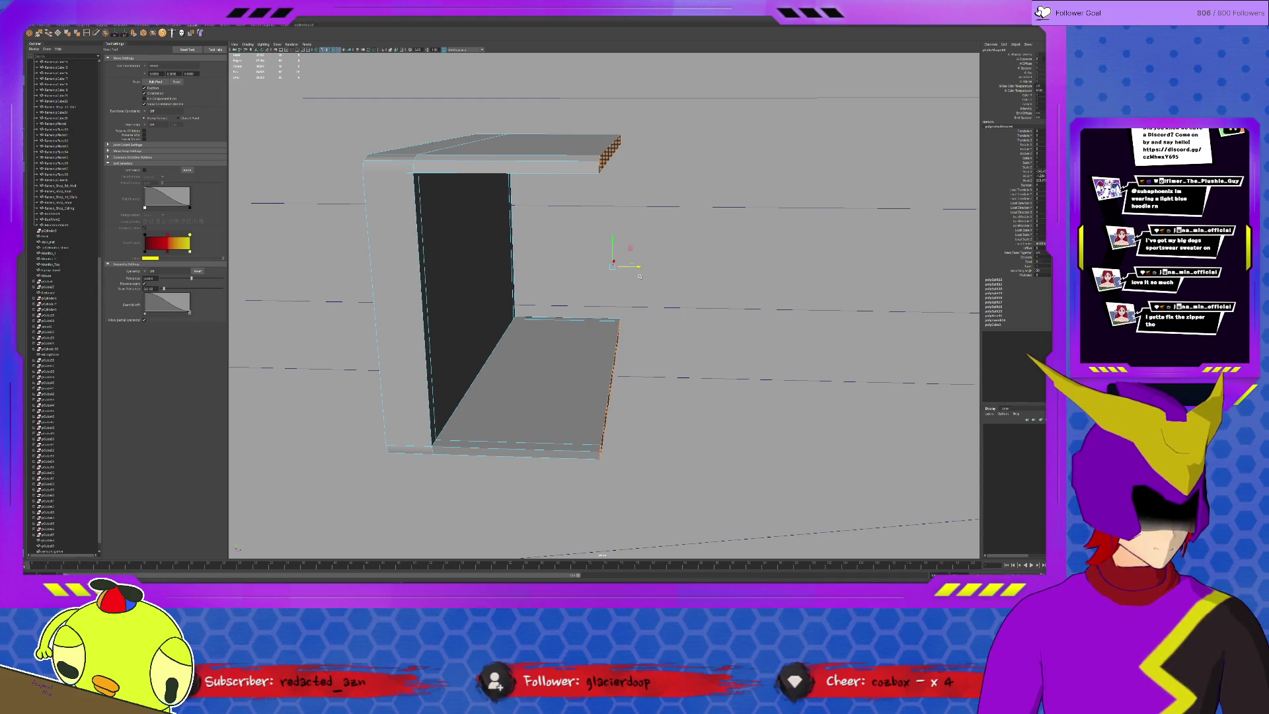
Push the extruded strips further right, then undo the top and bottom ledge extrusions.
{"action": "left_click_drag", "start_coordinate": [638, 266], "coordinate": [717, 276]}
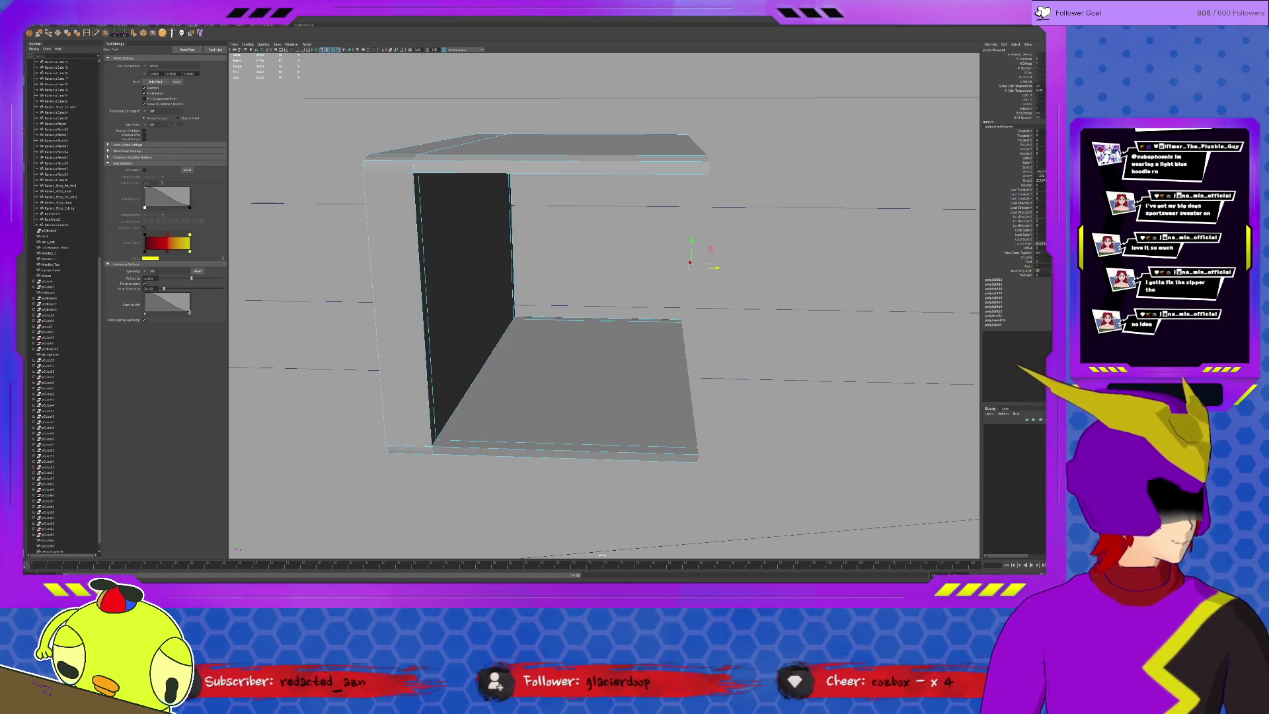
{"action": "left_click_drag", "start_coordinate": [522, 228], "coordinate": [527, 213], "text": "alt"}
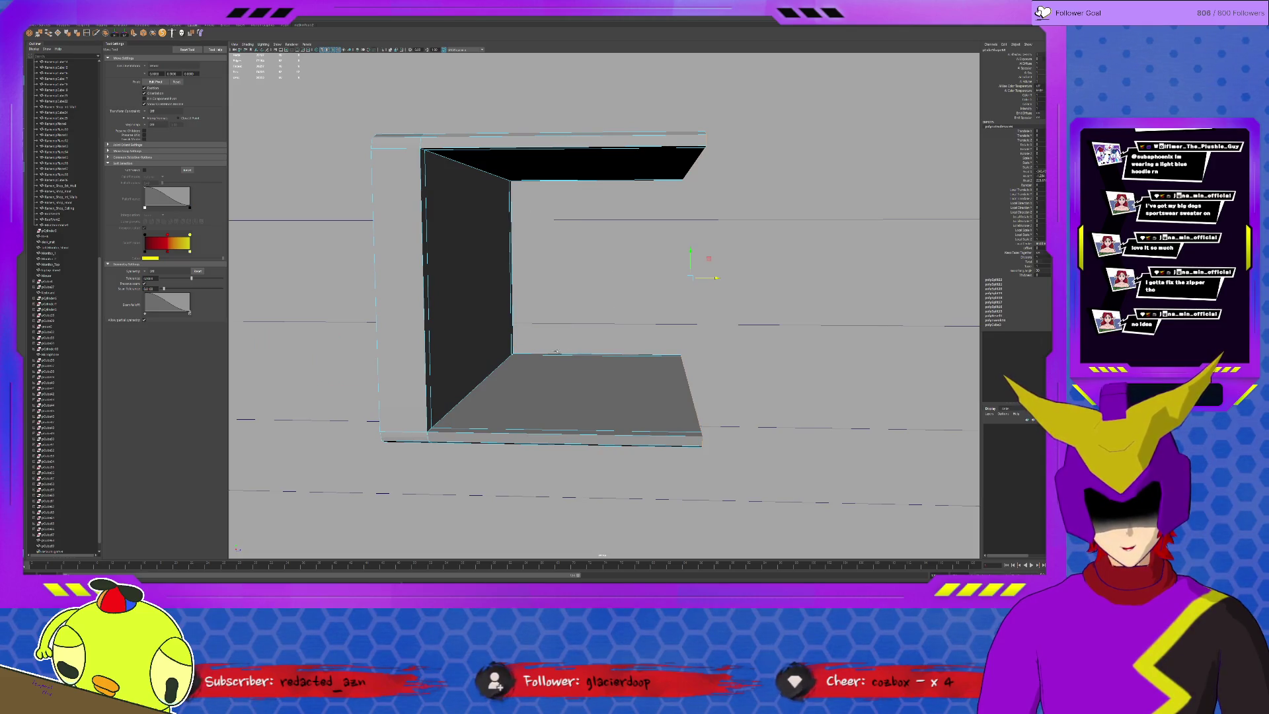
{"action": "mouse_move", "coordinate": [556, 354]}
{"action": "left_mouse_down", "text": "alt"}
{"action": "mouse_move", "coordinate": [487, 405]}
{"action": "mouse_move", "coordinate": [543, 385]}
{"action": "left_mouse_up", "text": "alt"}
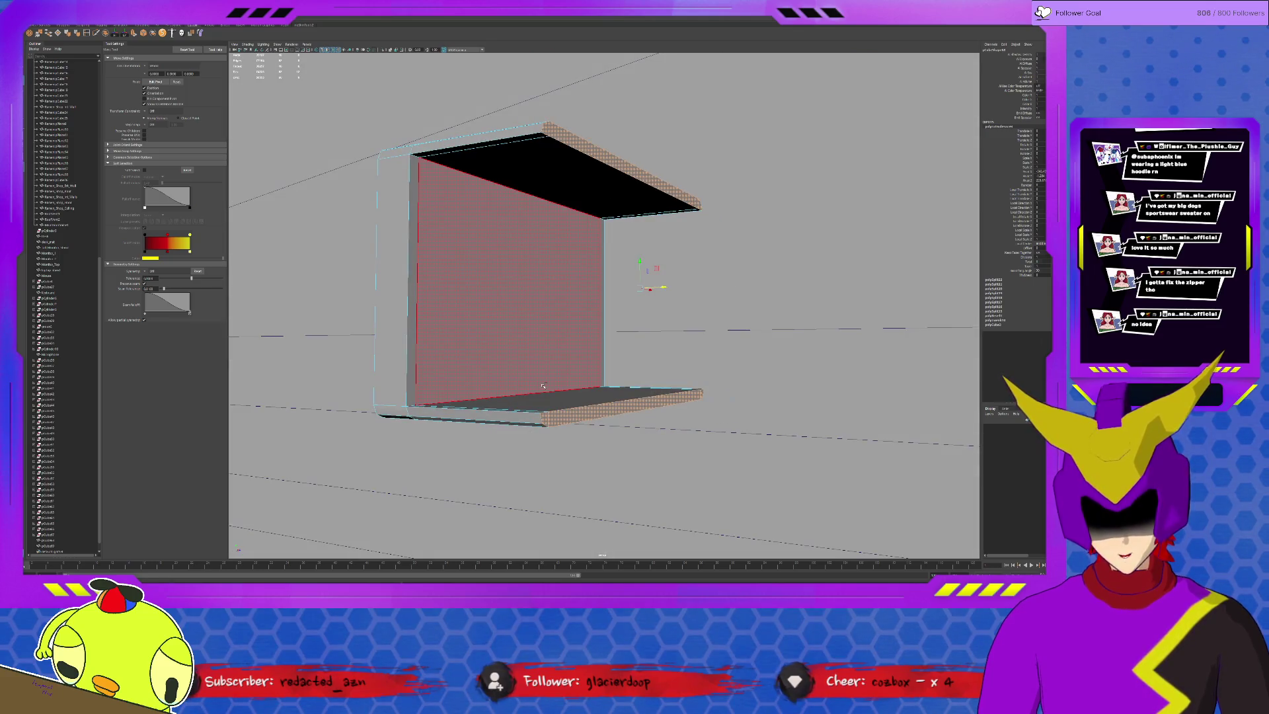
{"action": "key", "text": "ctrl+z"}
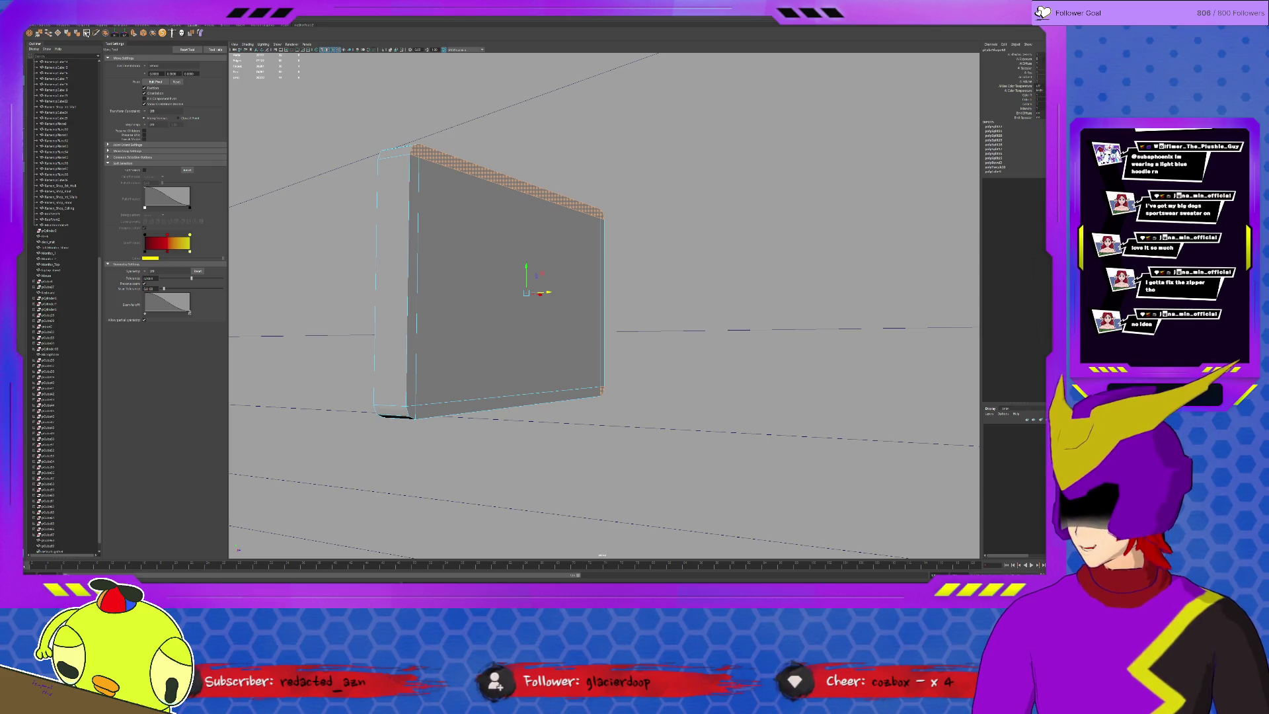
Insert two horizontal edge loops across the panel and scale them apart toward top and bottom.
{"action": "left_click", "coordinate": [86, 32]}
{"action": "left_click", "coordinate": [143, 90]}
{"action": "left_click", "coordinate": [414, 167]}
{"action": "key", "text": "r"}
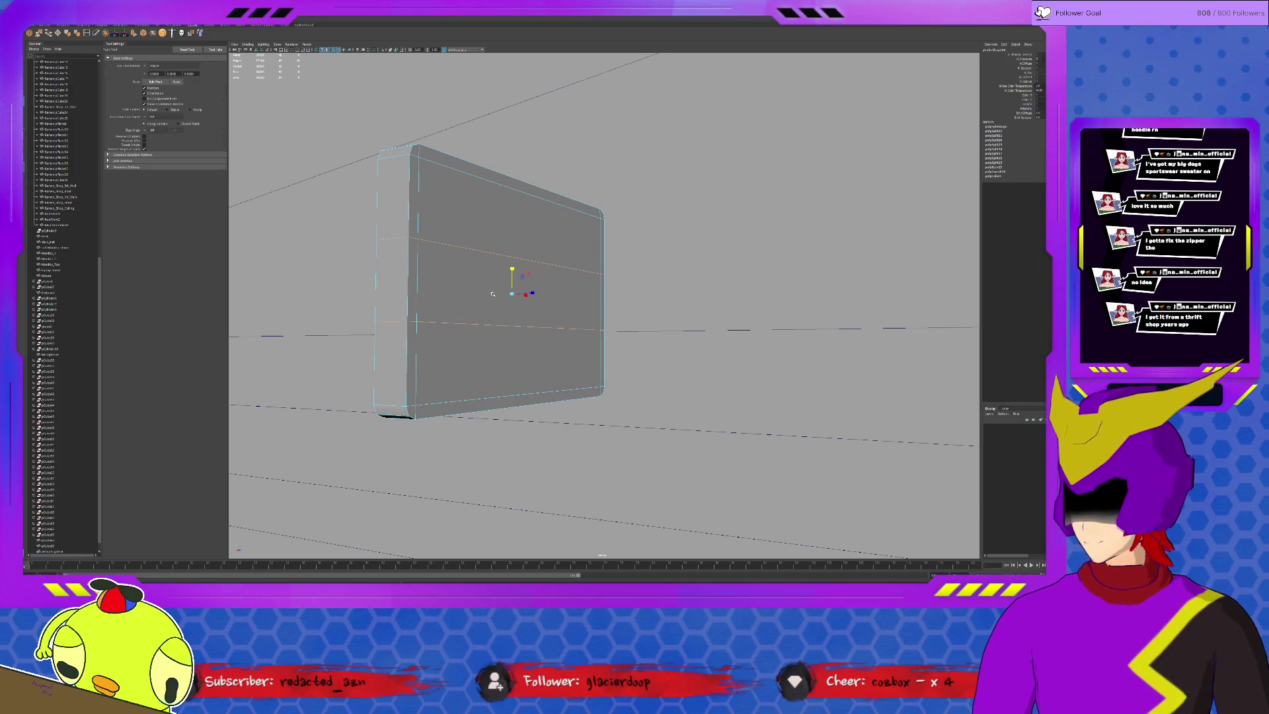
{"action": "left_click_drag", "start_coordinate": [513, 270], "coordinate": [512, 268]}
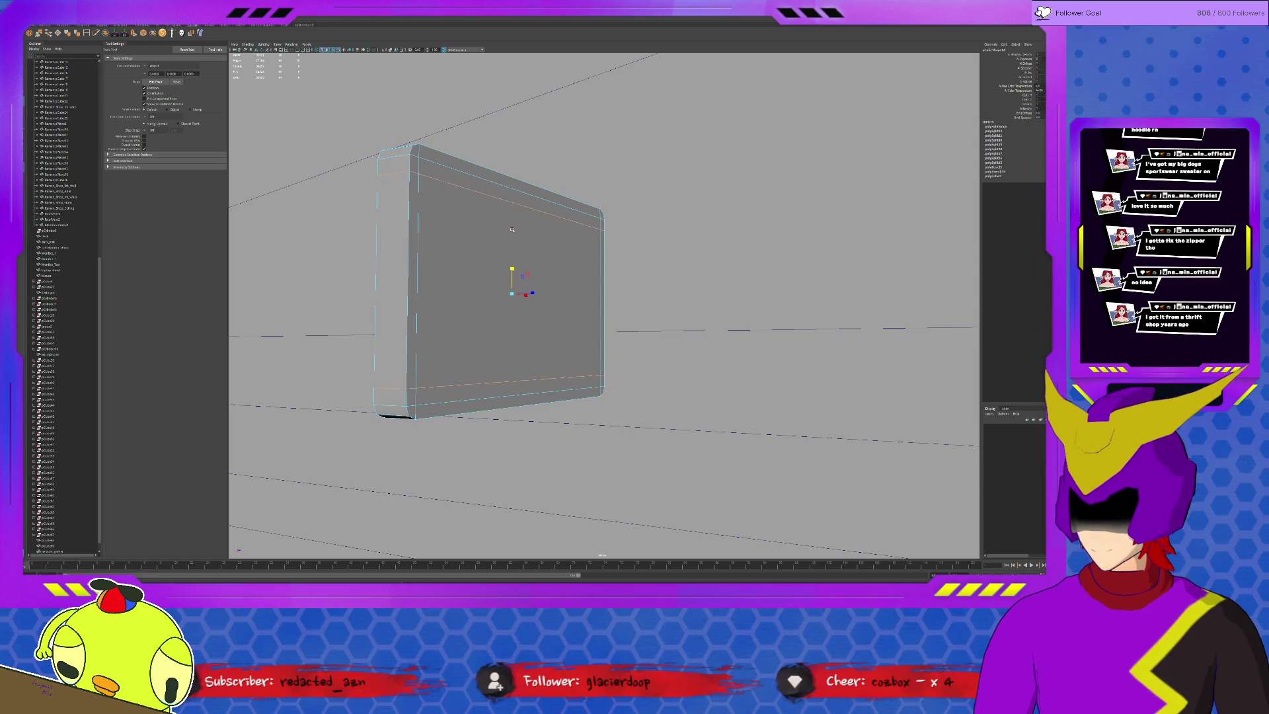
Extrude the panel's top and bottom strip faces and pull them out to the right.
{"action": "left_click", "coordinate": [589, 205]}
{"action": "left_click", "coordinate": [601, 213]}
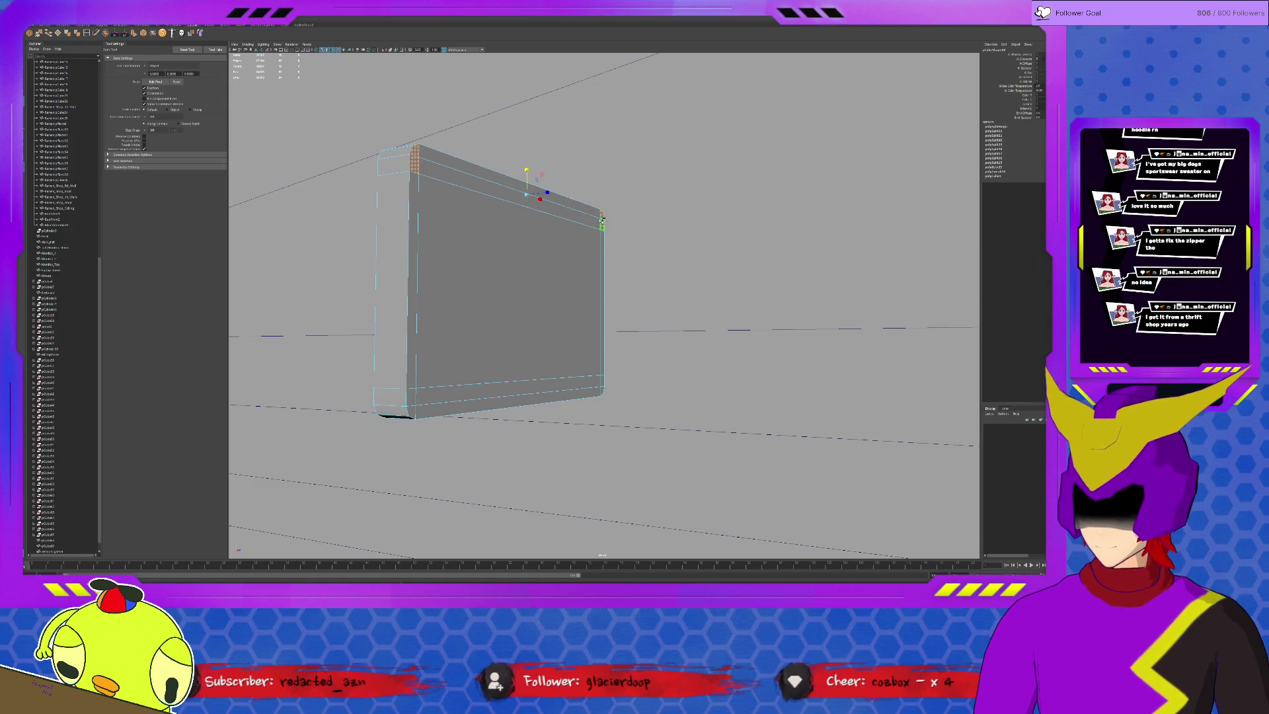
{"action": "left_click", "coordinate": [527, 180]}
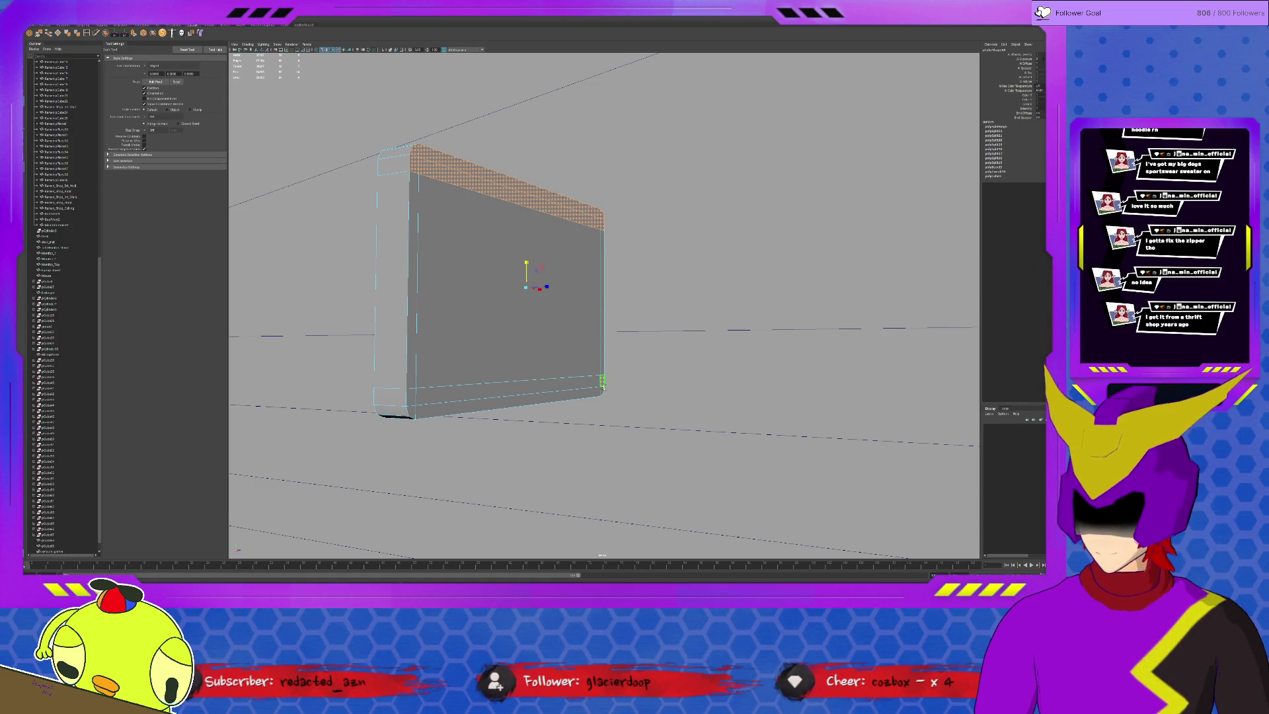
{"action": "left_click", "coordinate": [595, 387], "text": "shift"}
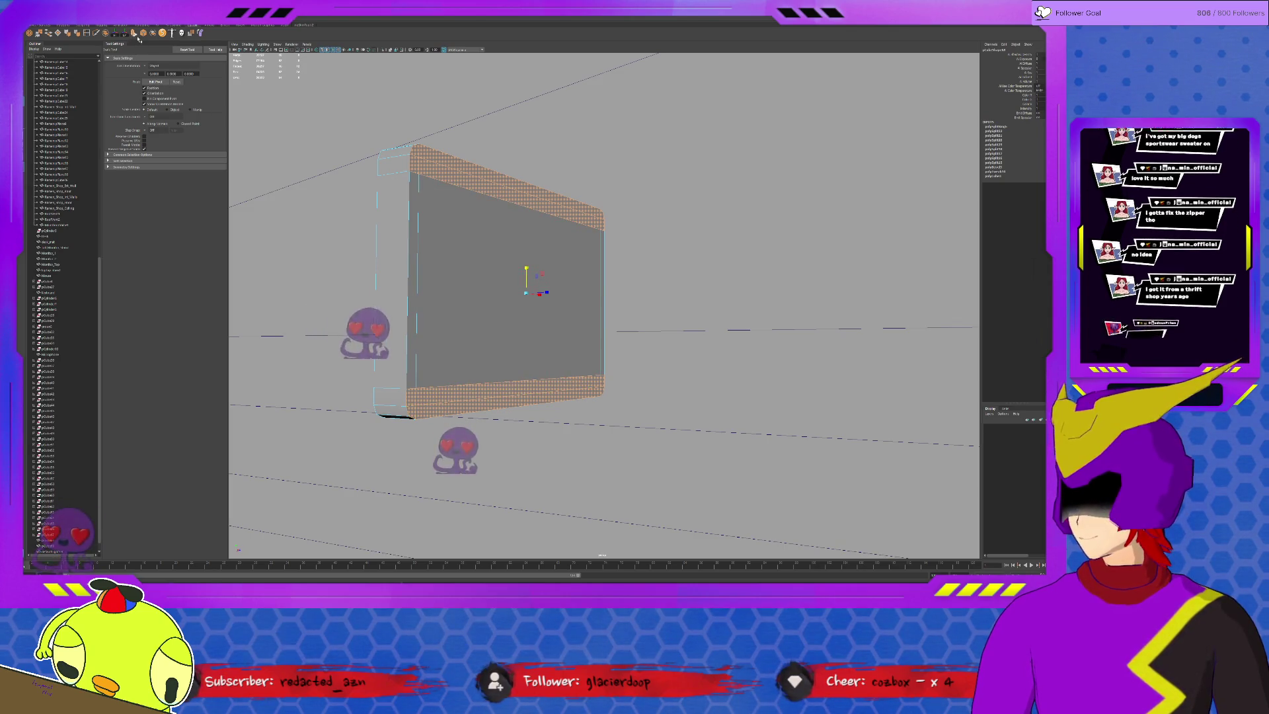
{"action": "left_click", "coordinate": [137, 37]}
{"action": "left_click_drag", "start_coordinate": [609, 204], "coordinate": [510, 190], "text": "alt"}
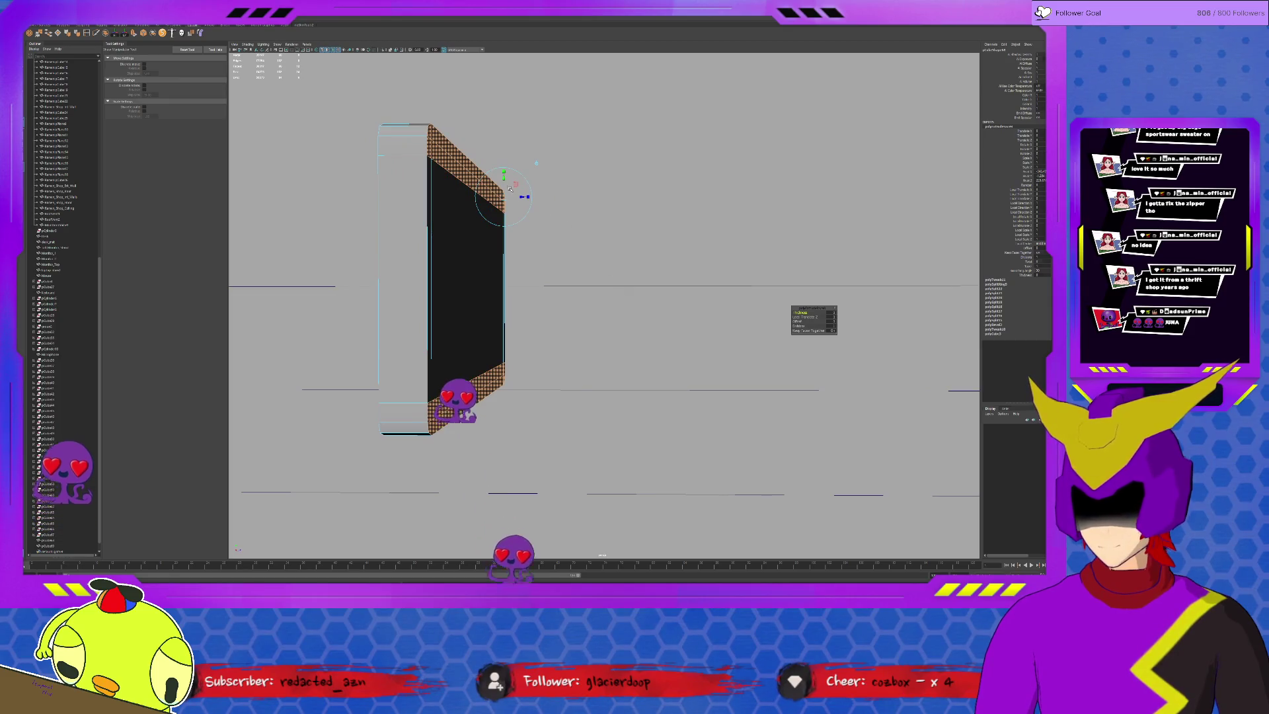
{"action": "key", "text": "w"}
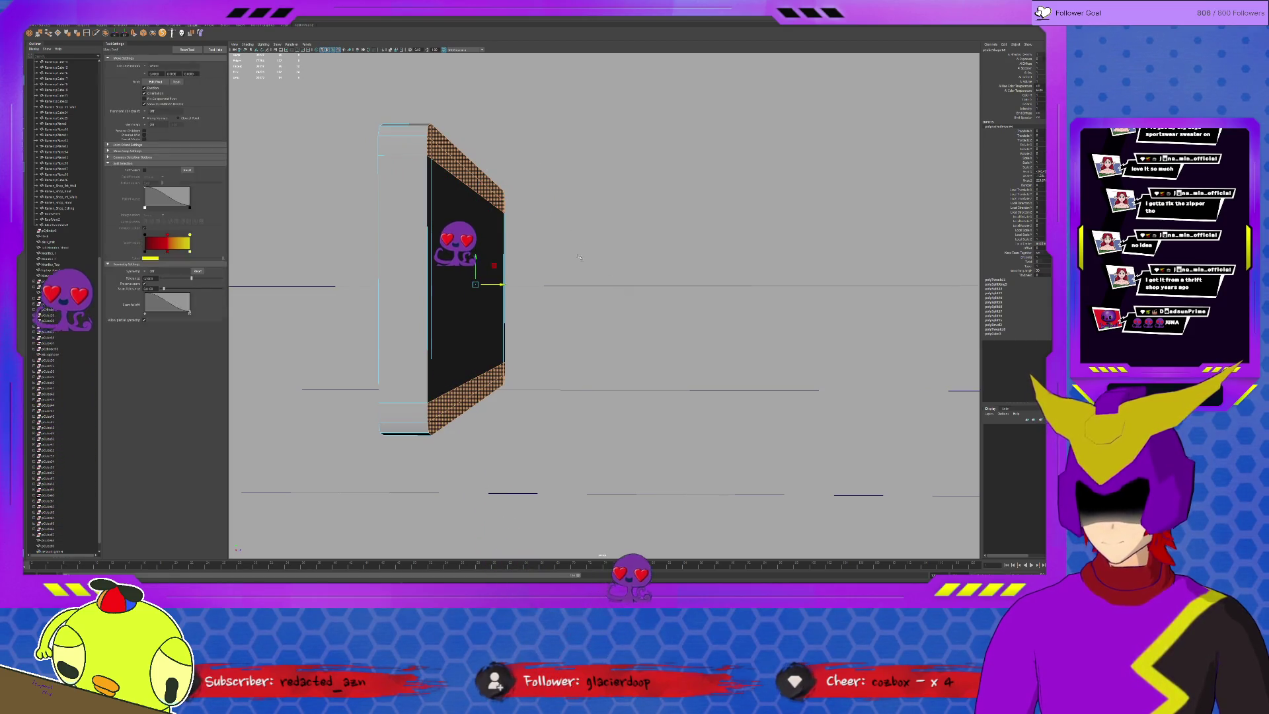
{"action": "left_click_drag", "start_coordinate": [501, 284], "coordinate": [701, 284]}
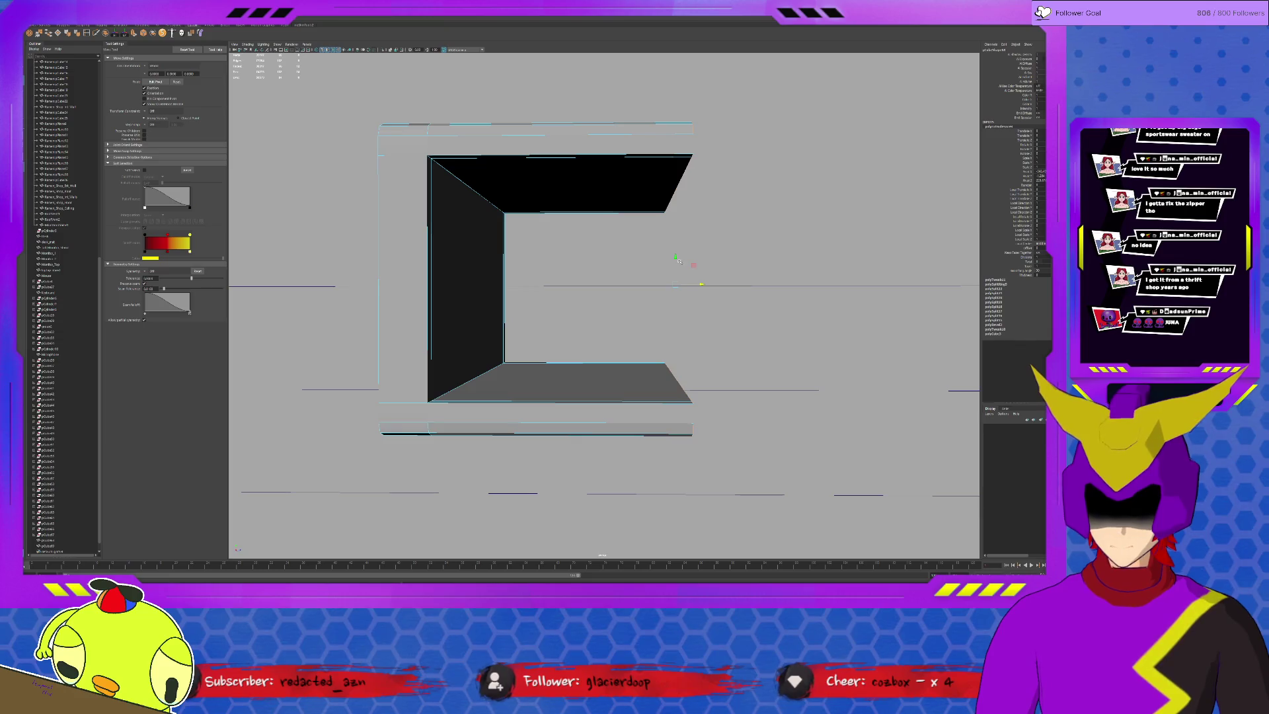
Undo the wedge scaling, then re-extrude the end faces into shorter, squared-off arms.
{"action": "key", "text": "r"}
{"action": "left_click_drag", "start_coordinate": [675, 260], "coordinate": [675, 275]}
{"action": "key", "text": "ctrl+z"}
{"action": "key", "text": "ctrl+z"}
{"action": "key", "text": "ctrl+z"}
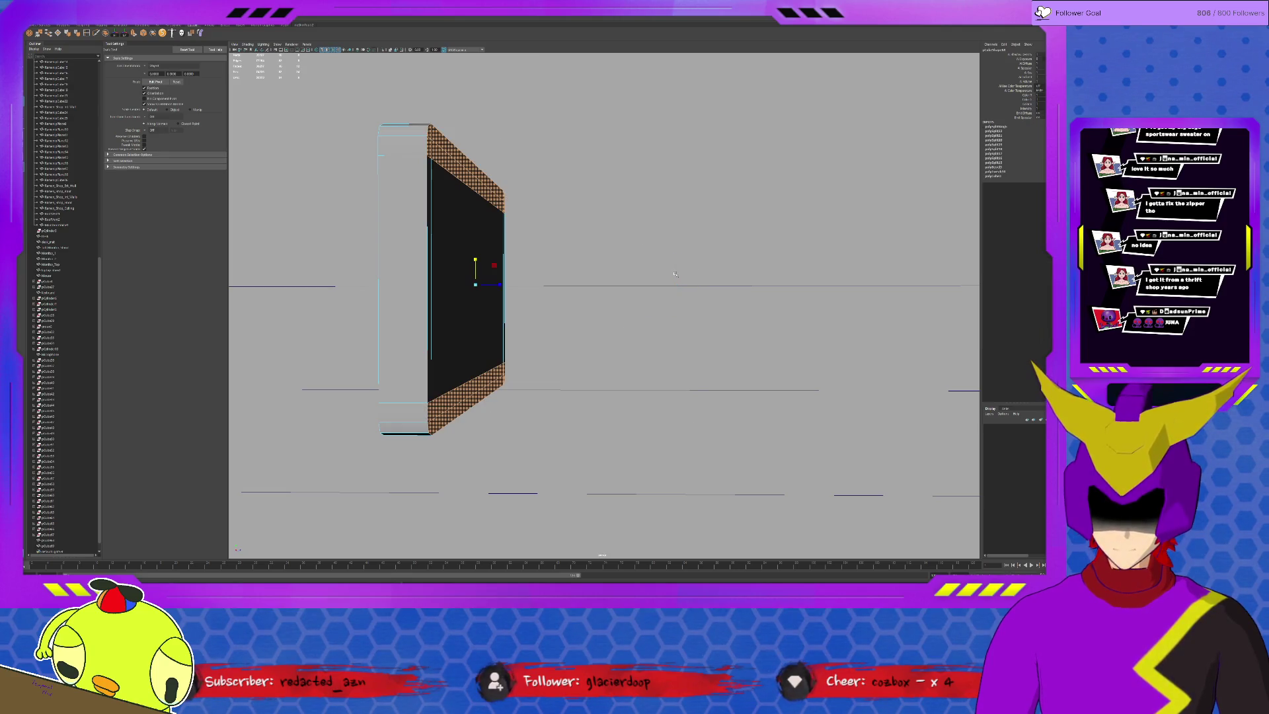
{"action": "key", "text": "w"}
{"action": "left_click_drag", "start_coordinate": [502, 284], "coordinate": [519, 285]}
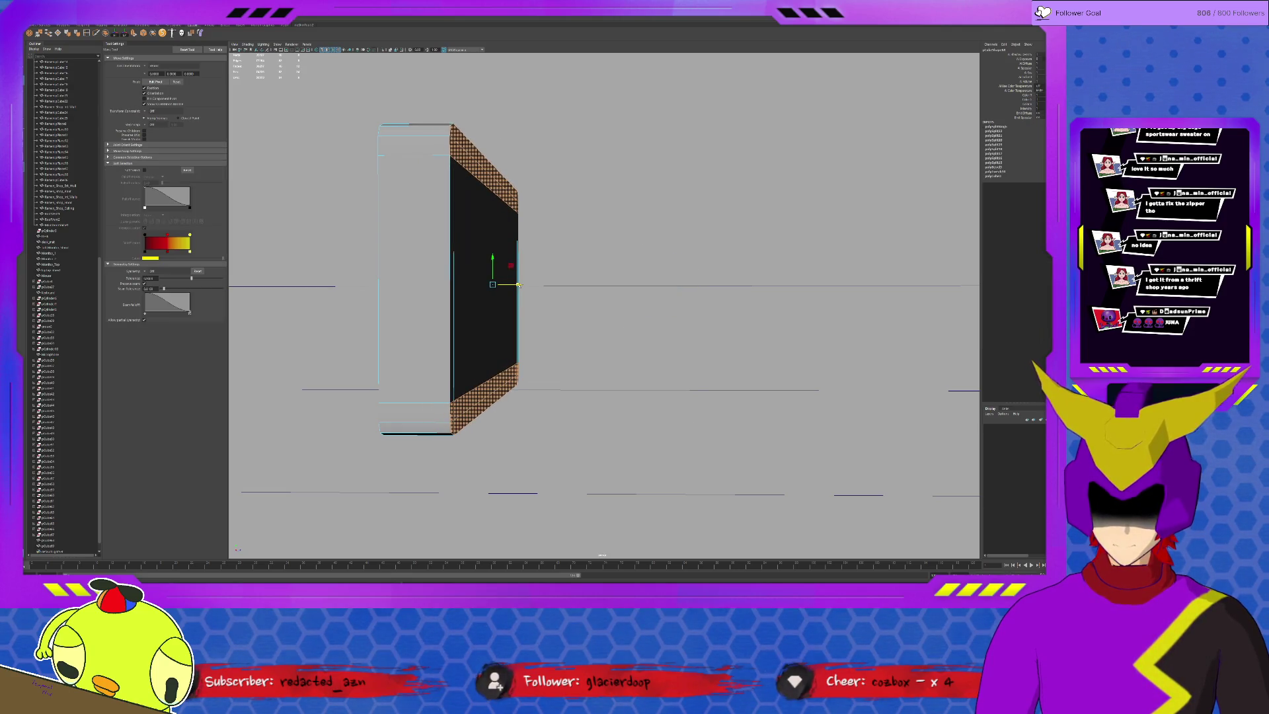
{"action": "key", "text": "ctrl+z"}
{"action": "key", "text": "ctrl+e"}
{"action": "mouse_move", "coordinate": [524, 209]}
{"action": "left_mouse_down"}
{"action": "mouse_move", "coordinate": [640, 214]}
{"action": "mouse_move", "coordinate": [626, 222]}
{"action": "mouse_move", "coordinate": [646, 193]}
{"action": "mouse_move", "coordinate": [576, 178]}
{"action": "left_mouse_up"}
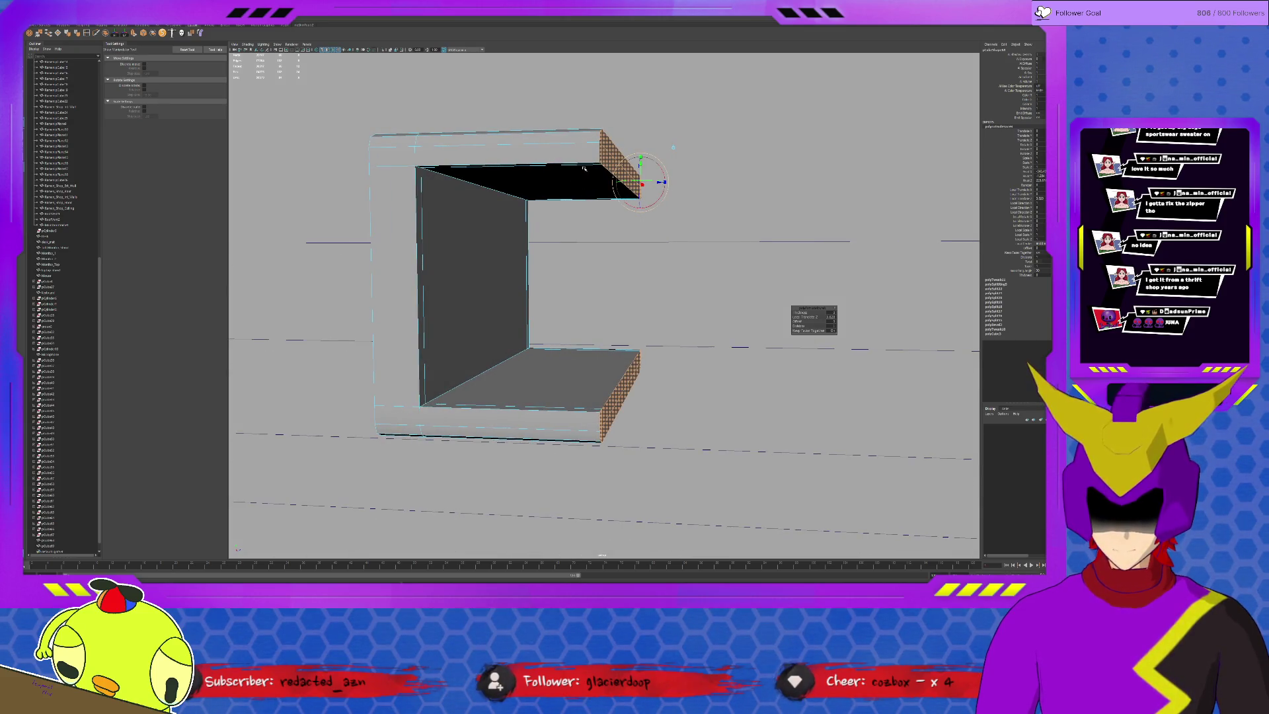
{"action": "left_click", "coordinate": [621, 396], "text": "ctrl"}
Tilt the upper arm's end face and lower it into a downward slope.
{"action": "key", "text": "e"}
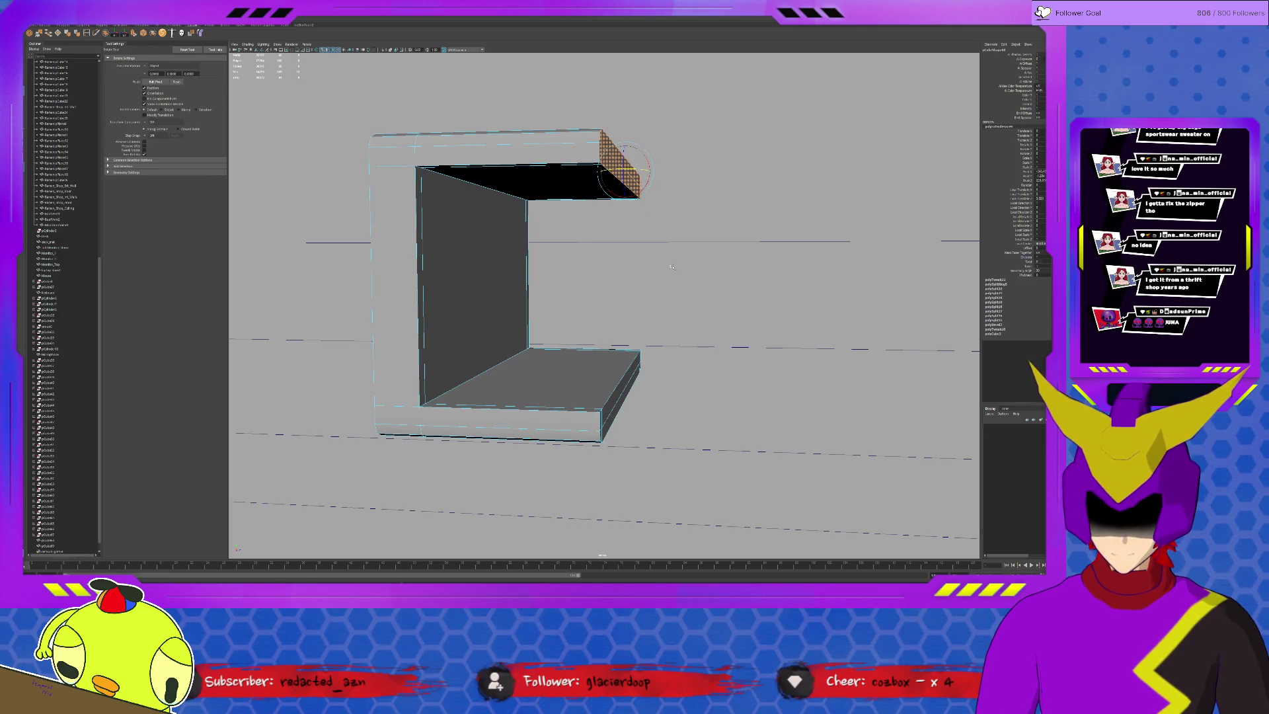
{"action": "left_click_drag", "start_coordinate": [646, 183], "coordinate": [633, 193]}
{"action": "key", "text": "w"}
{"action": "left_click_drag", "start_coordinate": [625, 142], "coordinate": [625, 245]}
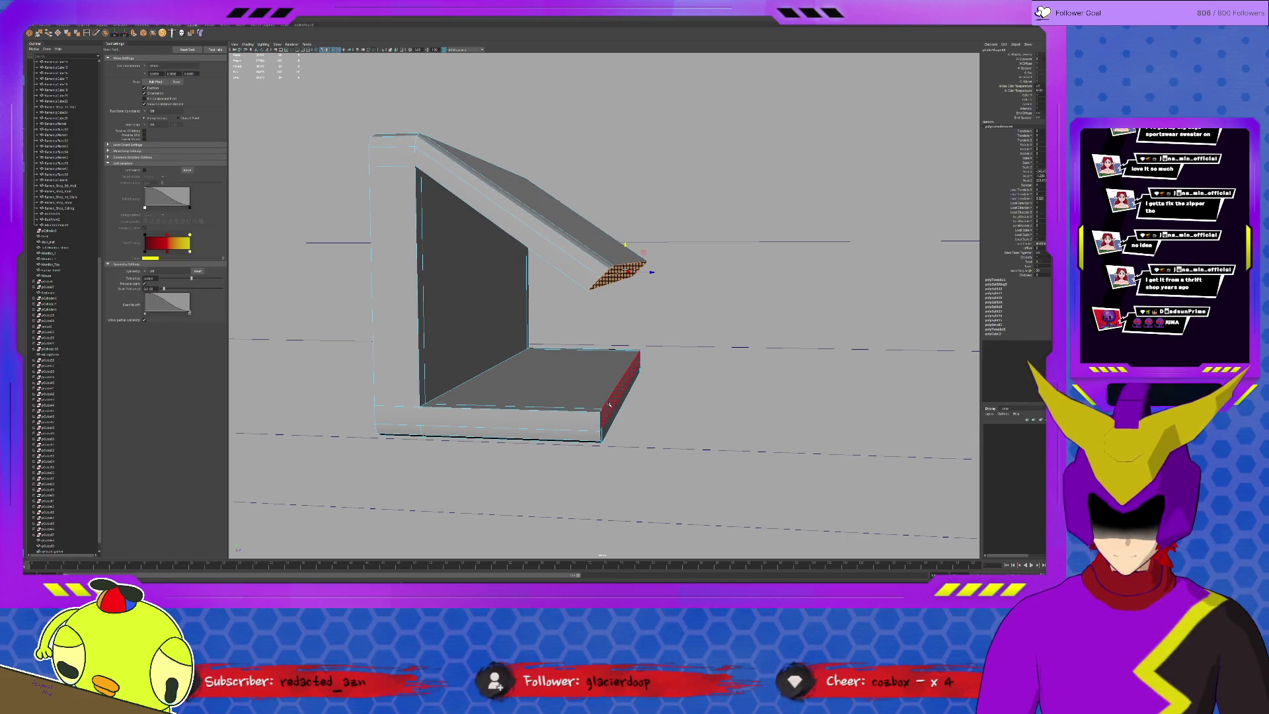
Tilt the bottom arm's end face and raise it to meet the upper arm's tip.
{"action": "left_click_drag", "start_coordinate": [569, 380], "coordinate": [583, 345], "text": "alt"}
{"action": "left_click", "coordinate": [566, 430]}
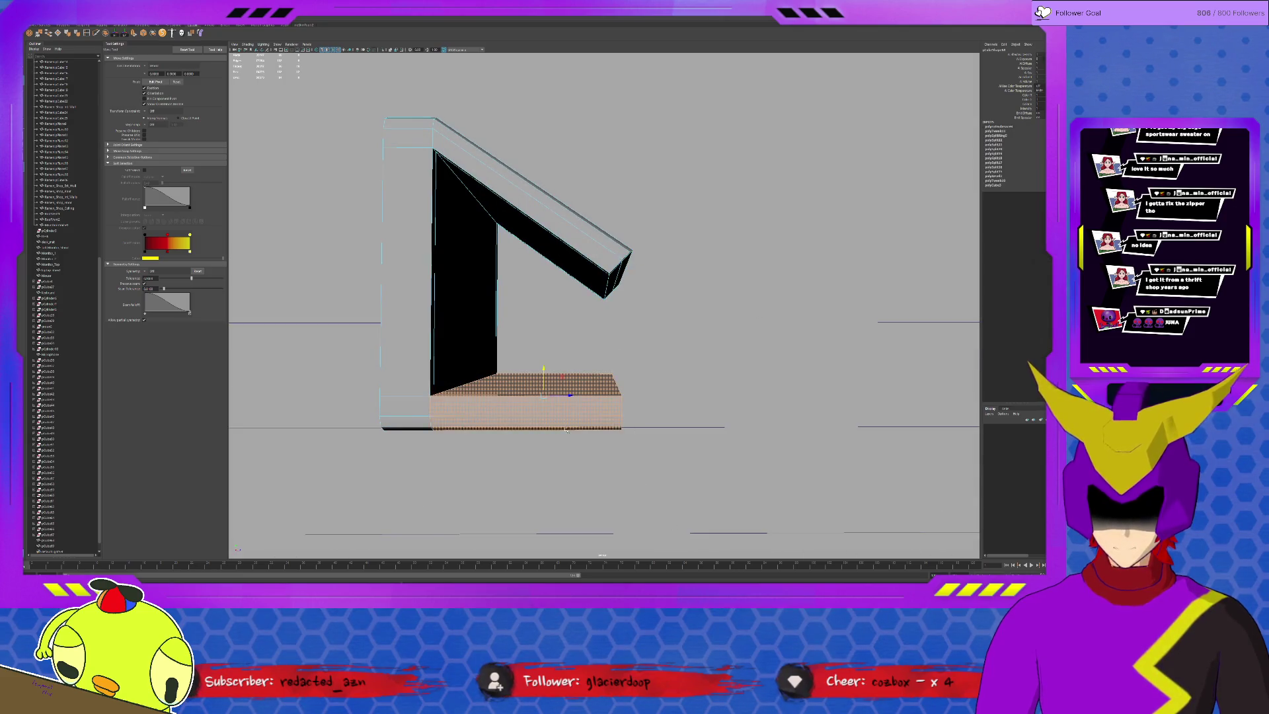
{"action": "left_click", "coordinate": [619, 396]}
{"action": "key", "text": "e"}
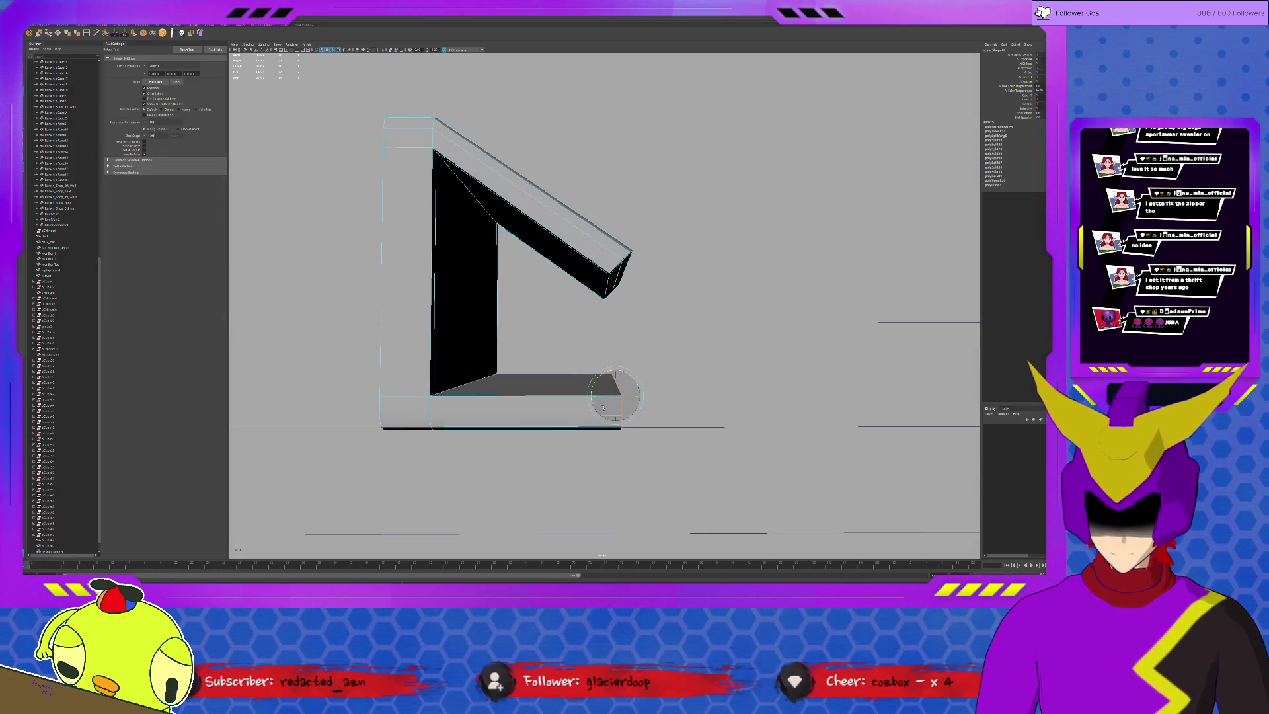
{"action": "mouse_move", "coordinate": [600, 390]}
{"action": "left_mouse_down"}
{"action": "mouse_move", "coordinate": [587, 387]}
{"action": "mouse_move", "coordinate": [615, 364]}
{"action": "mouse_move", "coordinate": [614, 283]}
{"action": "left_mouse_up"}
{"action": "key", "text": "w"}
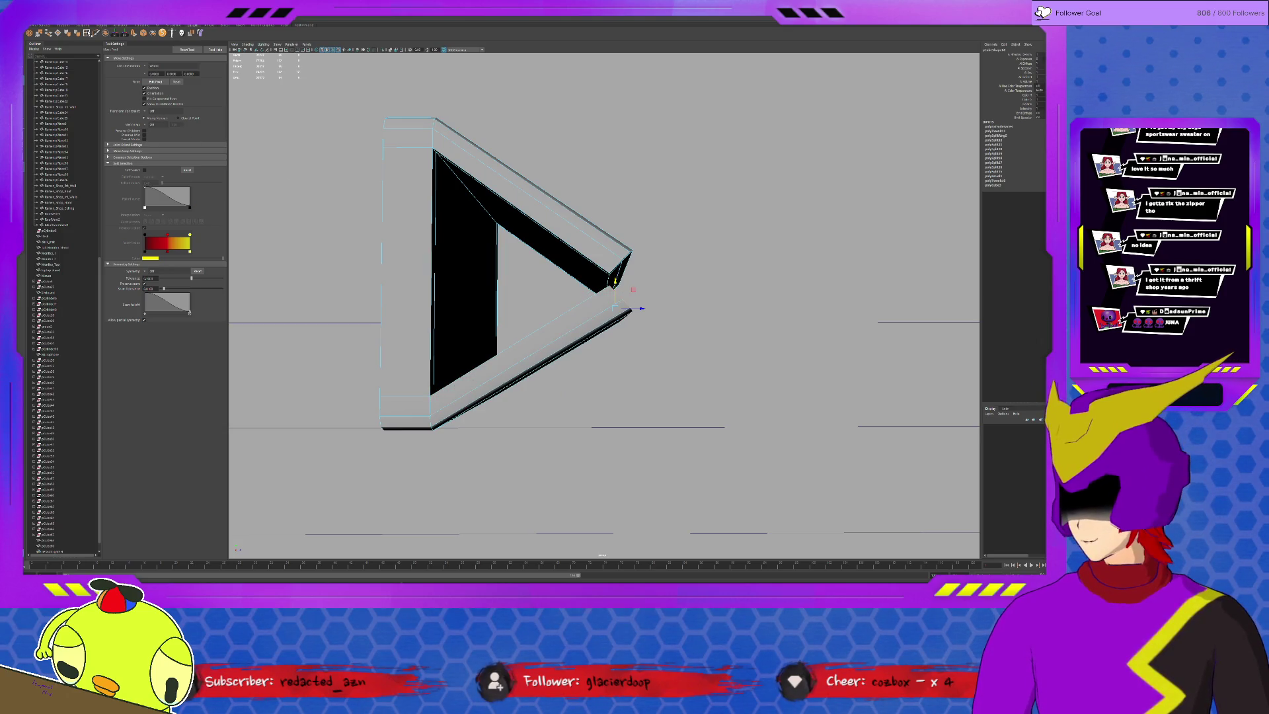
{"action": "key", "text": "ctrl+e"}
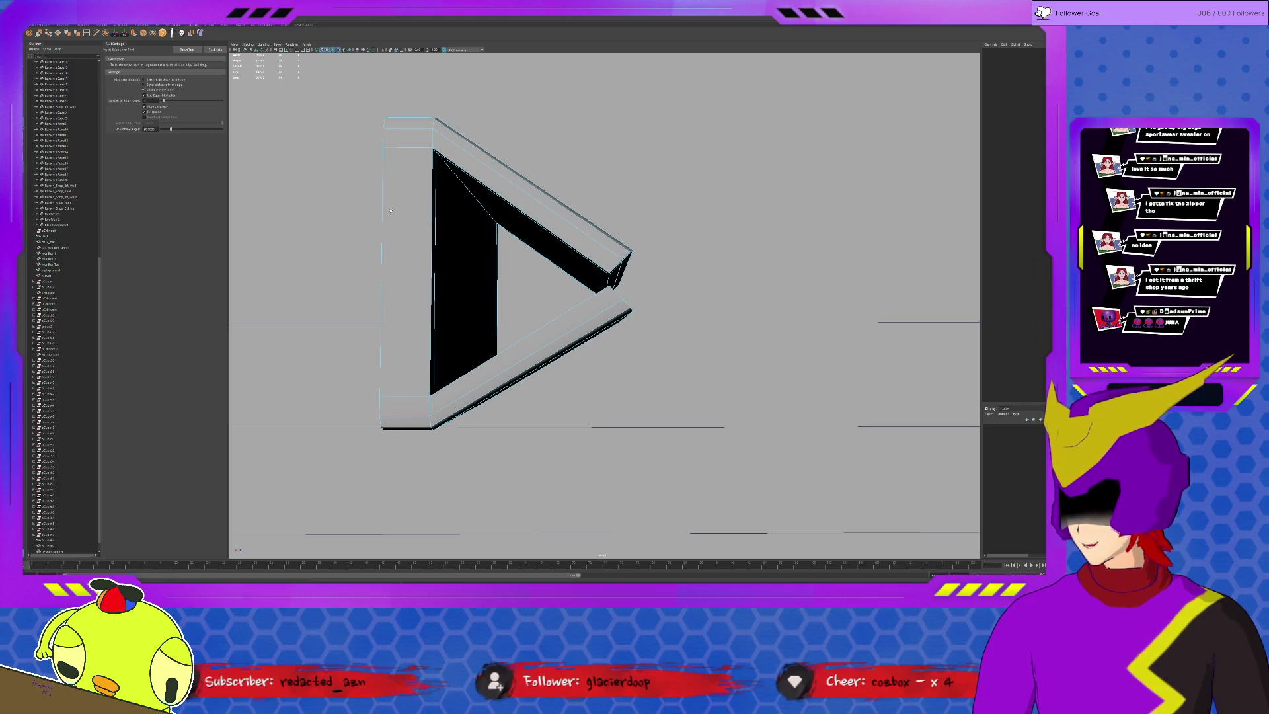
Add an edge loop across the inner face and nudge the upper diagonal edge.
{"action": "left_click", "coordinate": [432, 256]}
{"action": "key", "text": "q"}
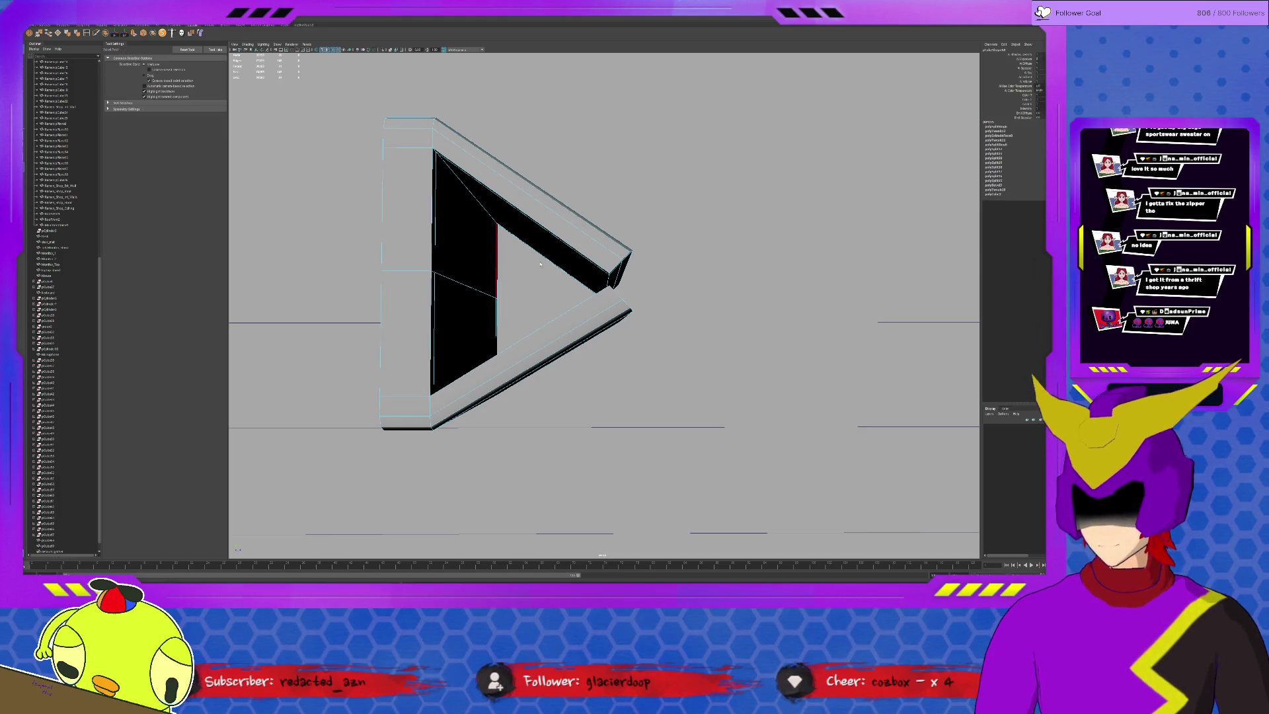
{"action": "mouse_move", "coordinate": [626, 264]}
{"action": "left_mouse_down", "text": "alt"}
{"action": "mouse_move", "coordinate": [597, 263]}
{"action": "mouse_move", "coordinate": [638, 289]}
{"action": "left_mouse_up", "text": "alt"}
{"action": "key", "text": "w"}
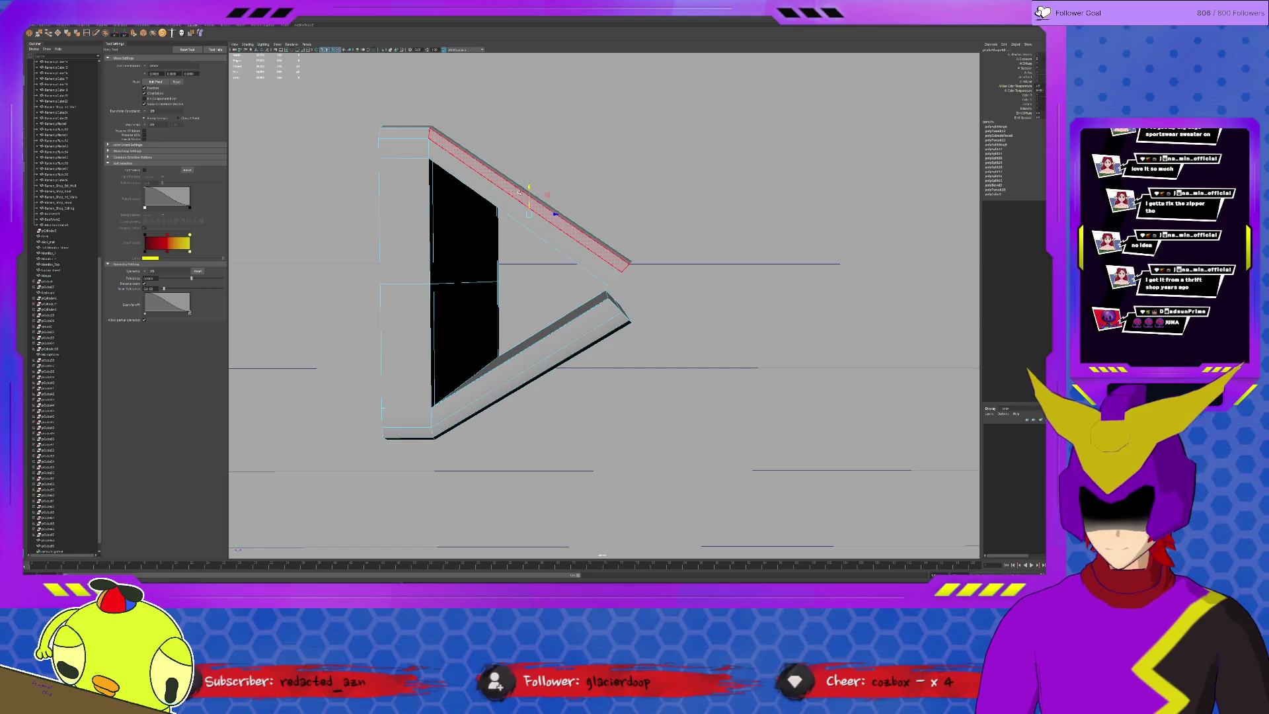
{"action": "mouse_move", "coordinate": [537, 200]}
{"action": "left_mouse_down"}
{"action": "mouse_move", "coordinate": [621, 177]}
{"action": "mouse_move", "coordinate": [689, 186]}
{"action": "mouse_move", "coordinate": [628, 244]}
{"action": "mouse_move", "coordinate": [510, 279]}
{"action": "left_mouse_up"}
{"action": "left_click", "coordinate": [689, 186]}
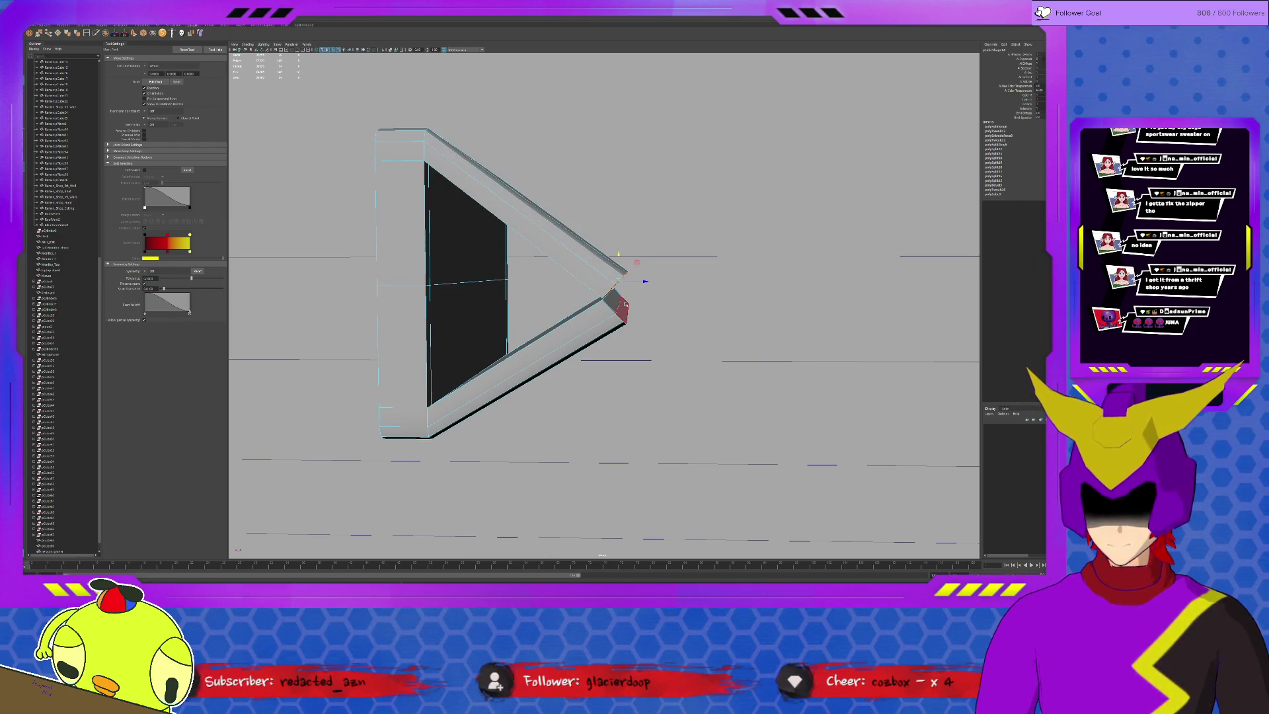
Select the bevel corner faces, then switch the selection to the thin bevel strip.
{"action": "left_click", "coordinate": [608, 305]}
{"action": "left_click_drag", "start_coordinate": [608, 306], "coordinate": [534, 312], "text": "alt"}
{"action": "left_click", "coordinate": [507, 320], "text": "shift"}
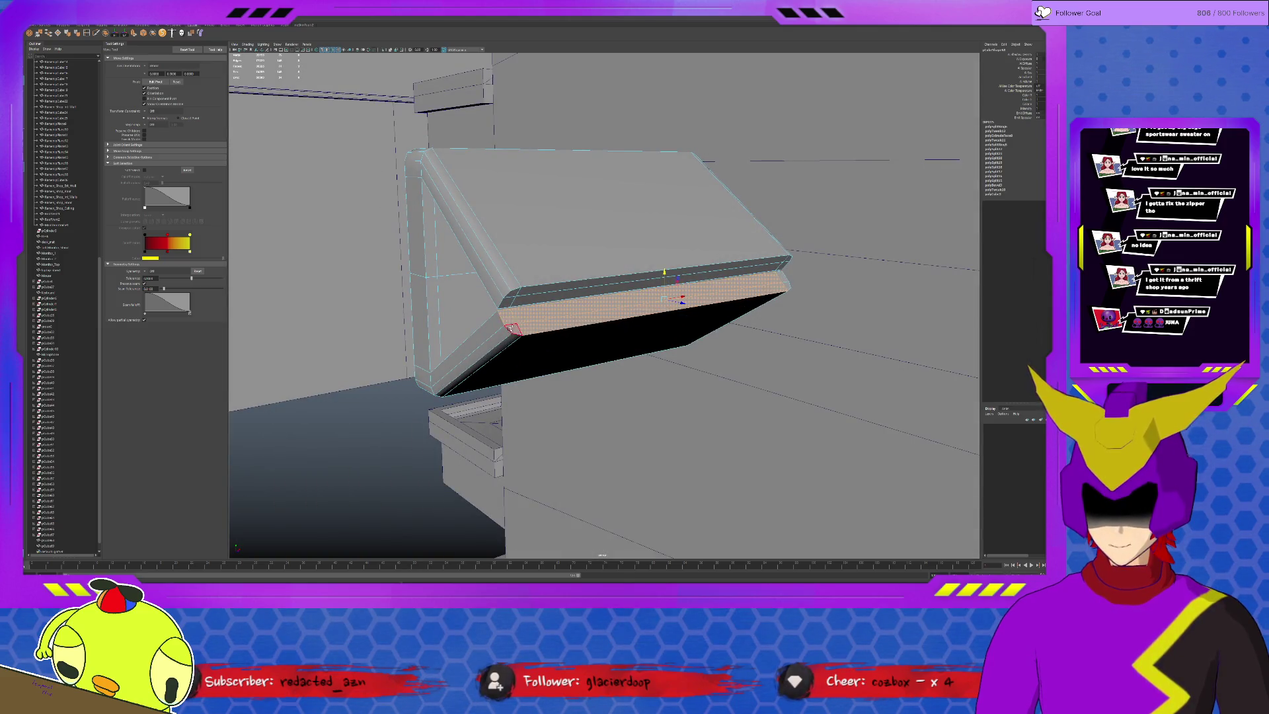
{"action": "left_click", "coordinate": [782, 276], "text": "shift"}
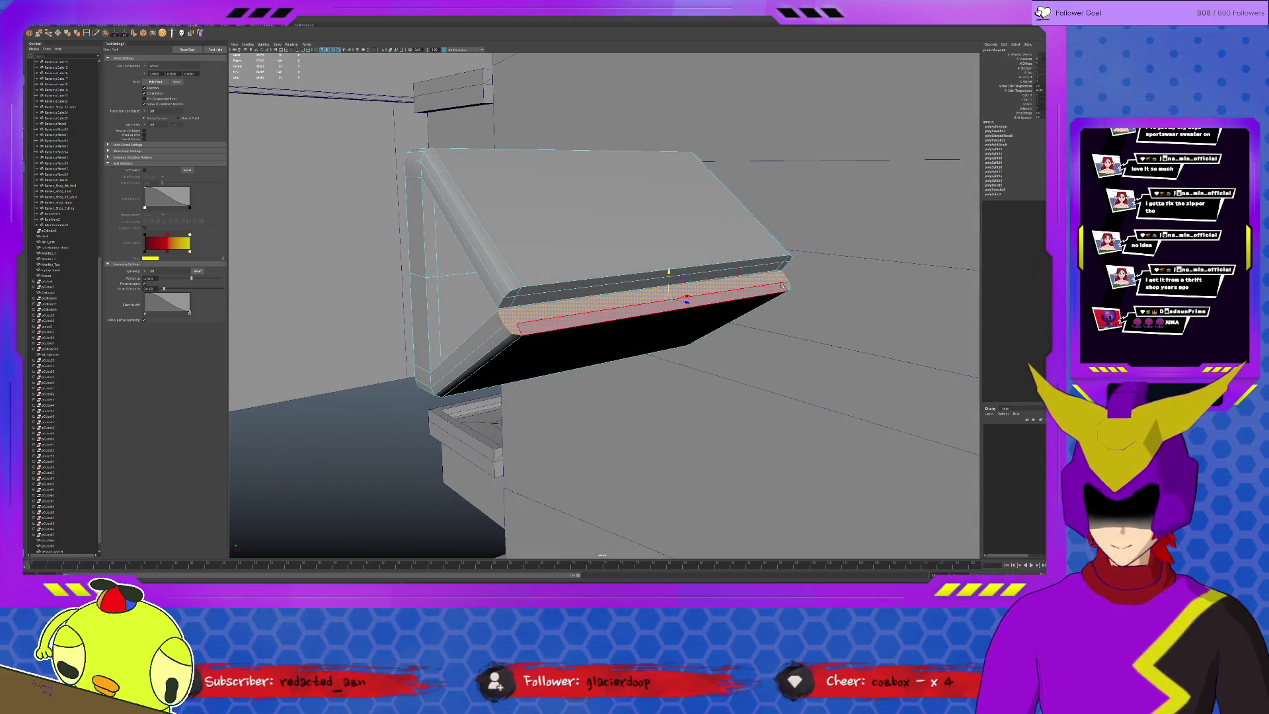
{"action": "left_click", "coordinate": [524, 297]}
{"action": "mouse_move", "coordinate": [463, 271]}
{"action": "left_mouse_down", "text": "alt"}
{"action": "mouse_move", "coordinate": [633, 253]}
{"action": "mouse_move", "coordinate": [618, 248]}
{"action": "left_mouse_up", "text": "alt"}
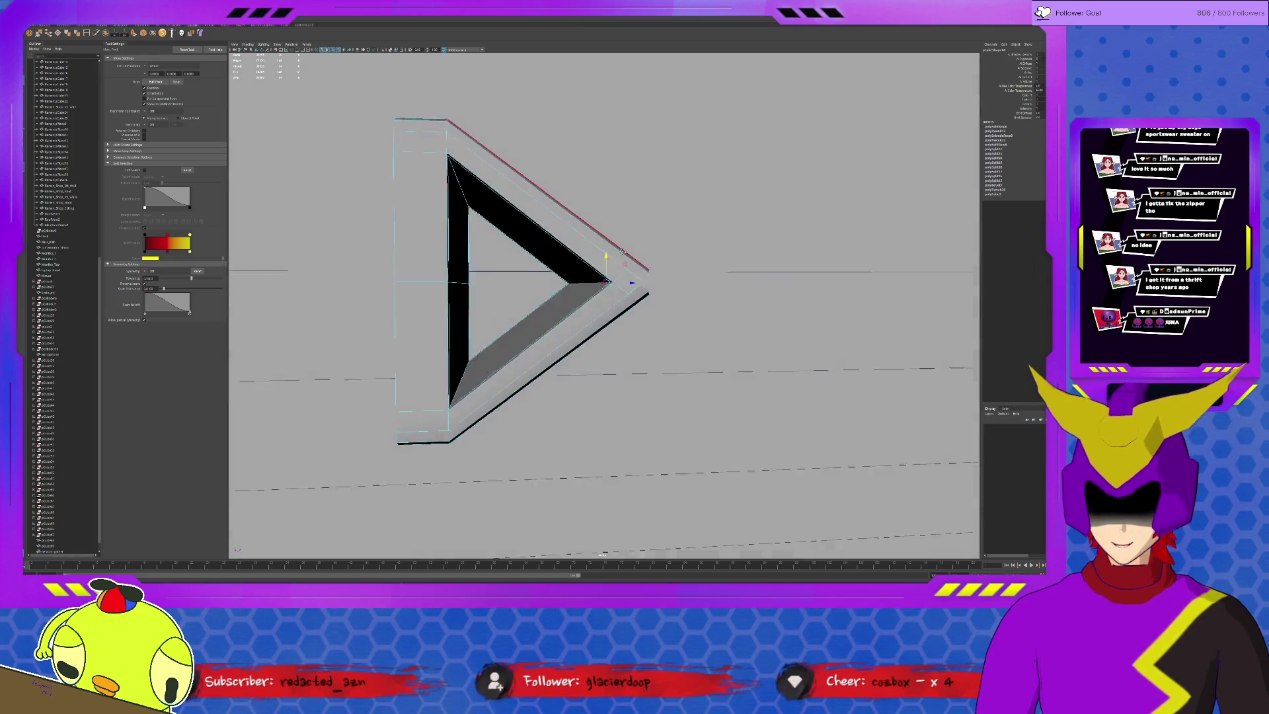
{"action": "scroll", "coordinate": [615, 247], "scroll_direction": "up", "scroll_amount": 5}
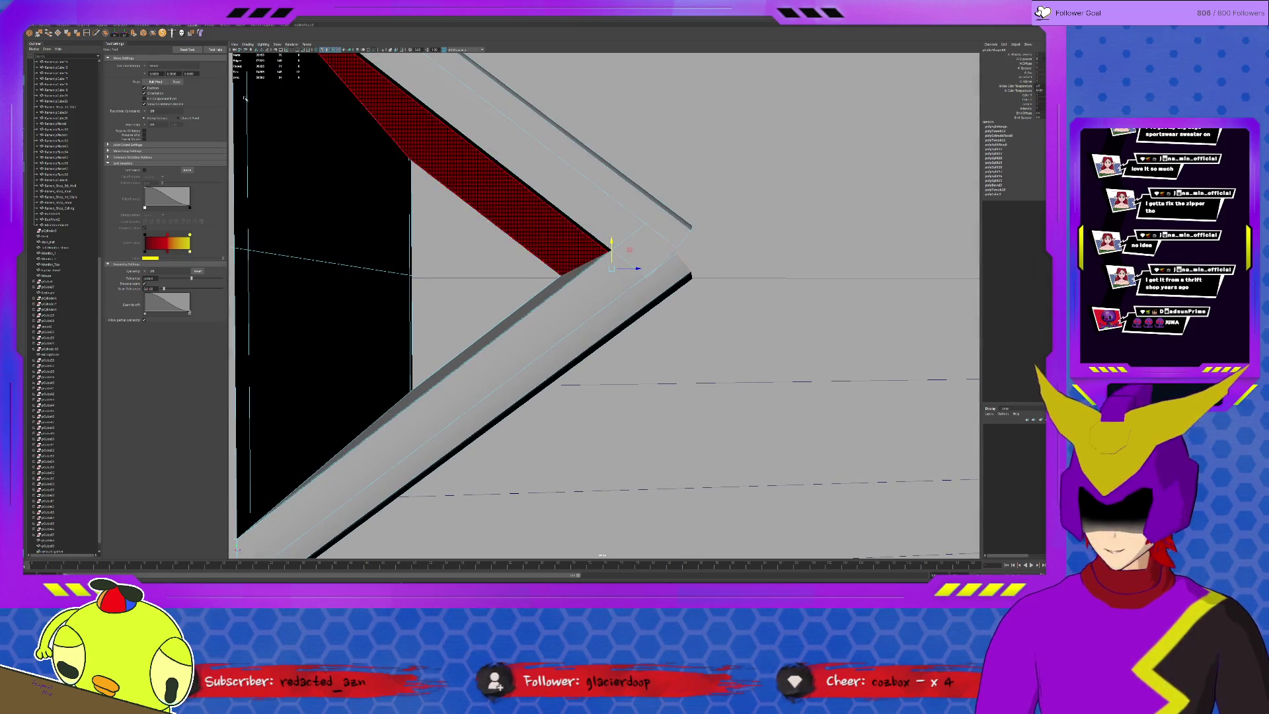
Insert an edge loop at the bevel corner using relative distance from edge.
{"action": "left_click", "coordinate": [85, 33]}
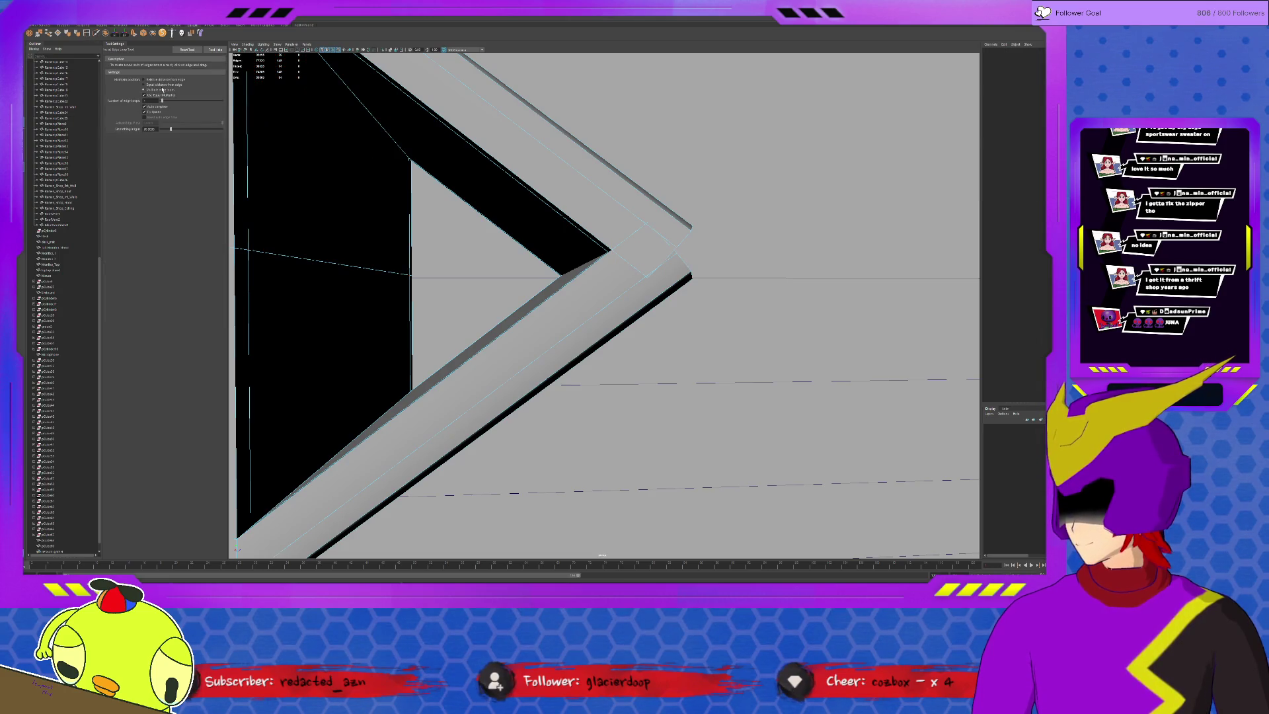
{"action": "left_click", "coordinate": [144, 80]}
{"action": "left_click", "coordinate": [562, 254]}
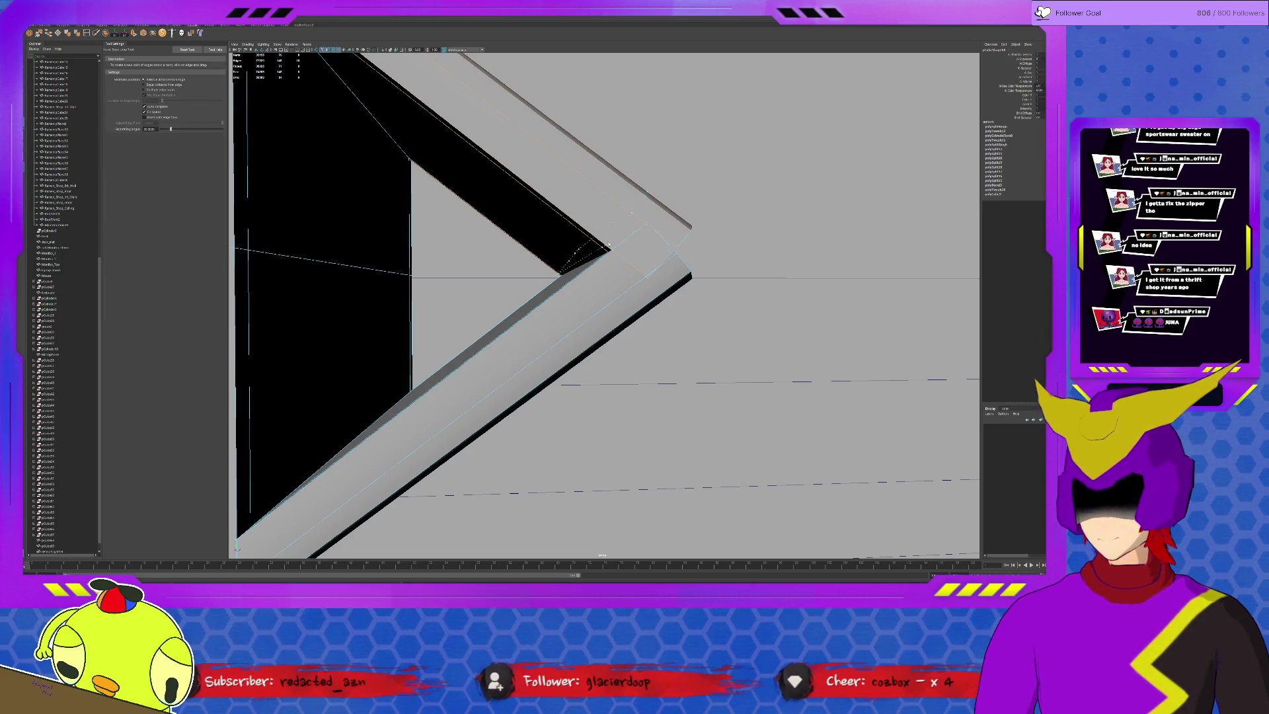
{"action": "left_click", "coordinate": [615, 248]}
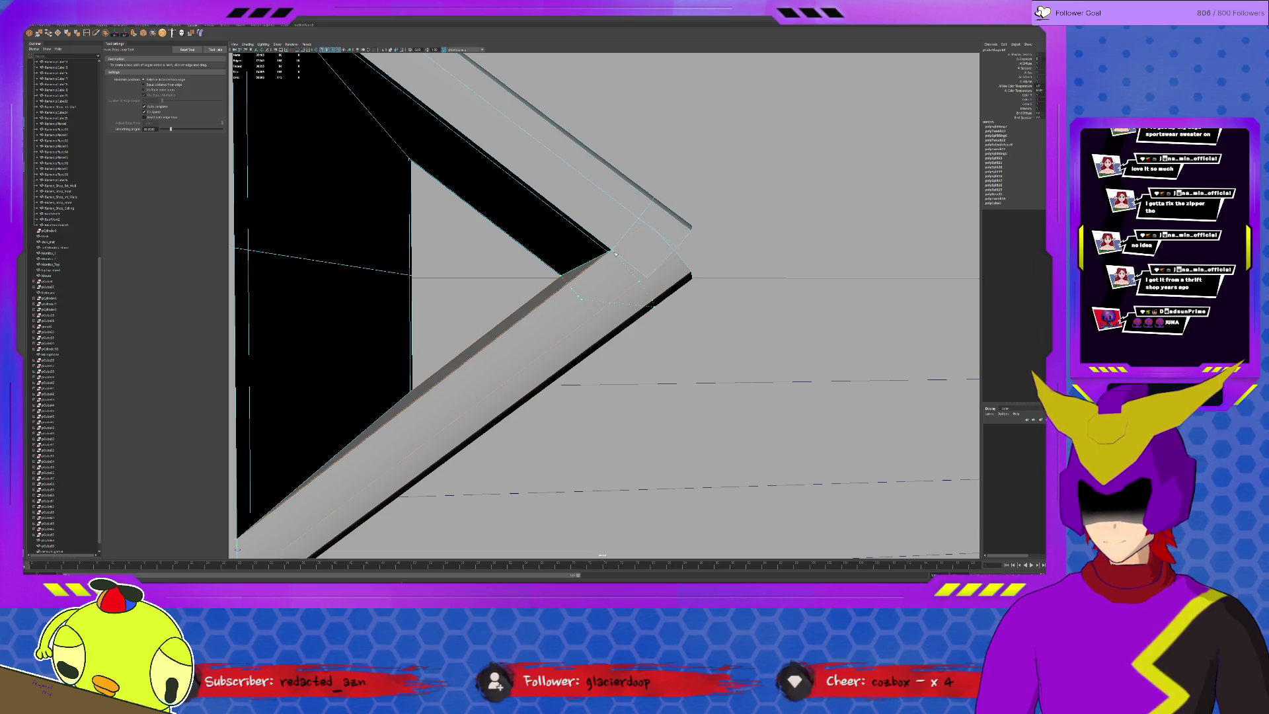
{"action": "left_click_drag", "start_coordinate": [615, 253], "coordinate": [595, 228], "text": "alt"}
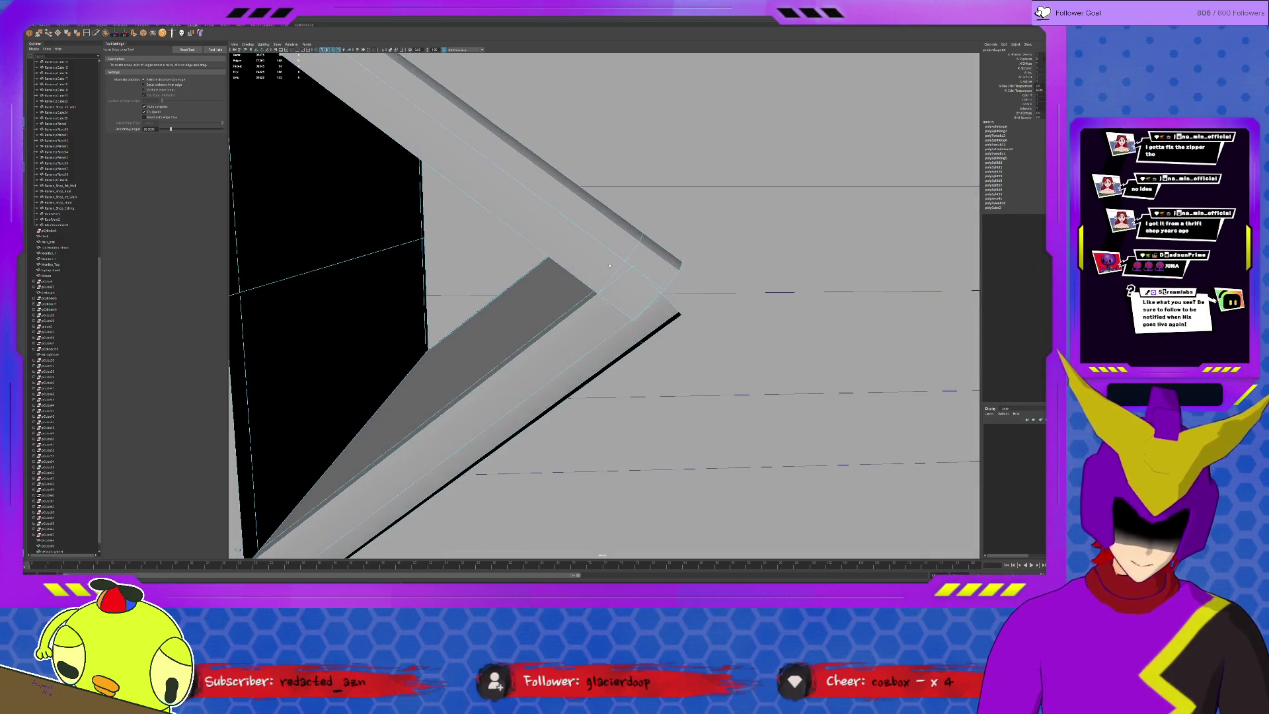
{"action": "key", "text": "q"}
Select the face loop along the bevel strip plus the small bevel corner face.
{"action": "left_click", "coordinate": [628, 285]}
{"action": "mouse_move", "coordinate": [629, 285]}
{"action": "left_mouse_down", "text": "alt"}
{"action": "mouse_move", "coordinate": [570, 248]}
{"action": "mouse_move", "coordinate": [463, 218]}
{"action": "left_mouse_up", "text": "alt"}
{"action": "left_click", "coordinate": [455, 210], "text": "shift"}
{"action": "double_click", "coordinate": [455, 210], "text": "shift"}
{"action": "mouse_move", "coordinate": [463, 218]}
{"action": "left_mouse_down", "text": "alt"}
{"action": "mouse_move", "coordinate": [739, 226]}
{"action": "mouse_move", "coordinate": [581, 218]}
{"action": "mouse_move", "coordinate": [601, 198]}
{"action": "left_mouse_up", "text": "alt"}
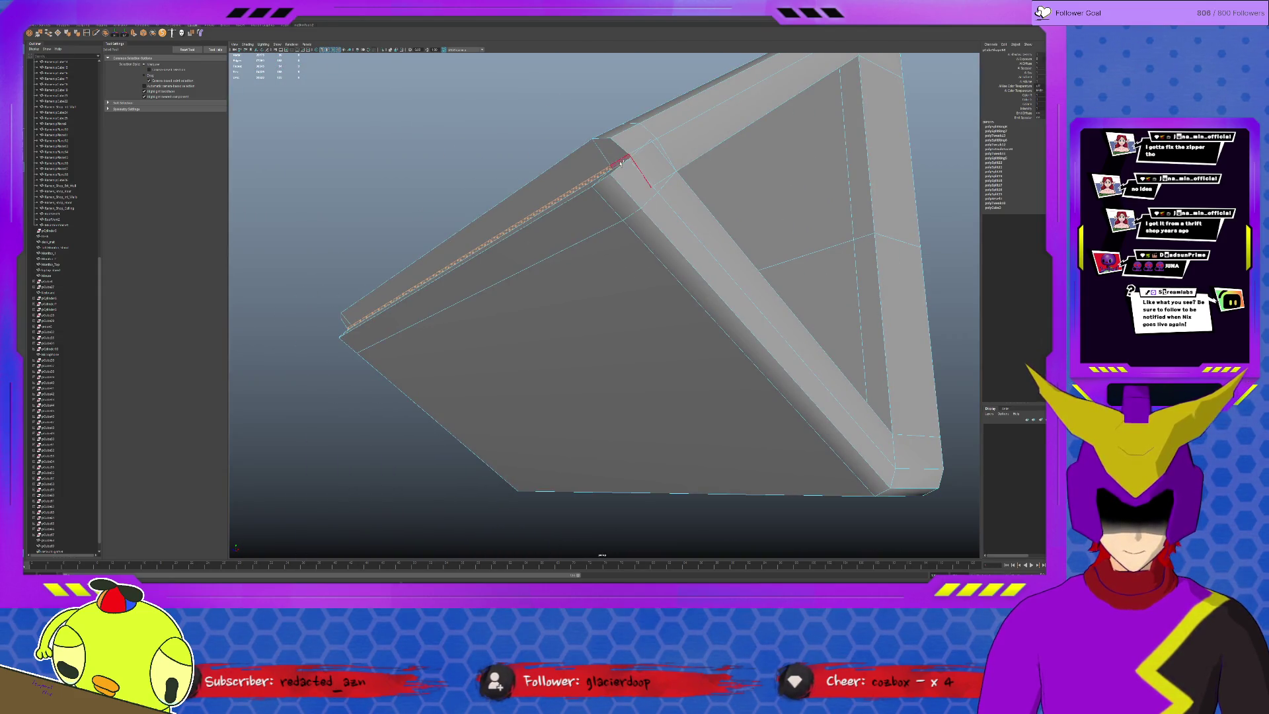
{"action": "left_click", "coordinate": [635, 158], "text": "shift"}
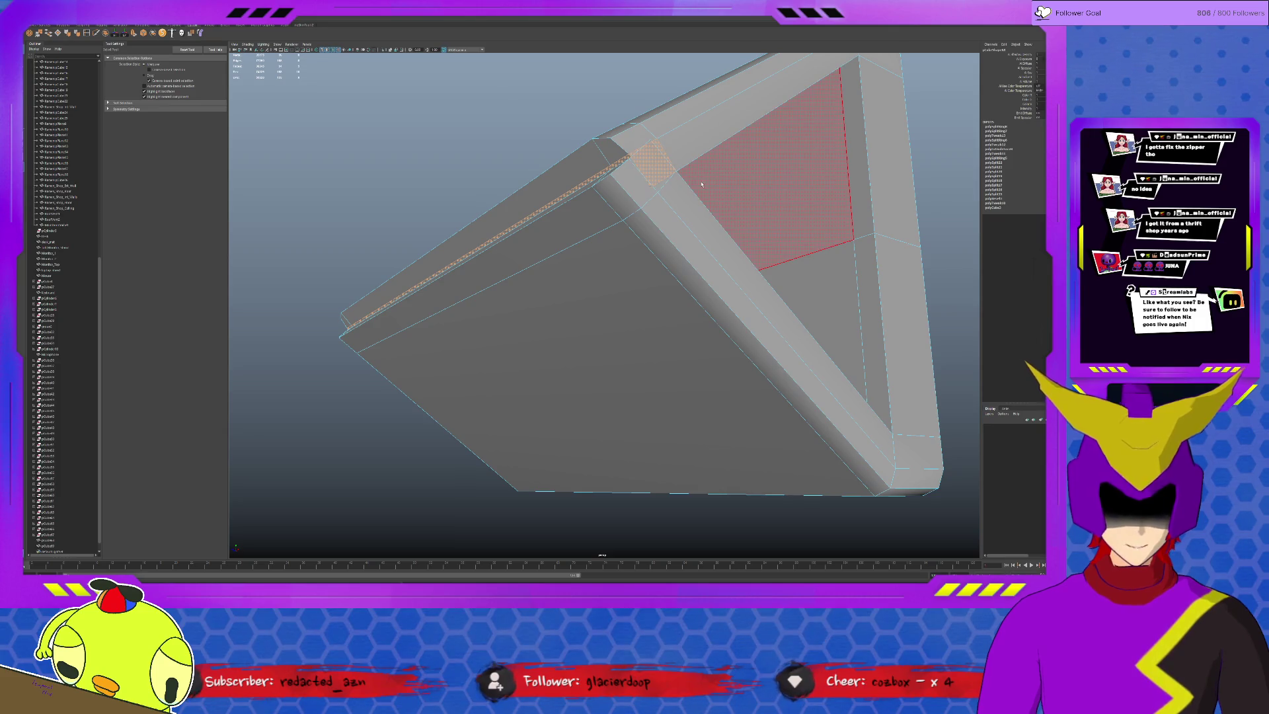
Select the small corner face and long bevel strip, then delete them.
{"action": "left_click", "coordinate": [651, 162]}
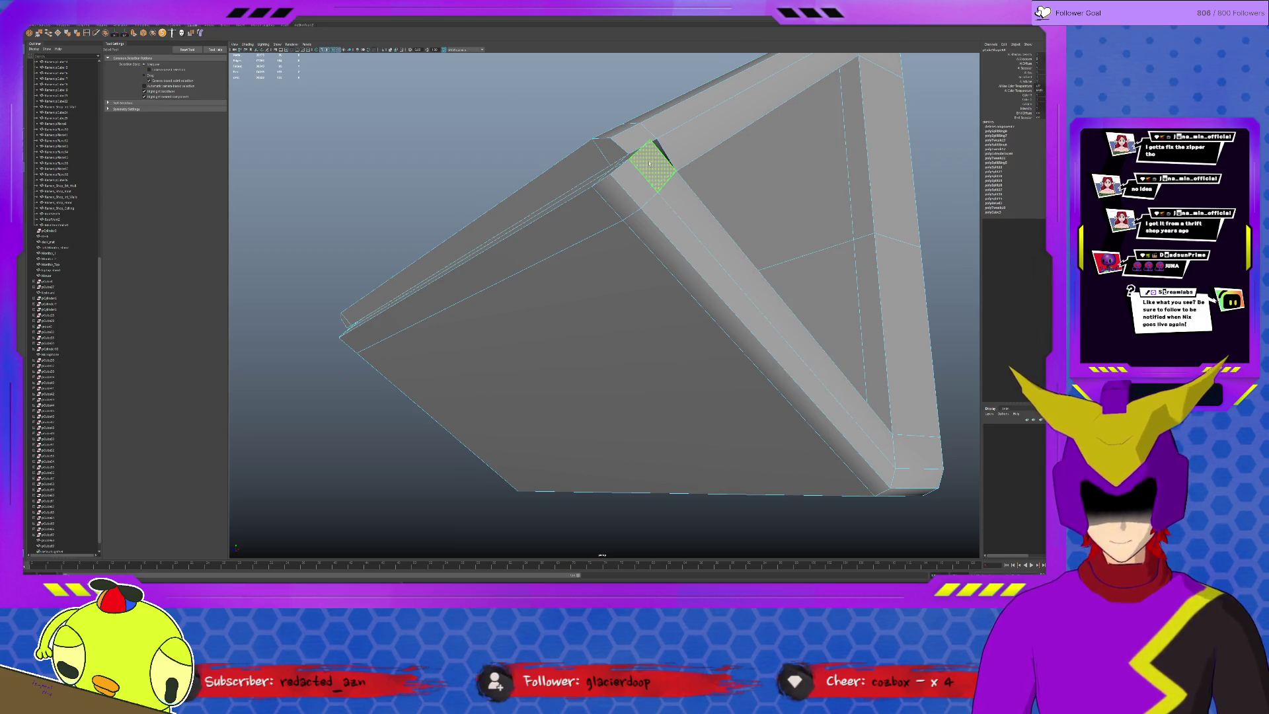
{"action": "left_click_drag", "start_coordinate": [651, 162], "coordinate": [644, 169], "text": "alt"}
{"action": "left_click", "coordinate": [558, 241], "text": "shift"}
{"action": "left_click", "coordinate": [555, 242], "text": "shift"}
{"action": "left_click", "coordinate": [550, 243], "text": "shift"}
{"action": "left_click_drag", "start_coordinate": [551, 244], "coordinate": [423, 387], "text": "alt"}
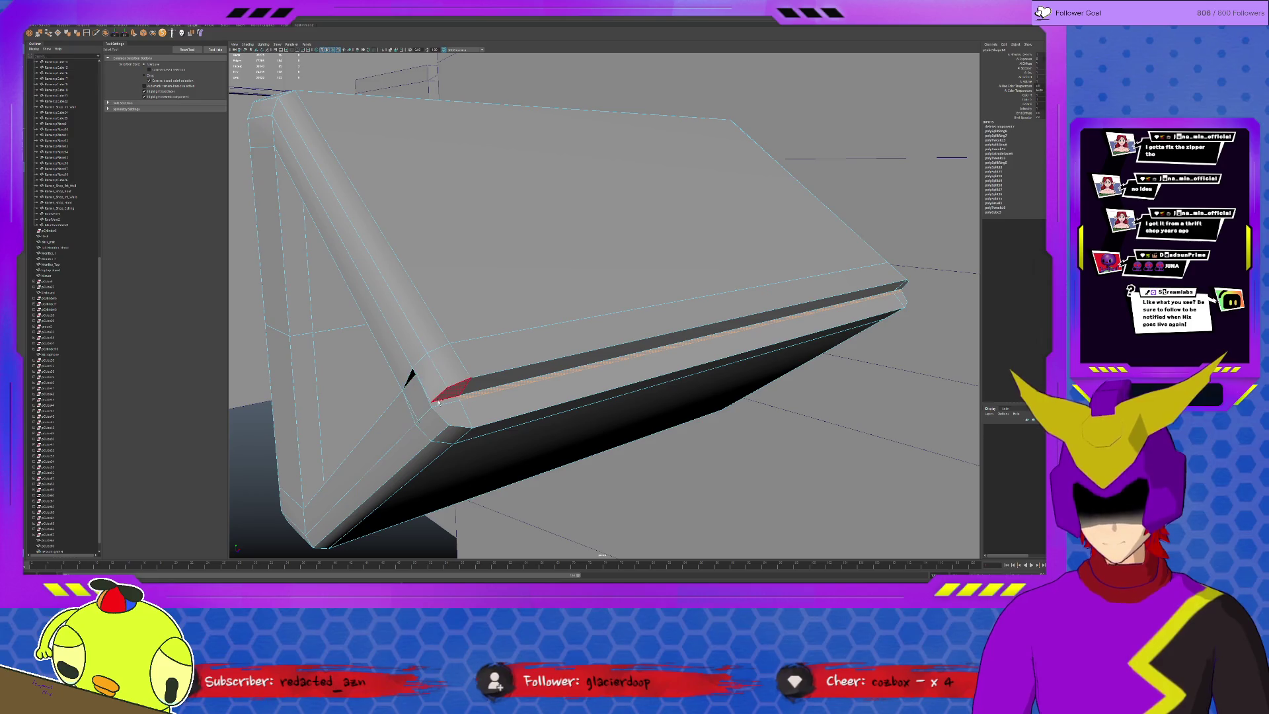
{"action": "key", "text": "Delete"}
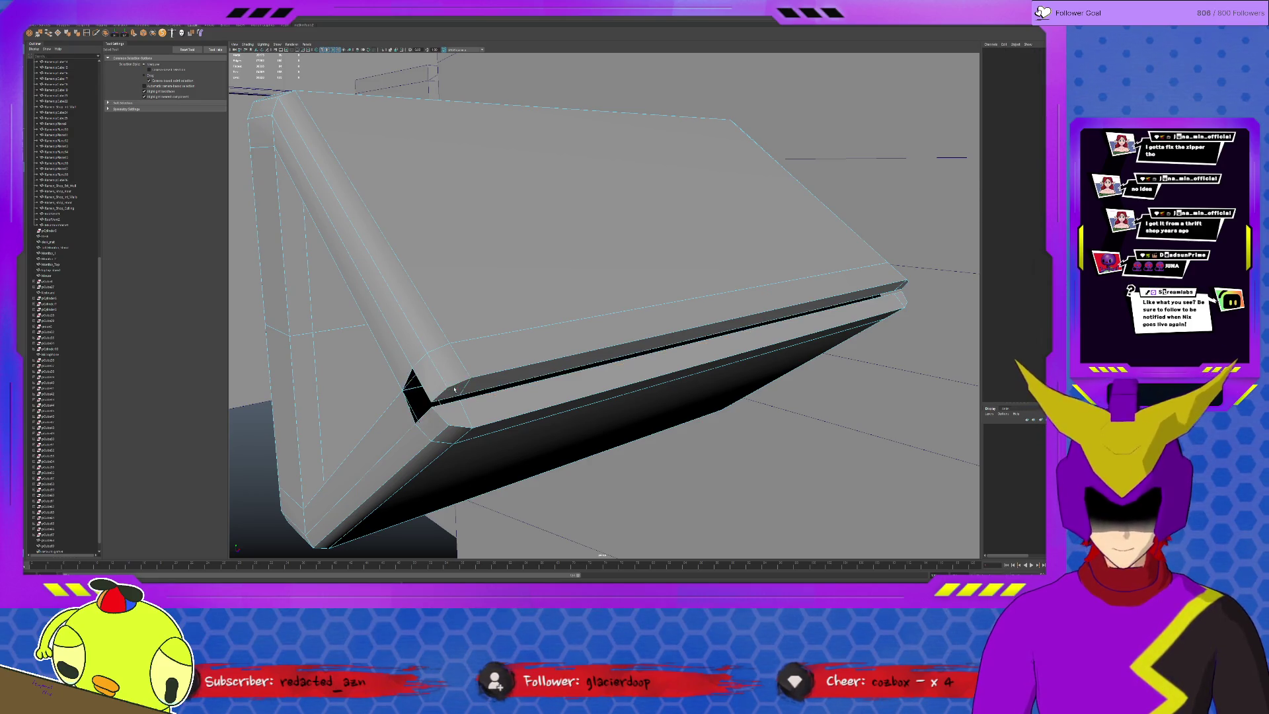
Fill the open slot and the corner gap with new polygon faces.
{"action": "left_click_drag", "start_coordinate": [455, 390], "coordinate": [561, 395], "text": "alt"}
{"action": "left_click", "coordinate": [564, 396]}
{"action": "left_click", "coordinate": [565, 395]}
{"action": "key", "text": "Return"}
{"action": "mouse_move", "coordinate": [593, 395]}
{"action": "left_mouse_down", "text": "alt"}
{"action": "mouse_move", "coordinate": [657, 385]}
{"action": "mouse_move", "coordinate": [737, 280]}
{"action": "left_mouse_up", "text": "alt"}
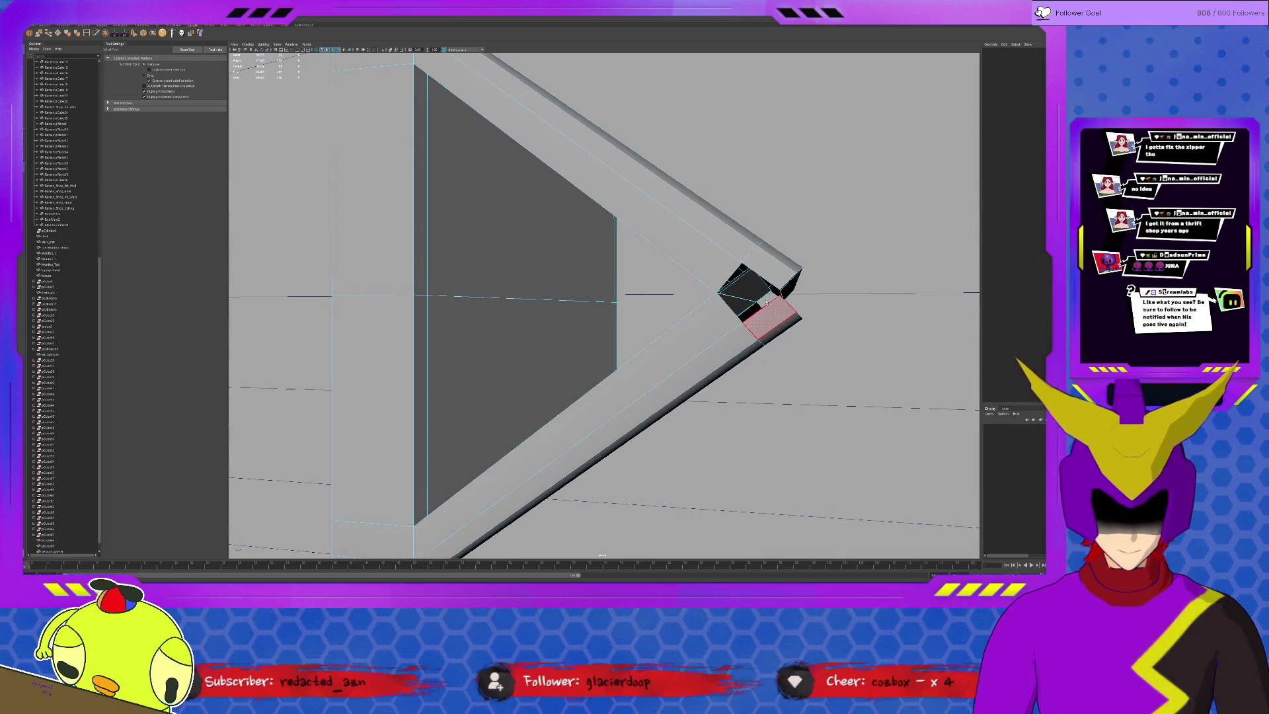
{"action": "left_click", "coordinate": [738, 281]}
{"action": "left_click", "coordinate": [746, 285]}
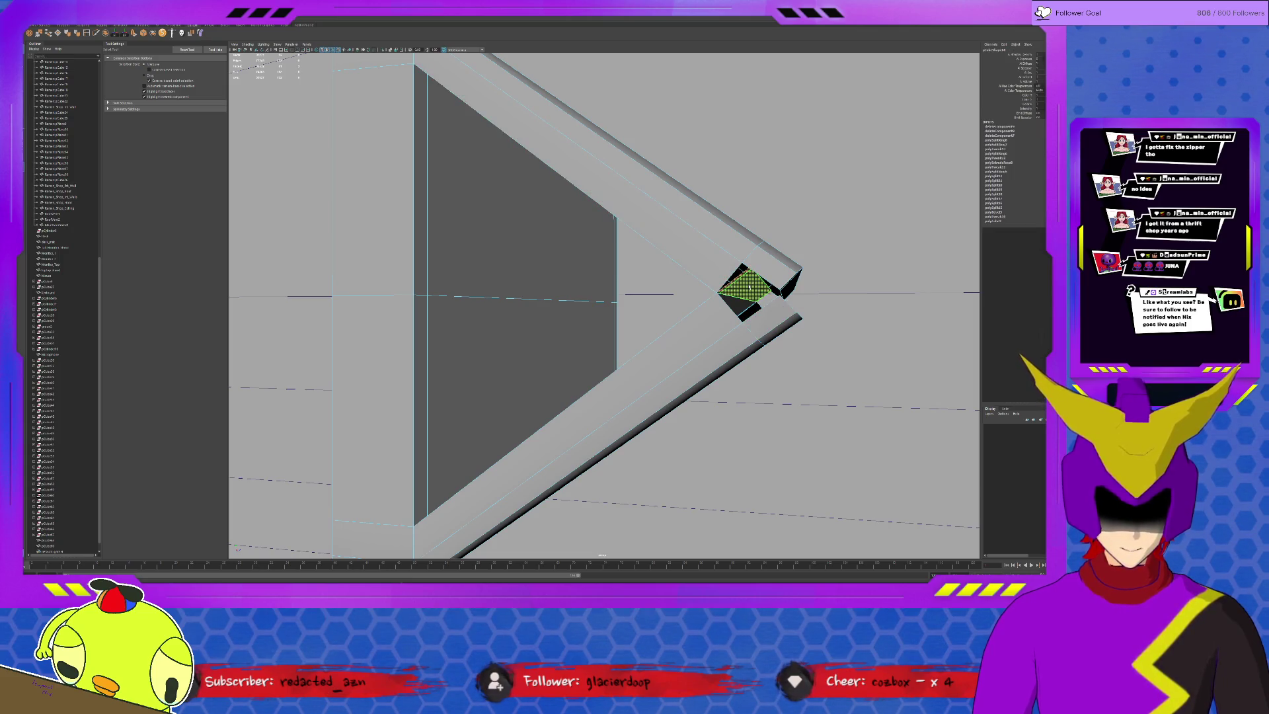
{"action": "key", "text": "Return"}
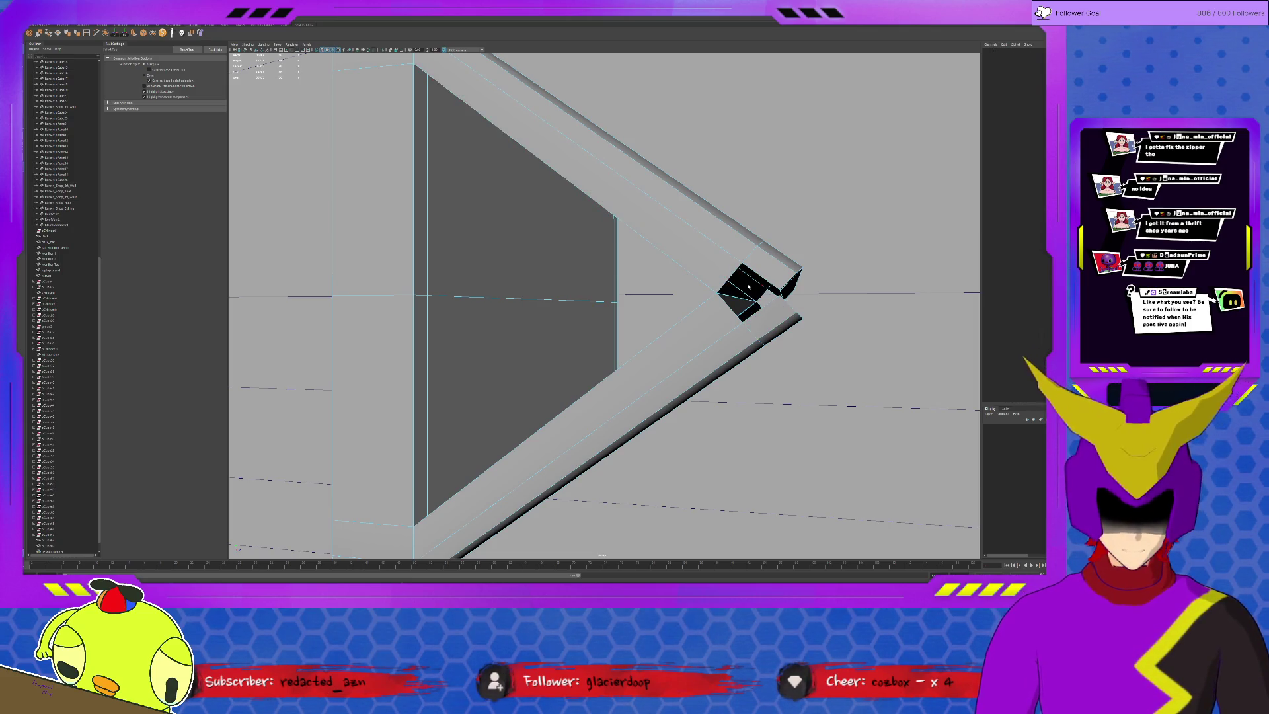
Select the dark corner block and neighbouring geometry at the bracket's corner.
{"action": "left_click", "coordinate": [730, 298]}
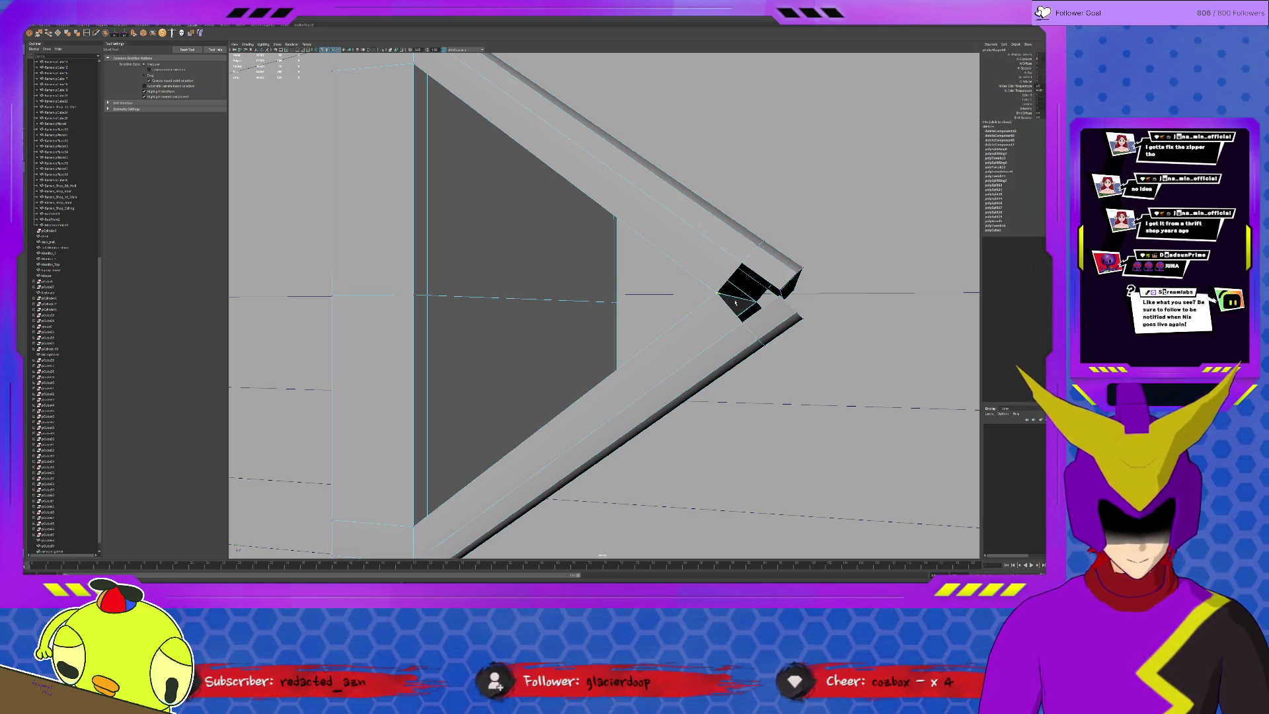
{"action": "left_click", "coordinate": [763, 303]}
{"action": "left_click", "coordinate": [774, 309]}
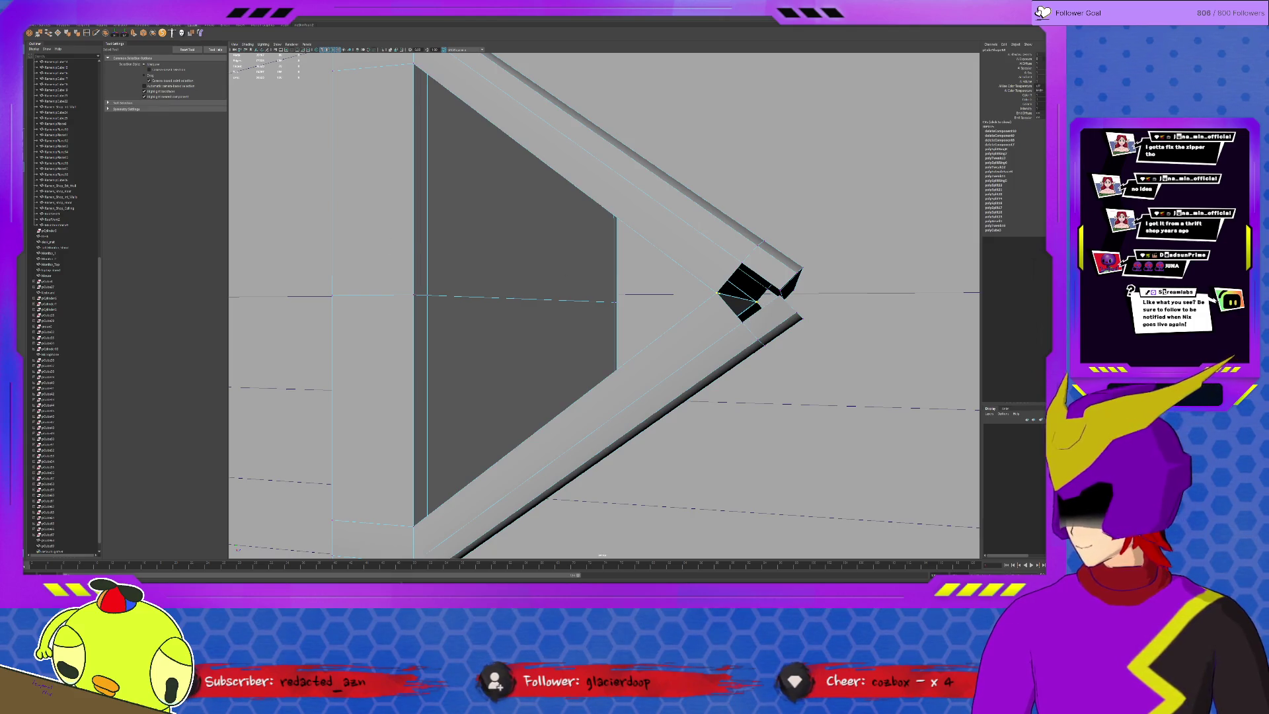
{"action": "mouse_move", "coordinate": [568, 210]}
{"action": "left_mouse_down", "text": "alt"}
{"action": "mouse_move", "coordinate": [582, 215]}
{"action": "mouse_move", "coordinate": [548, 202]}
{"action": "mouse_move", "coordinate": [559, 207]}
{"action": "left_mouse_up", "text": "alt"}
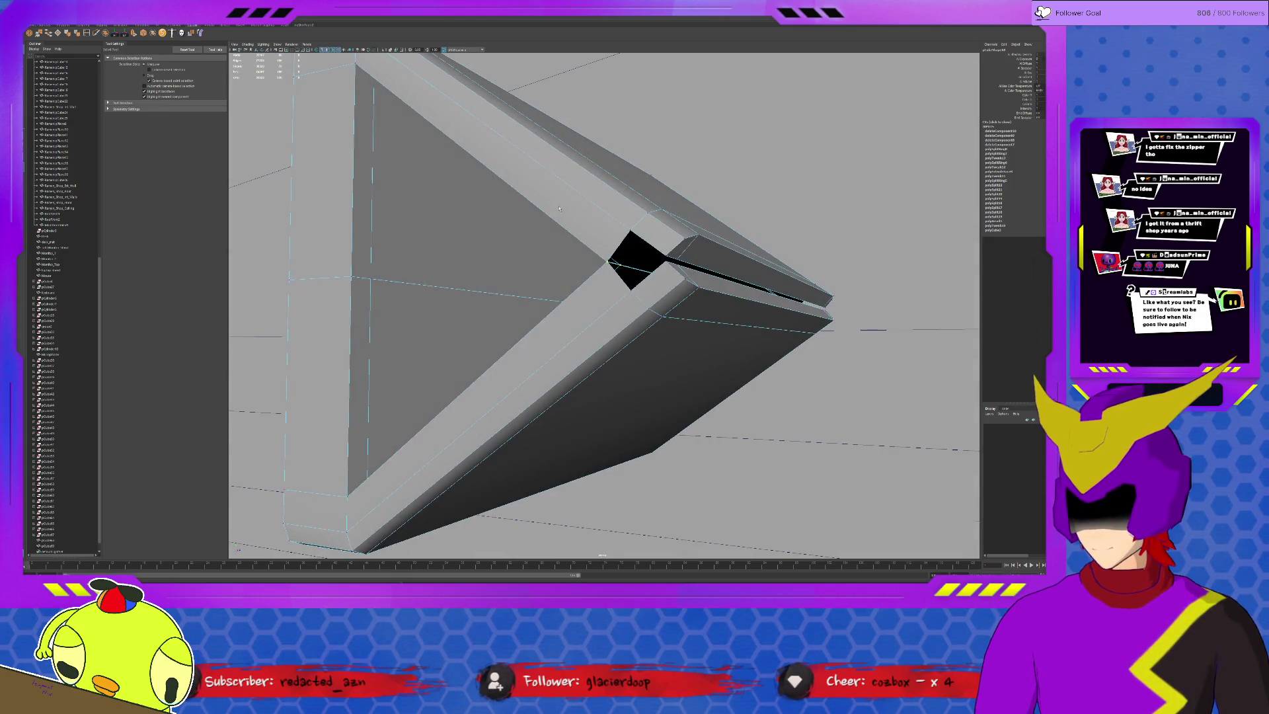
Merge the selected vertices at the bracket's corner.
{"action": "key", "text": "e"}
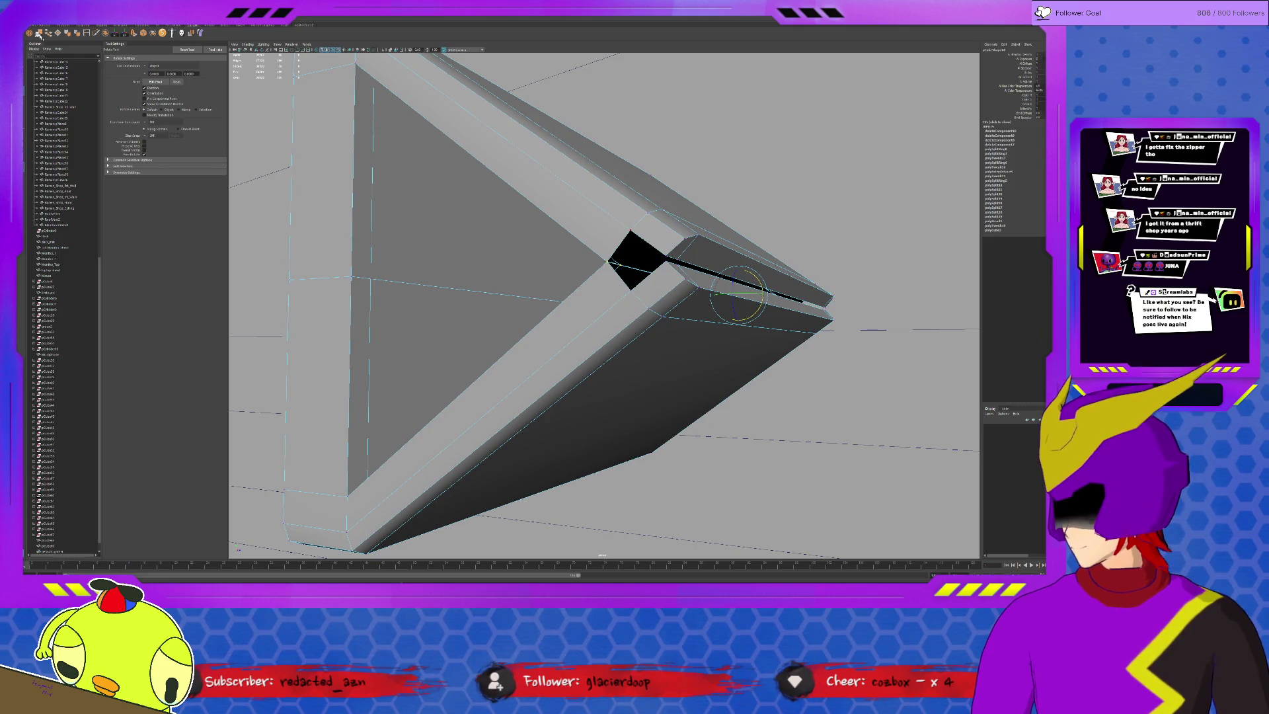
{"action": "left_click", "coordinate": [37, 34]}
{"action": "mouse_move", "coordinate": [645, 202]}
{"action": "left_mouse_down", "text": "alt"}
{"action": "mouse_move", "coordinate": [749, 231]}
{"action": "mouse_move", "coordinate": [659, 234]}
{"action": "left_mouse_up", "text": "alt"}
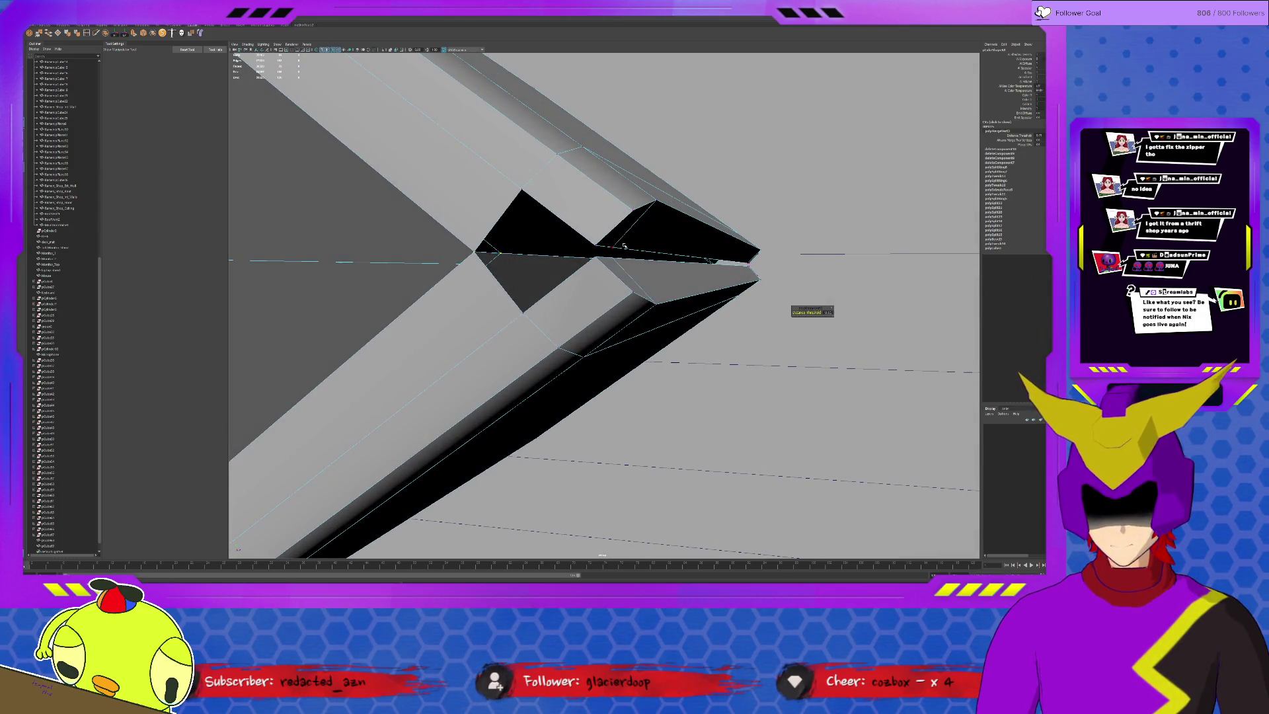
Delete the two faces near the tip, then reselect the mesh in edge mode.
{"action": "key", "text": "q"}
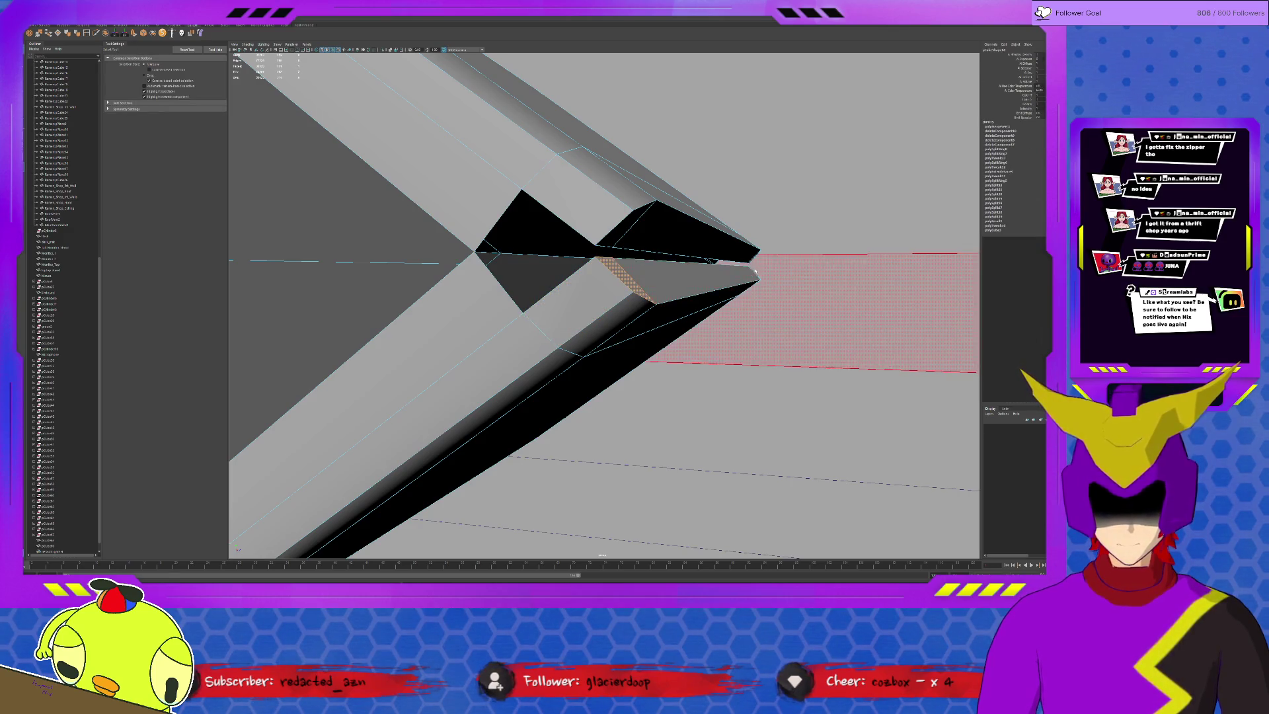
{"action": "left_click", "coordinate": [753, 272]}
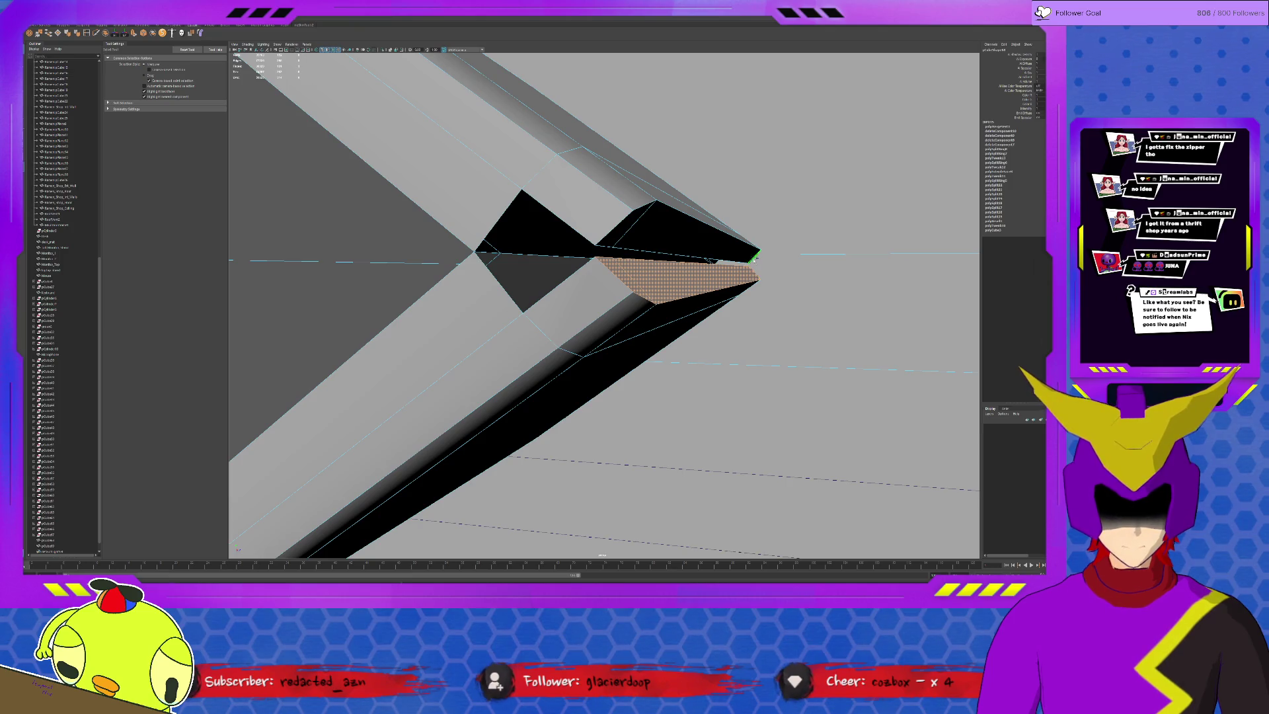
{"action": "left_click", "coordinate": [704, 235], "text": "shift"}
{"action": "key", "text": "Delete"}
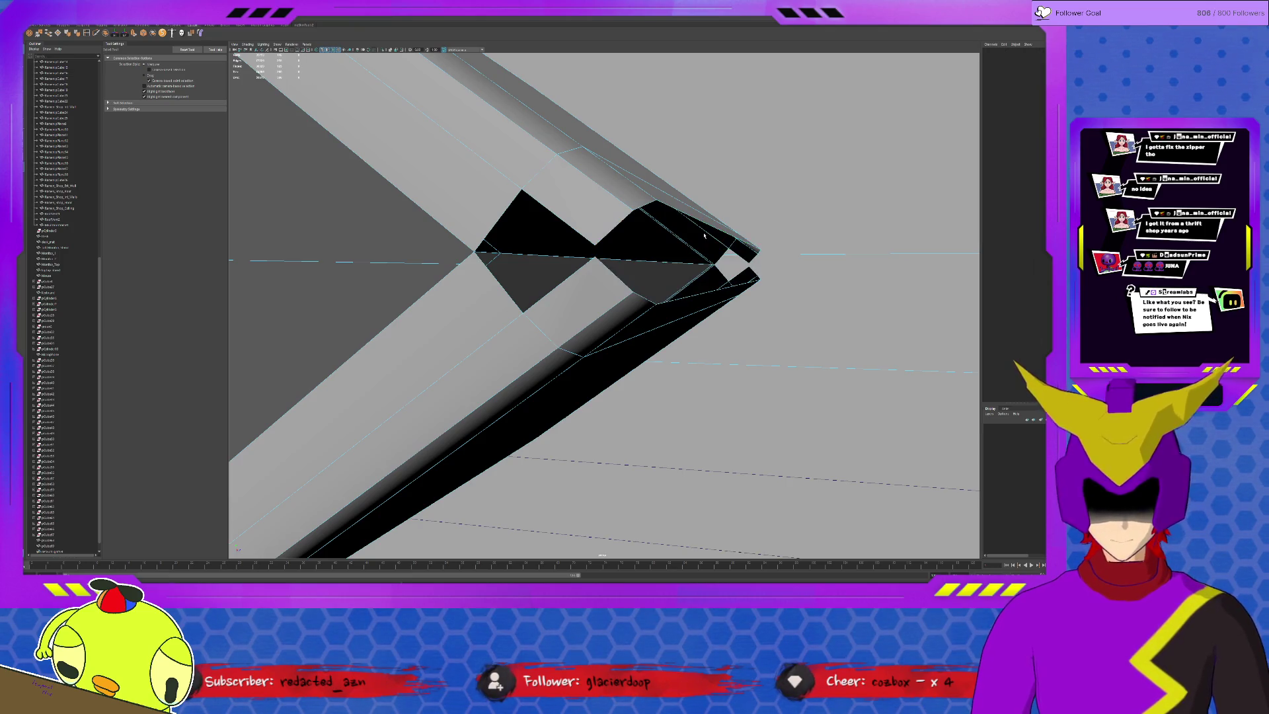
{"action": "left_click", "coordinate": [655, 200]}
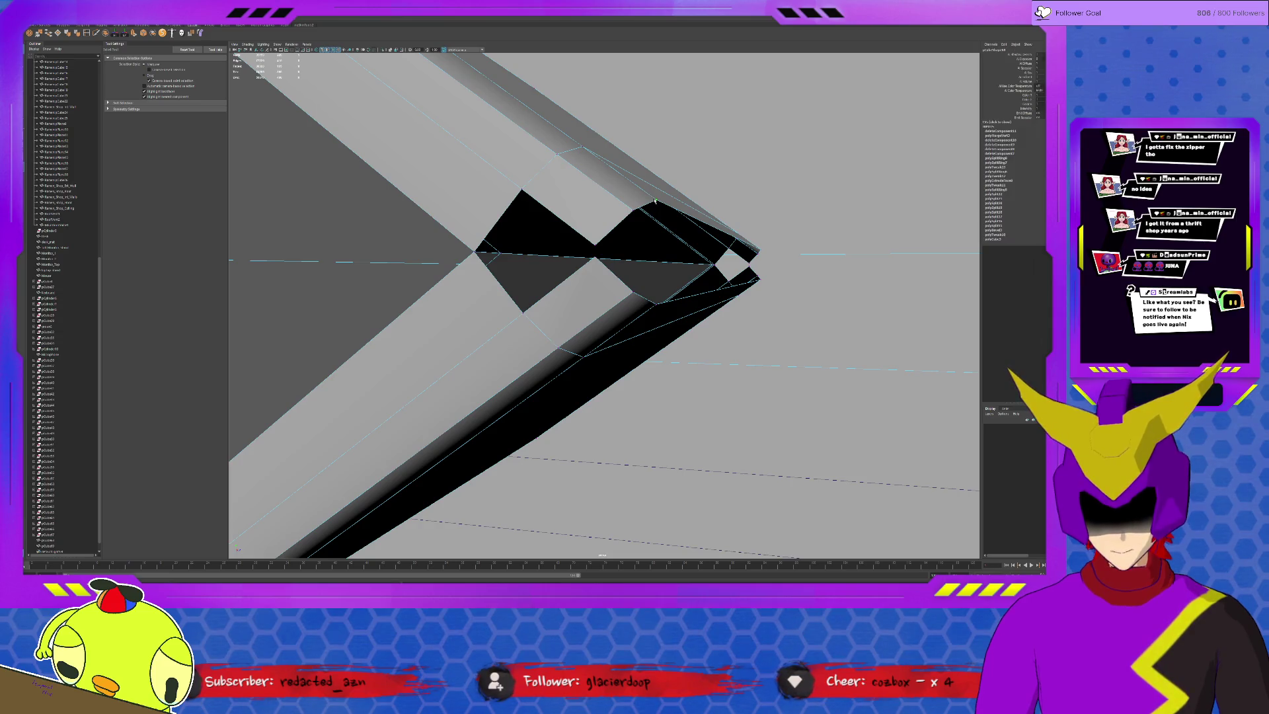
{"action": "key", "text": "F10"}
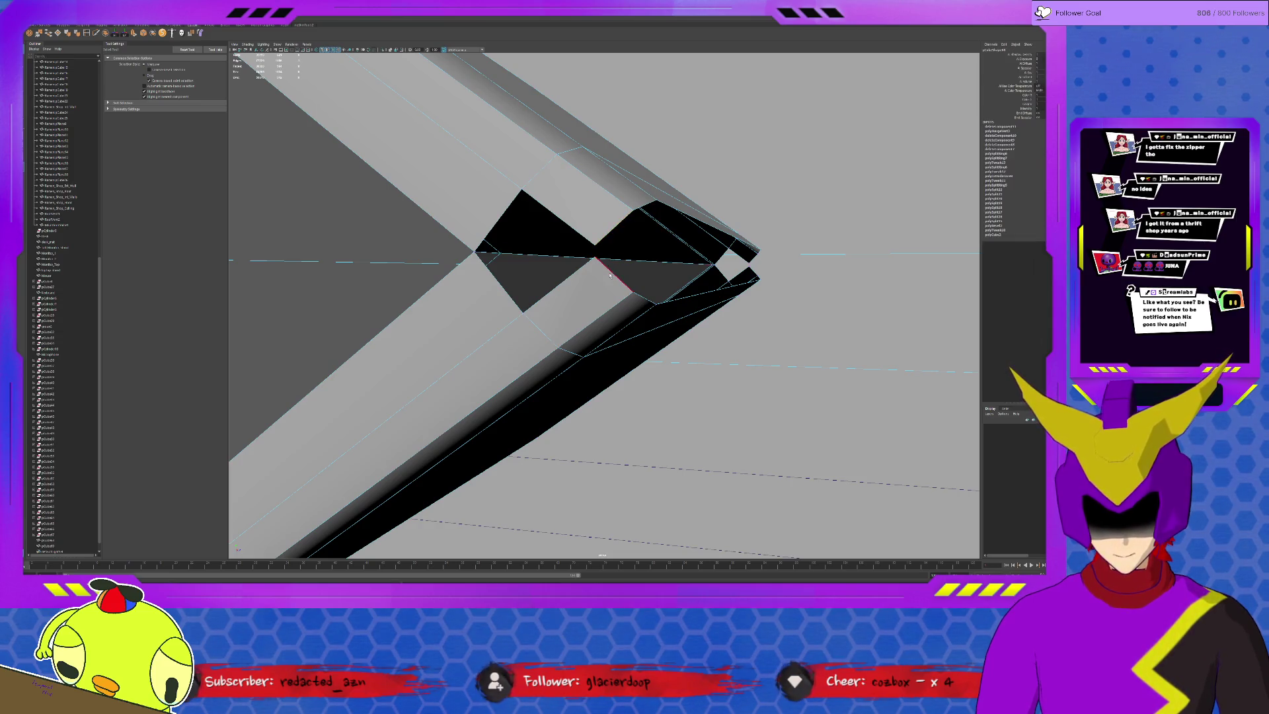
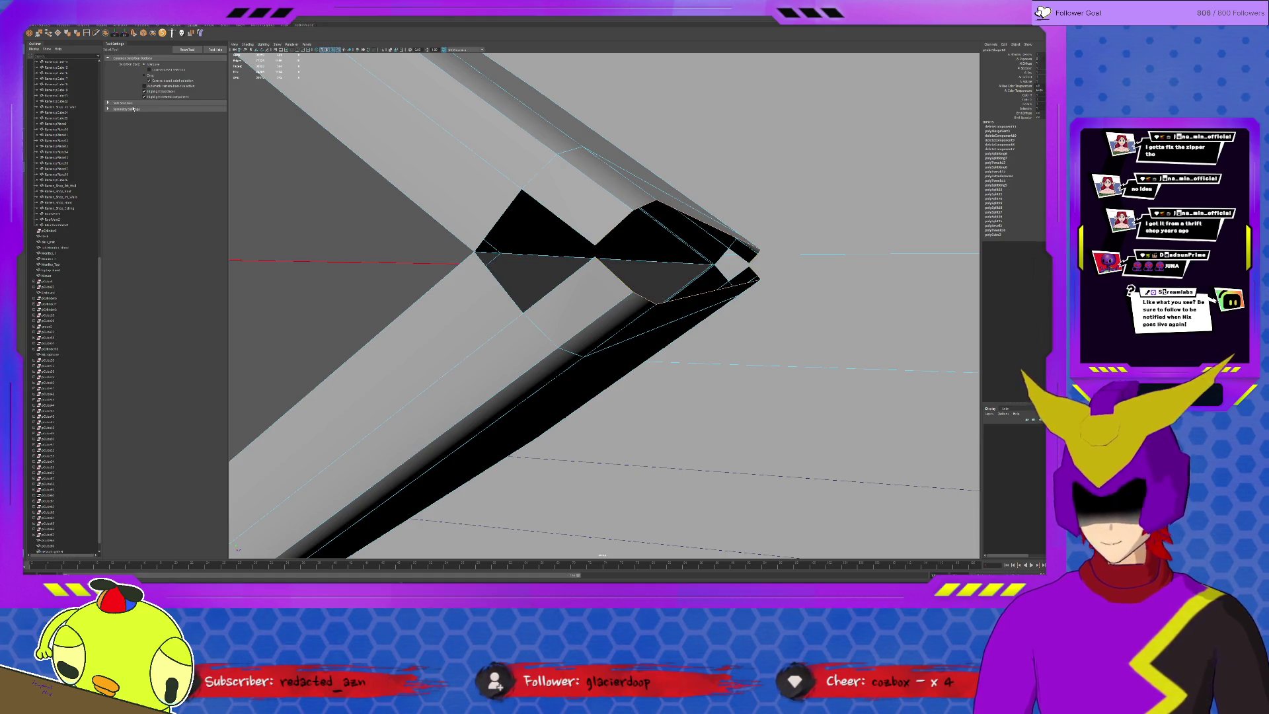
Bridge the open border edges at the frame's tip and pull the tip vertices back.
{"action": "left_click", "coordinate": [48, 33]}
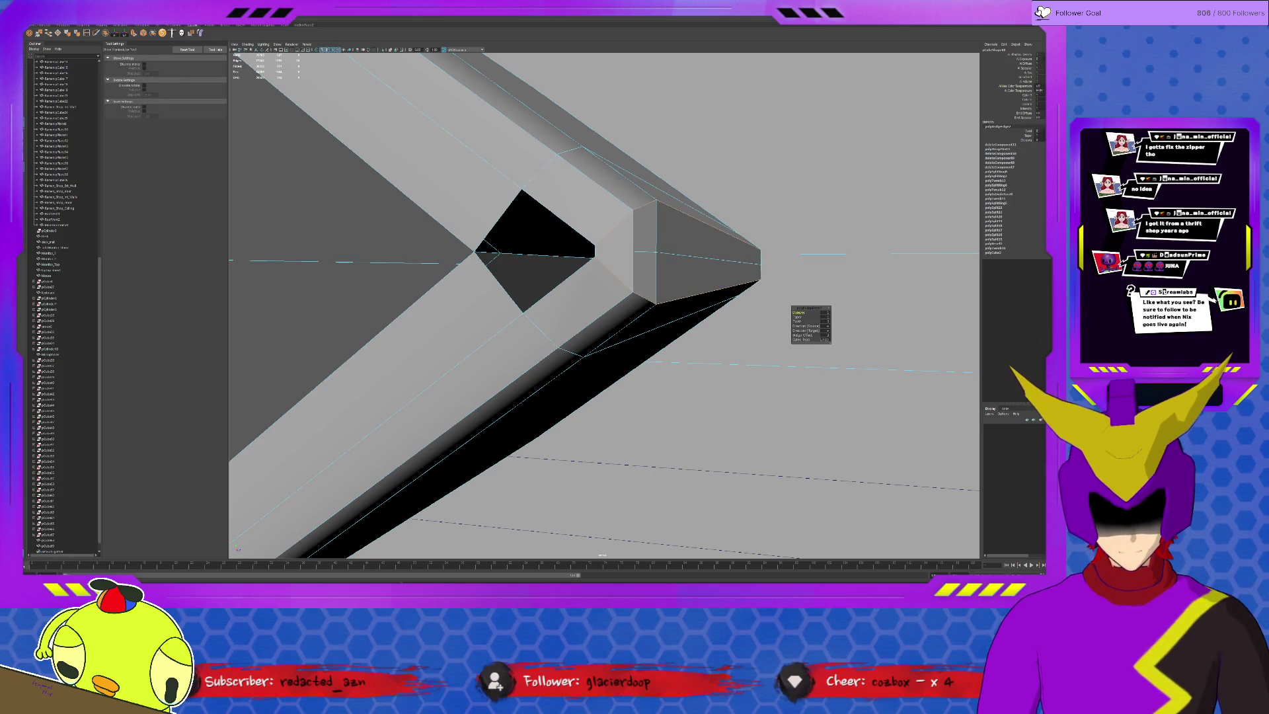
{"action": "left_click", "coordinate": [853, 300]}
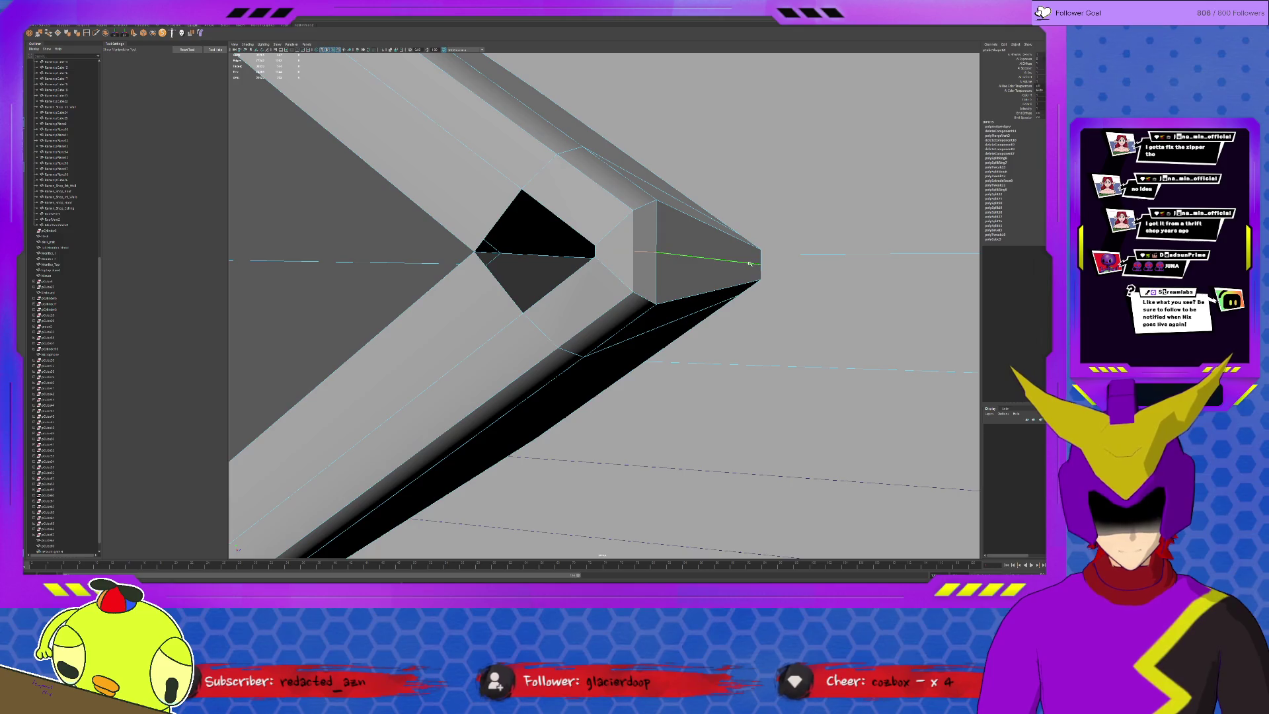
{"action": "key", "text": "w"}
{"action": "mouse_move", "coordinate": [881, 289]}
{"action": "left_mouse_down", "text": "alt"}
{"action": "mouse_move", "coordinate": [762, 281]}
{"action": "mouse_move", "coordinate": [770, 264]}
{"action": "left_mouse_up", "text": "alt"}
{"action": "left_click", "coordinate": [780, 276]}
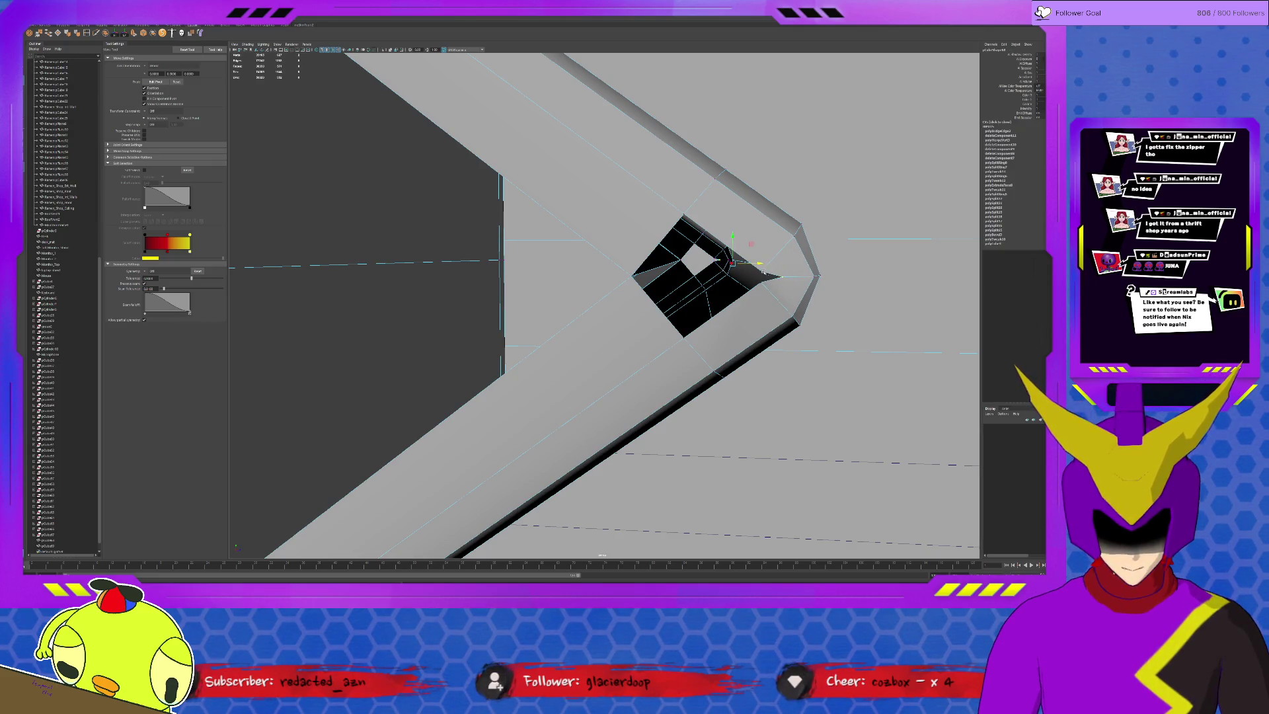
{"action": "key", "text": "ctrl+z"}
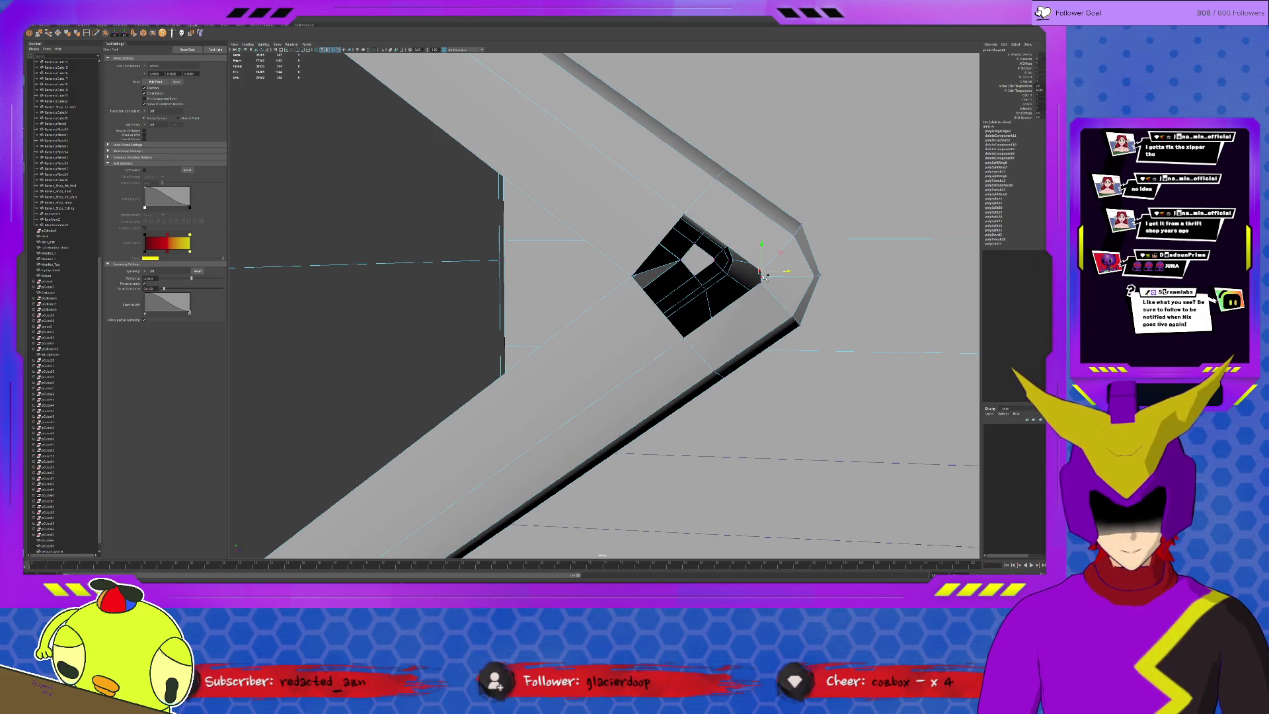
{"action": "key", "text": "ctrl+z"}
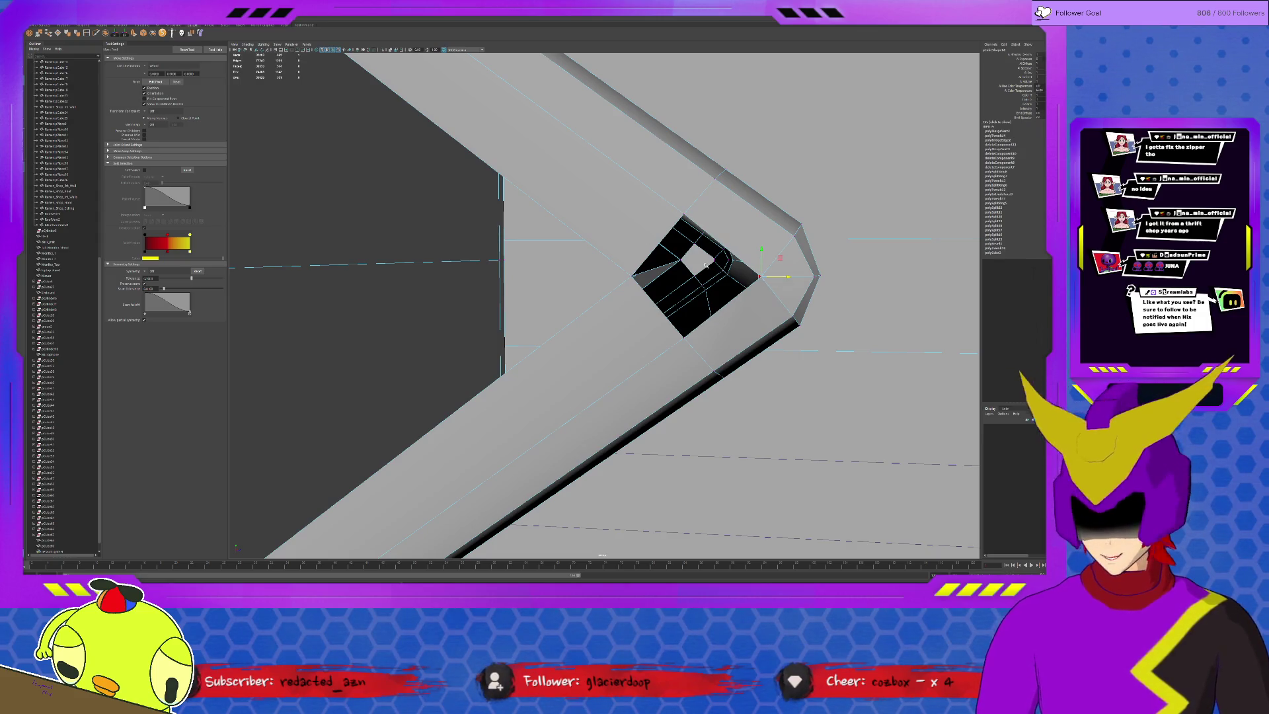
{"action": "left_click", "coordinate": [714, 258]}
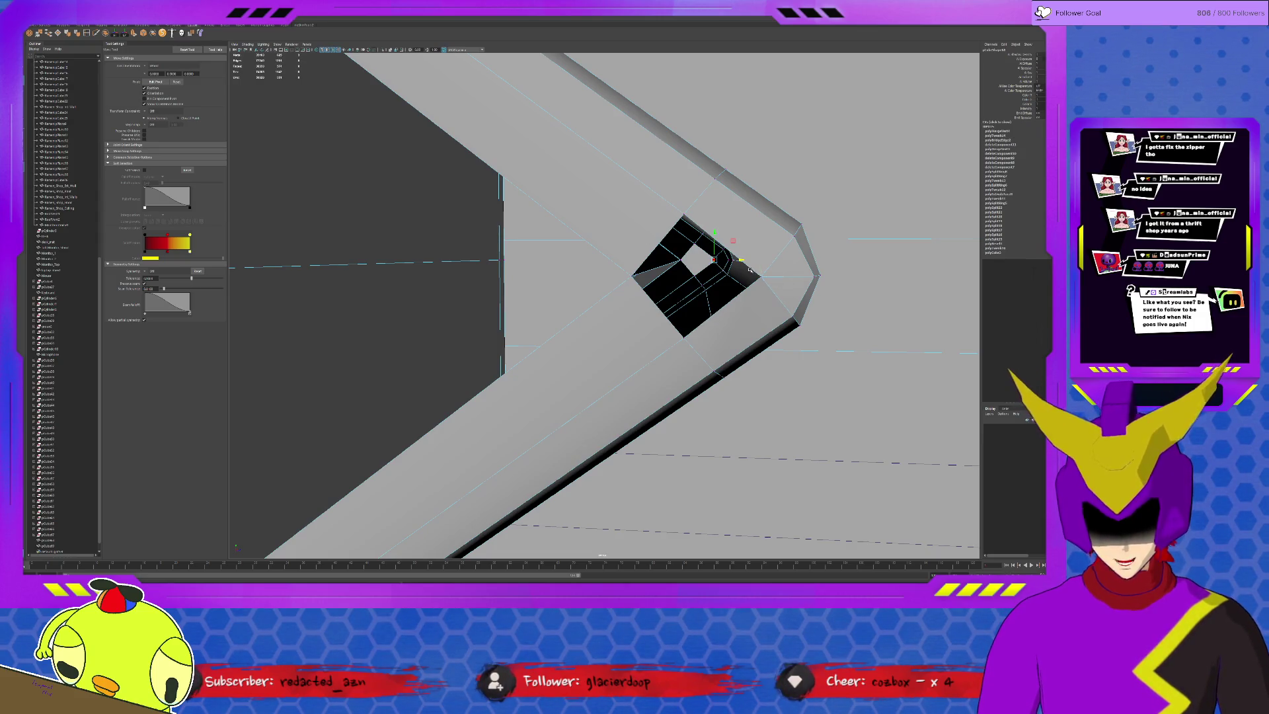
{"action": "key", "text": "ctrl+z"}
Fill the hole at the frame's corner, then reselect the whole triangular mesh.
{"action": "mouse_move", "coordinate": [687, 262]}
{"action": "left_mouse_down", "text": "alt"}
{"action": "mouse_move", "coordinate": [587, 256]}
{"action": "mouse_move", "coordinate": [737, 258]}
{"action": "mouse_move", "coordinate": [721, 259]}
{"action": "left_mouse_up", "text": "alt"}
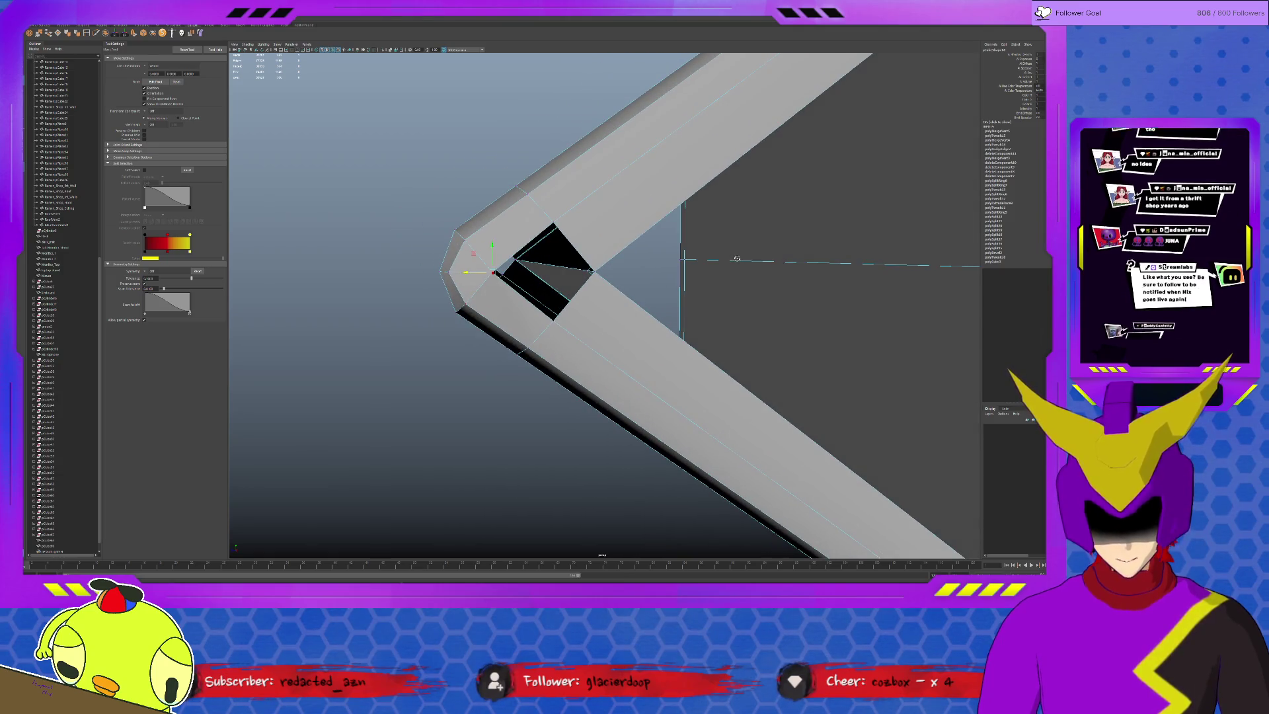
{"action": "double_click", "coordinate": [522, 246]}
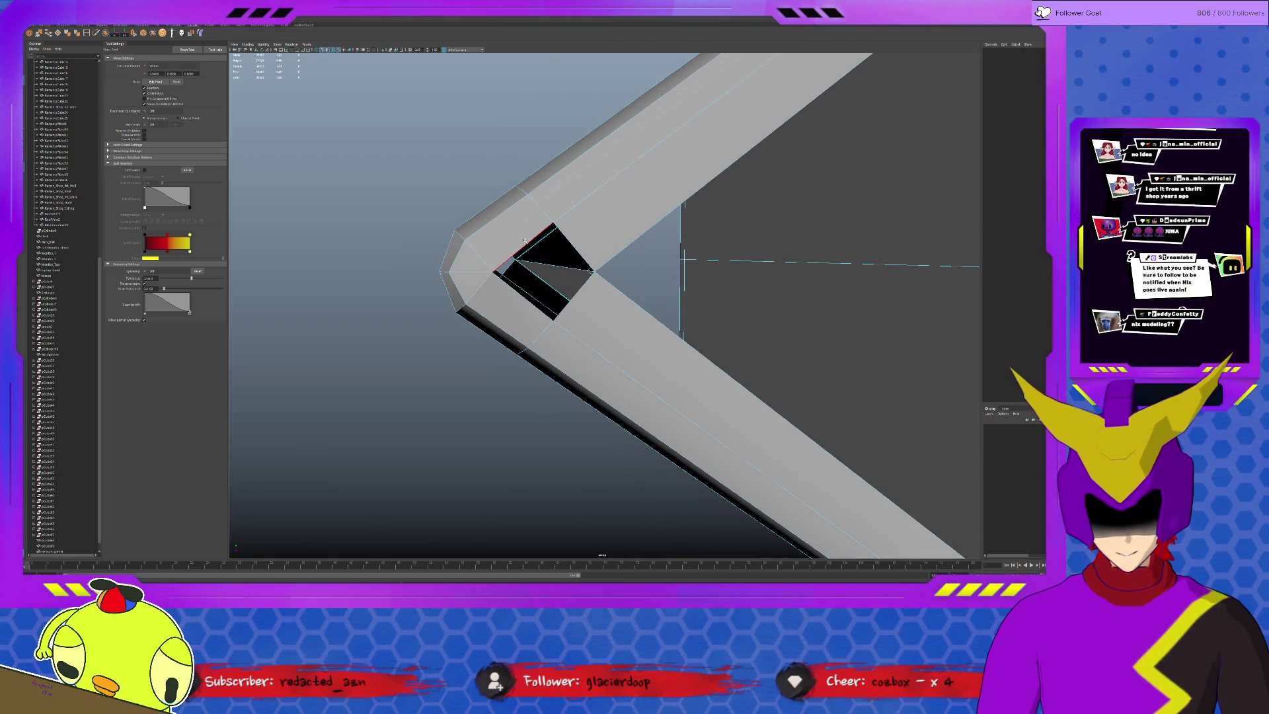
{"action": "left_click", "coordinate": [49, 34]}
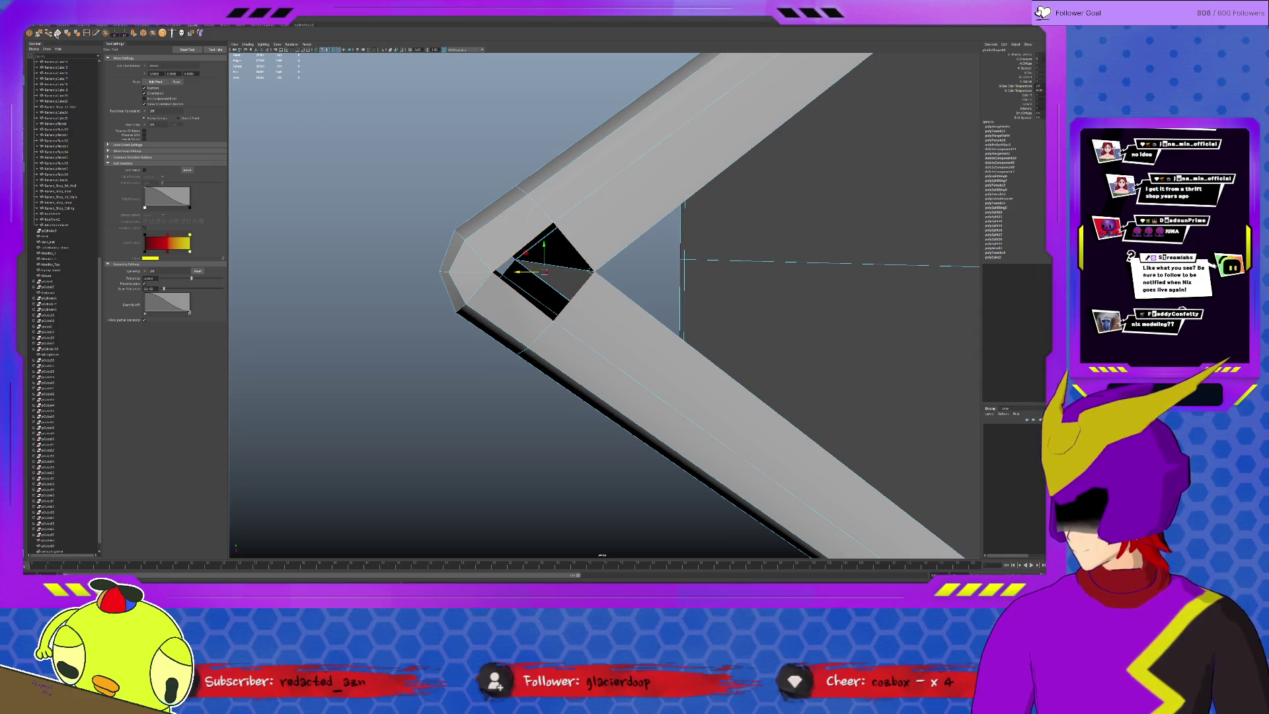
{"action": "left_click_drag", "start_coordinate": [555, 251], "coordinate": [849, 360], "text": "alt"}
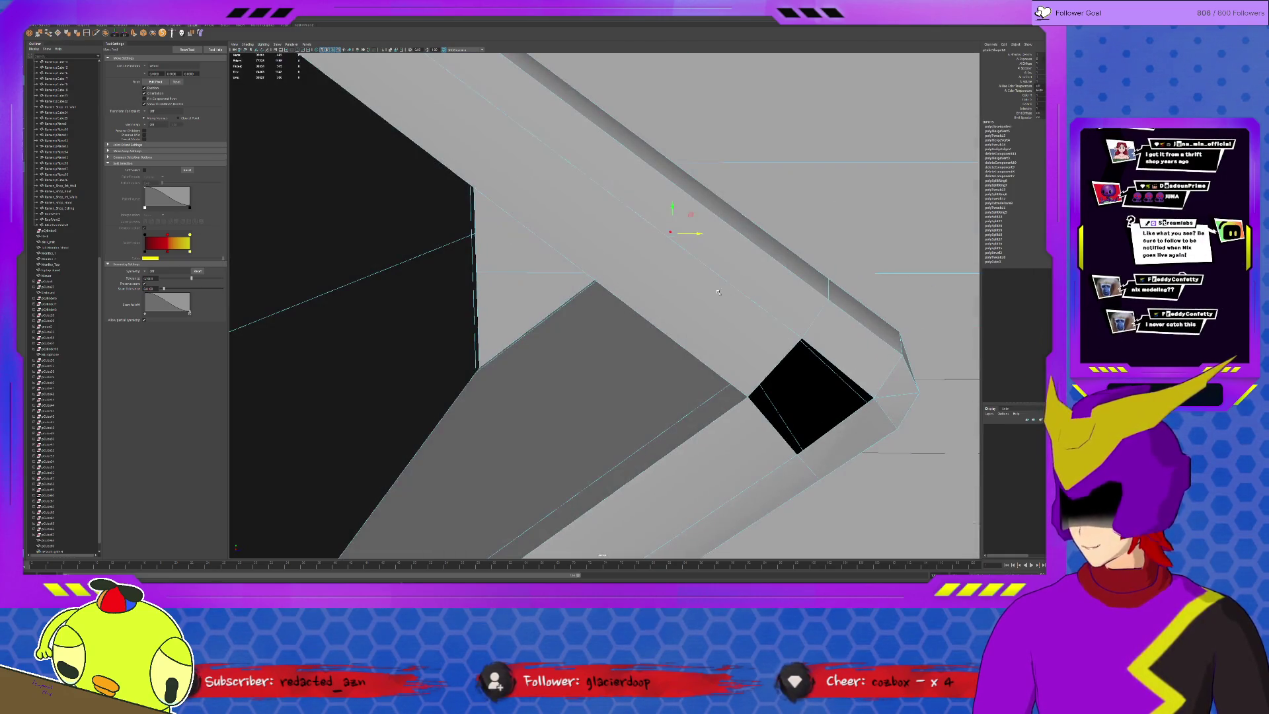
{"action": "left_click", "coordinate": [849, 360]}
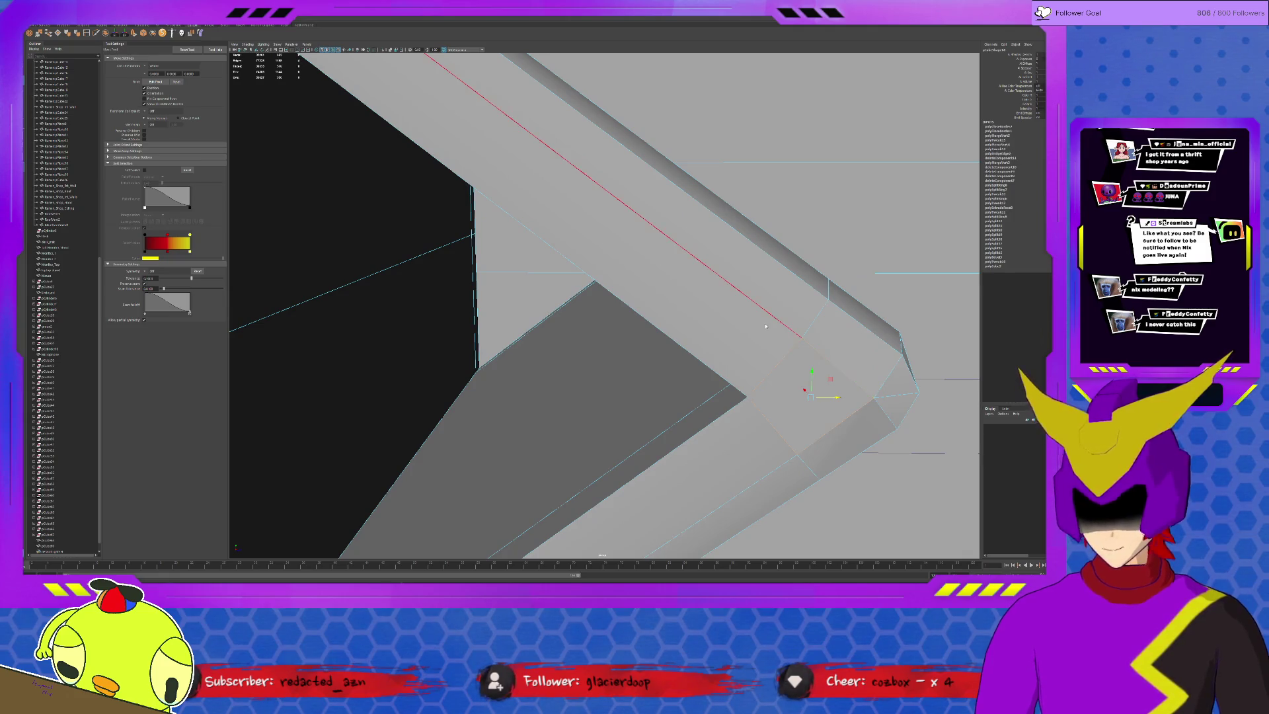
{"action": "scroll", "coordinate": [628, 304], "scroll_direction": "down", "scroll_amount": 5}
{"action": "left_click_drag", "start_coordinate": [628, 304], "coordinate": [573, 311], "text": "alt"}
{"action": "left_click", "coordinate": [601, 308]}
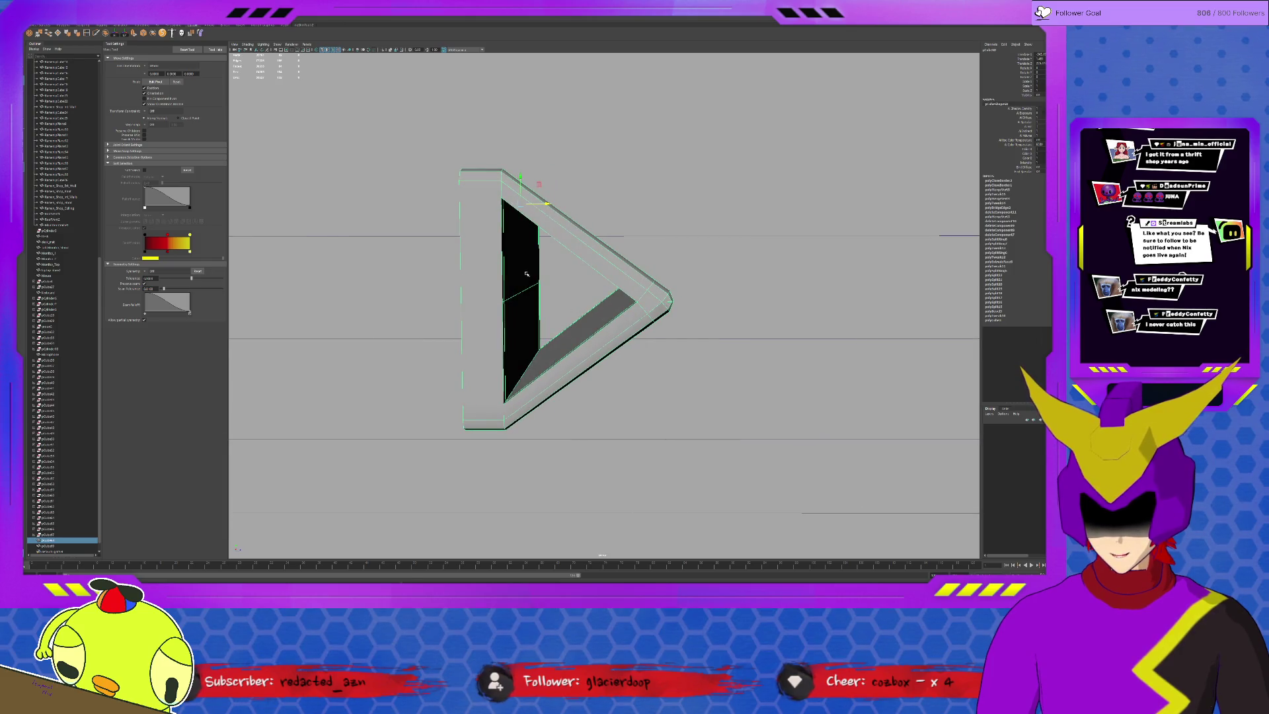
Scale down the inner dark triangular face of the wedge mesh.
{"action": "left_click_drag", "start_coordinate": [527, 274], "coordinate": [520, 240], "text": "alt"}
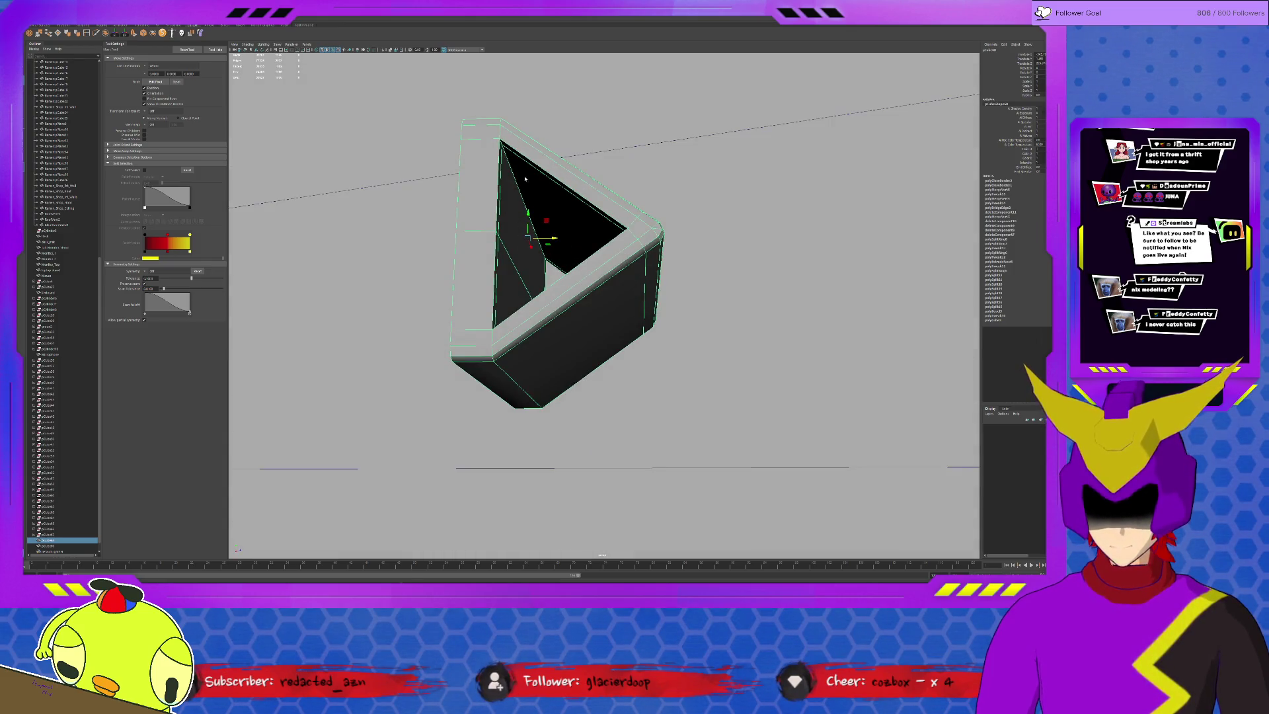
{"action": "left_click_drag", "start_coordinate": [525, 180], "coordinate": [513, 370], "text": "alt"}
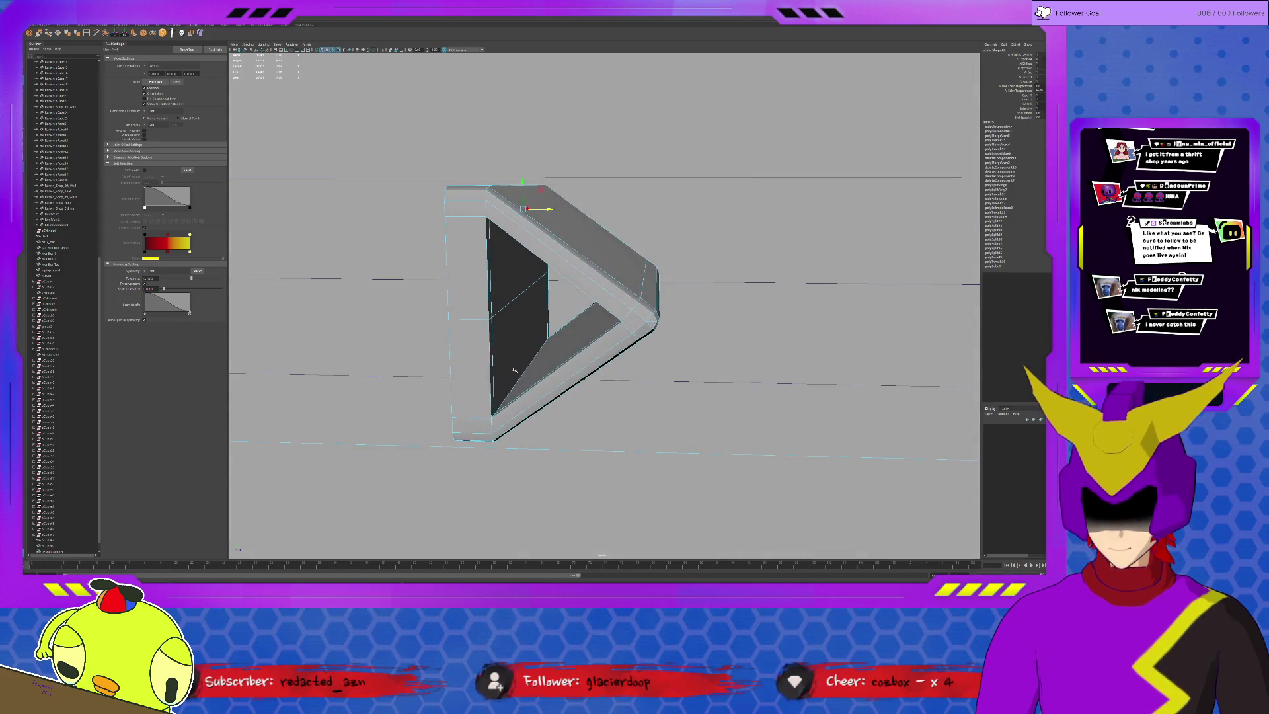
{"action": "left_click", "coordinate": [532, 265]}
{"action": "key", "text": "r"}
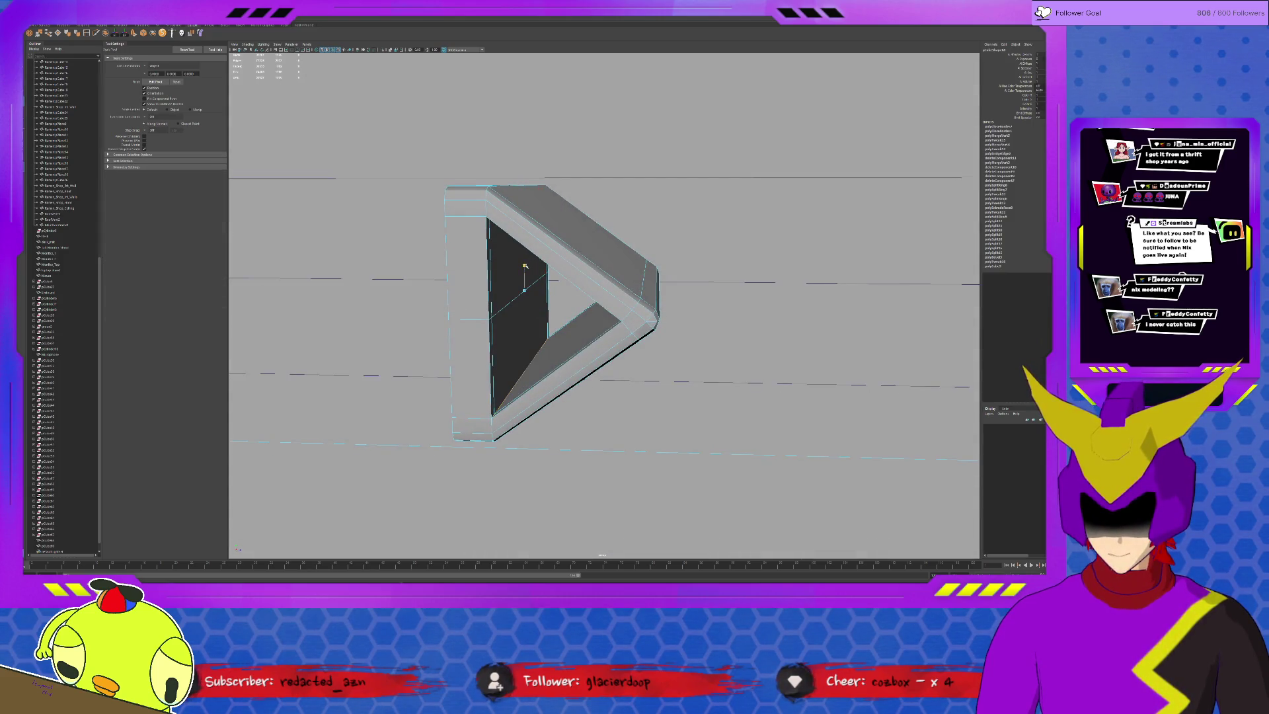
{"action": "left_click_drag", "start_coordinate": [524, 266], "coordinate": [525, 268]}
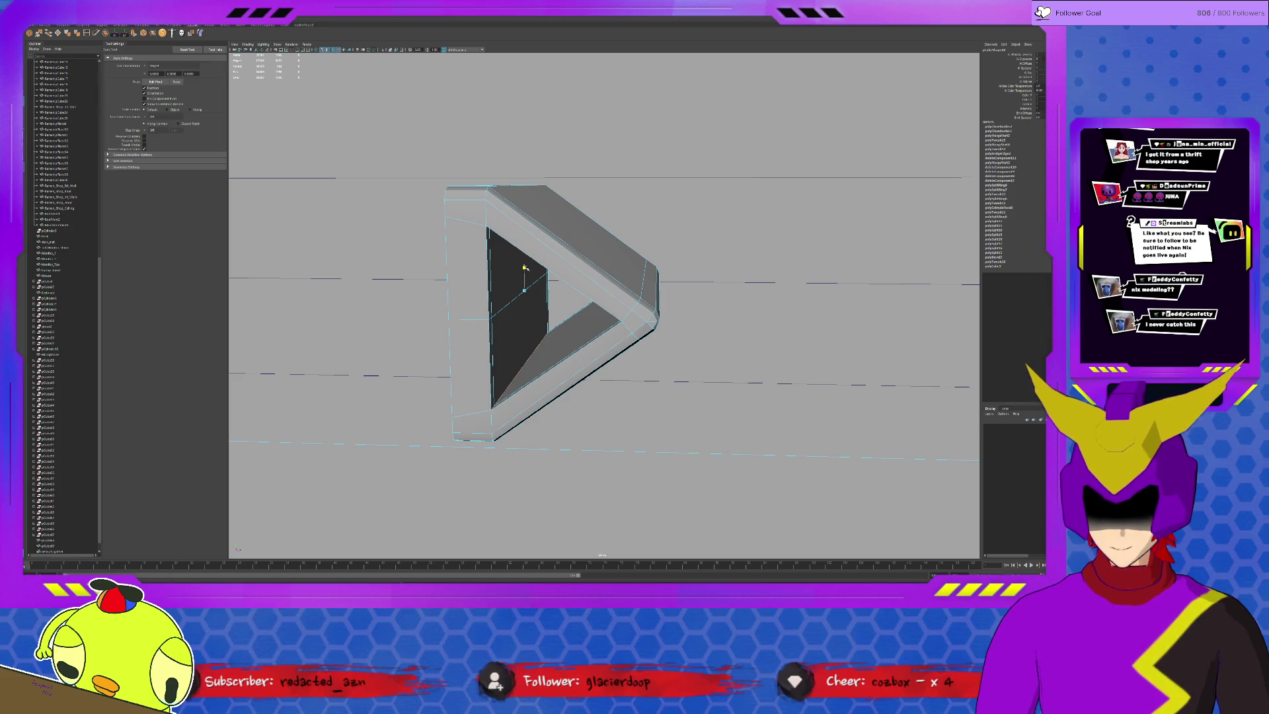
{"action": "left_click", "coordinate": [547, 259]}
{"action": "key", "text": "F8"}
{"action": "left_click_drag", "start_coordinate": [559, 253], "coordinate": [577, 284], "text": "alt"}
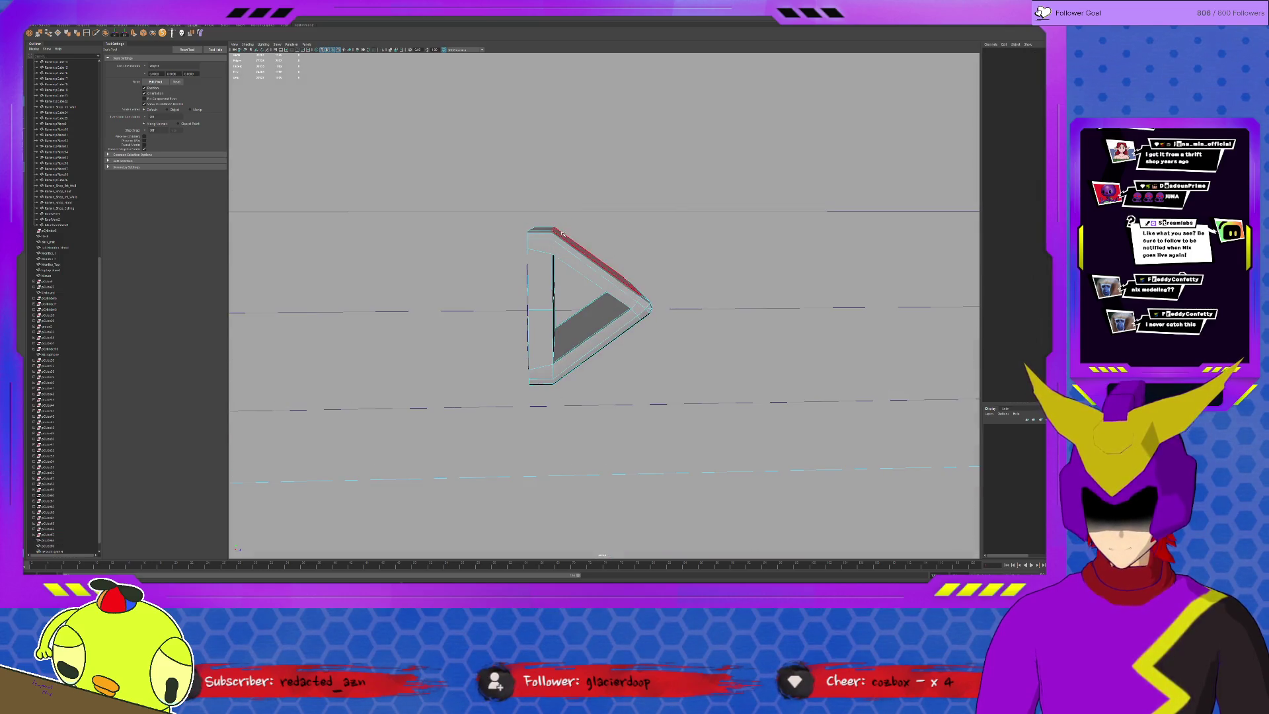
{"action": "key", "text": "F11"}
{"action": "left_click", "coordinate": [545, 261]}
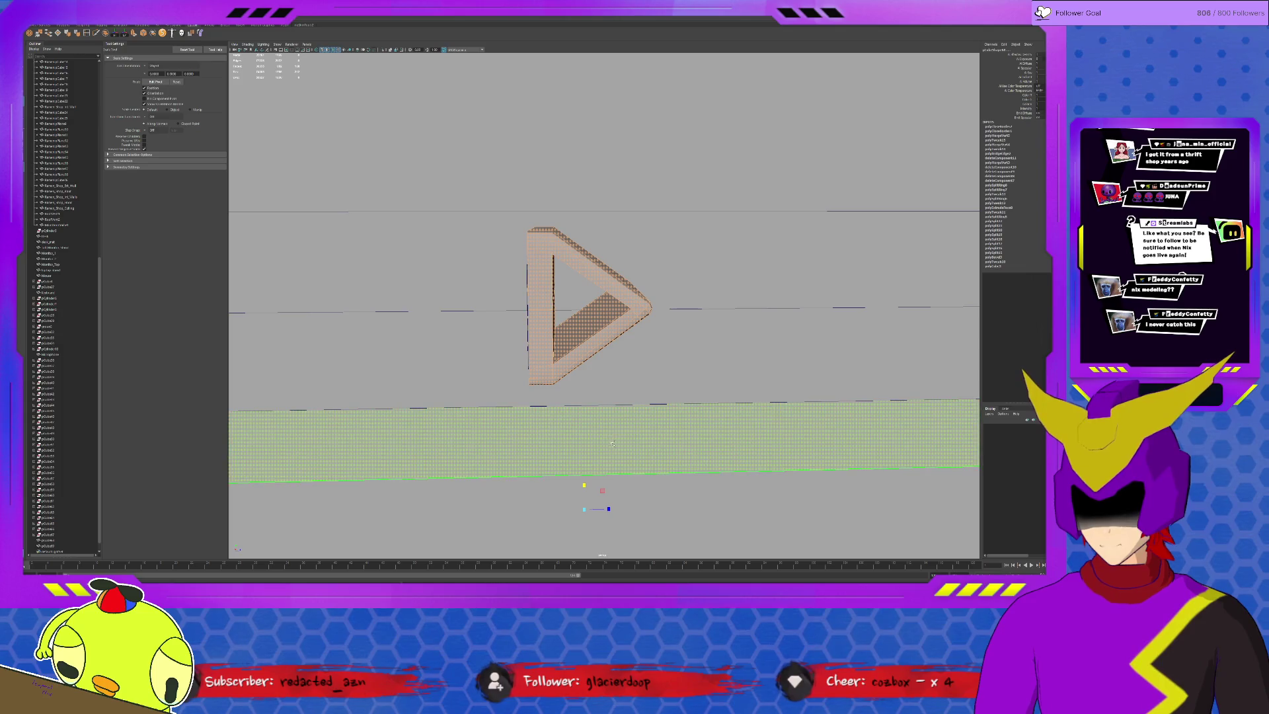
Isolate the keyboard, select all its faces, and shift them slightly left.
{"action": "mouse_move", "coordinate": [612, 444]}
{"action": "left_mouse_down", "text": "alt"}
{"action": "mouse_move", "coordinate": [639, 292]}
{"action": "mouse_move", "coordinate": [618, 313]}
{"action": "mouse_move", "coordinate": [587, 291]}
{"action": "left_mouse_up", "text": "alt"}
{"action": "left_click", "coordinate": [639, 293]}
{"action": "key", "text": "ctrl+1"}
{"action": "key", "text": "ctrl+F11"}
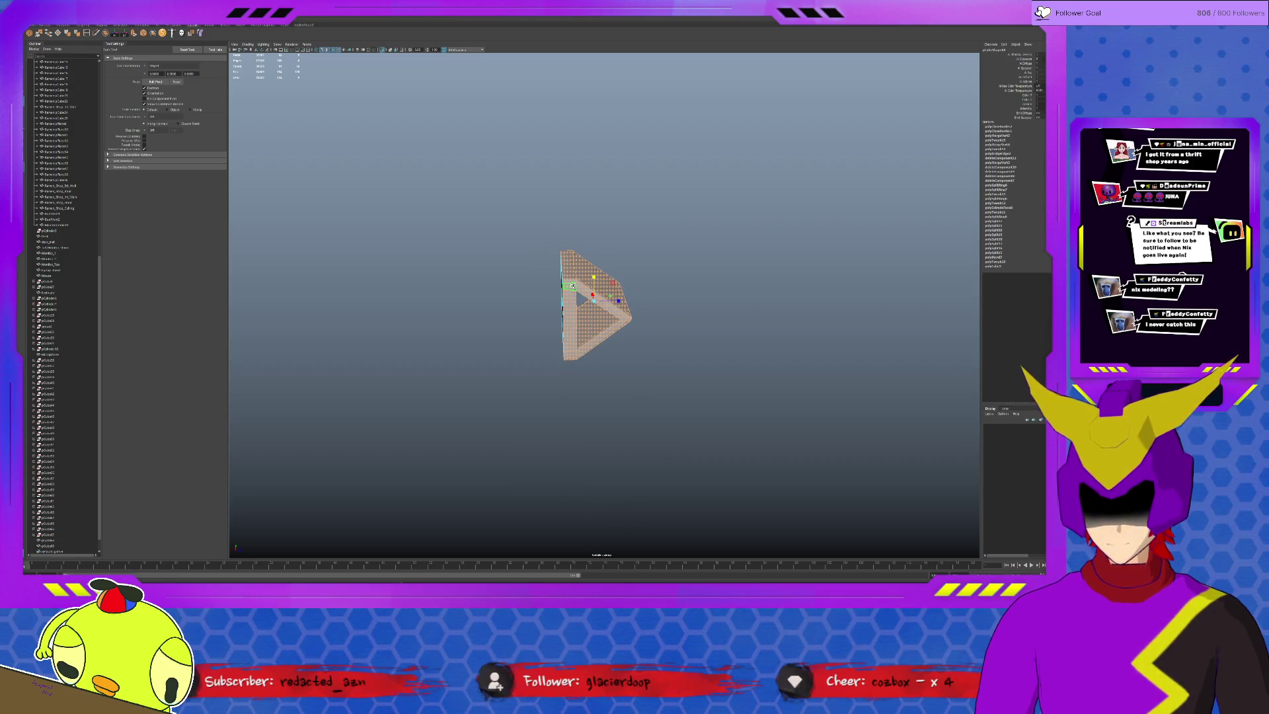
{"action": "key", "text": "w"}
{"action": "left_click_drag", "start_coordinate": [625, 301], "coordinate": [621, 301]}
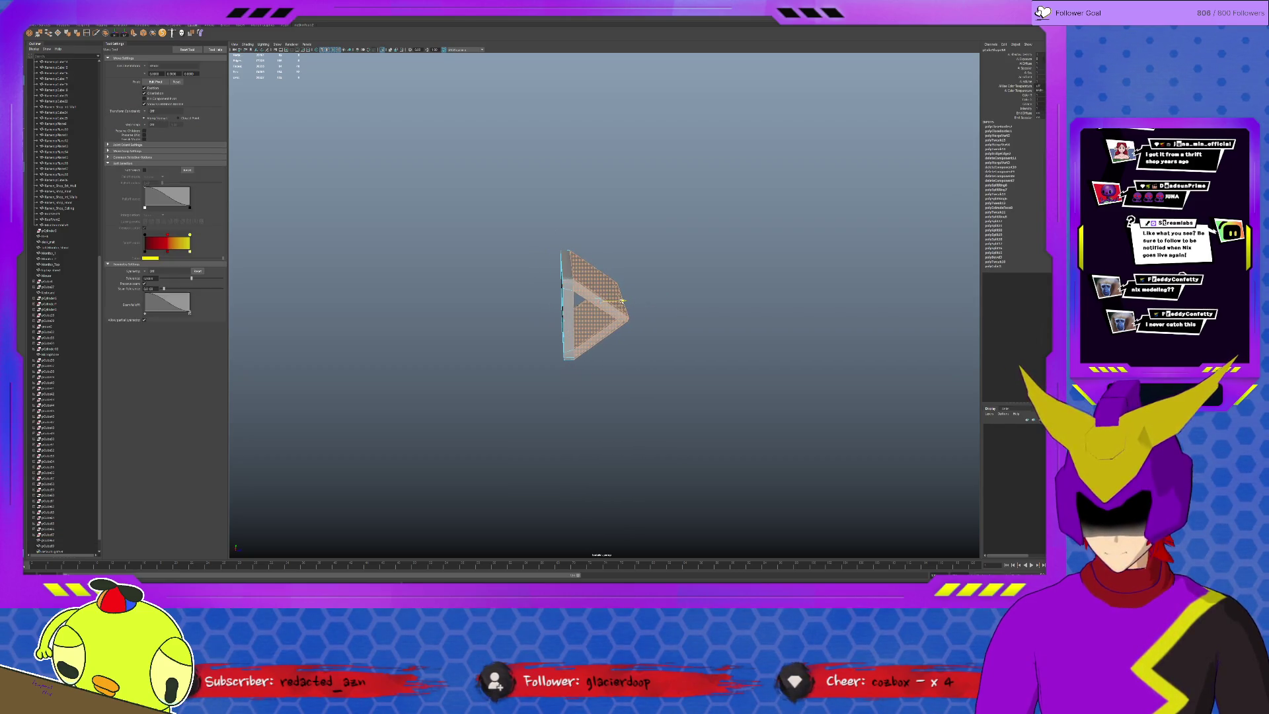
{"action": "right_click_drag", "start_coordinate": [622, 302], "coordinate": [608, 283]}
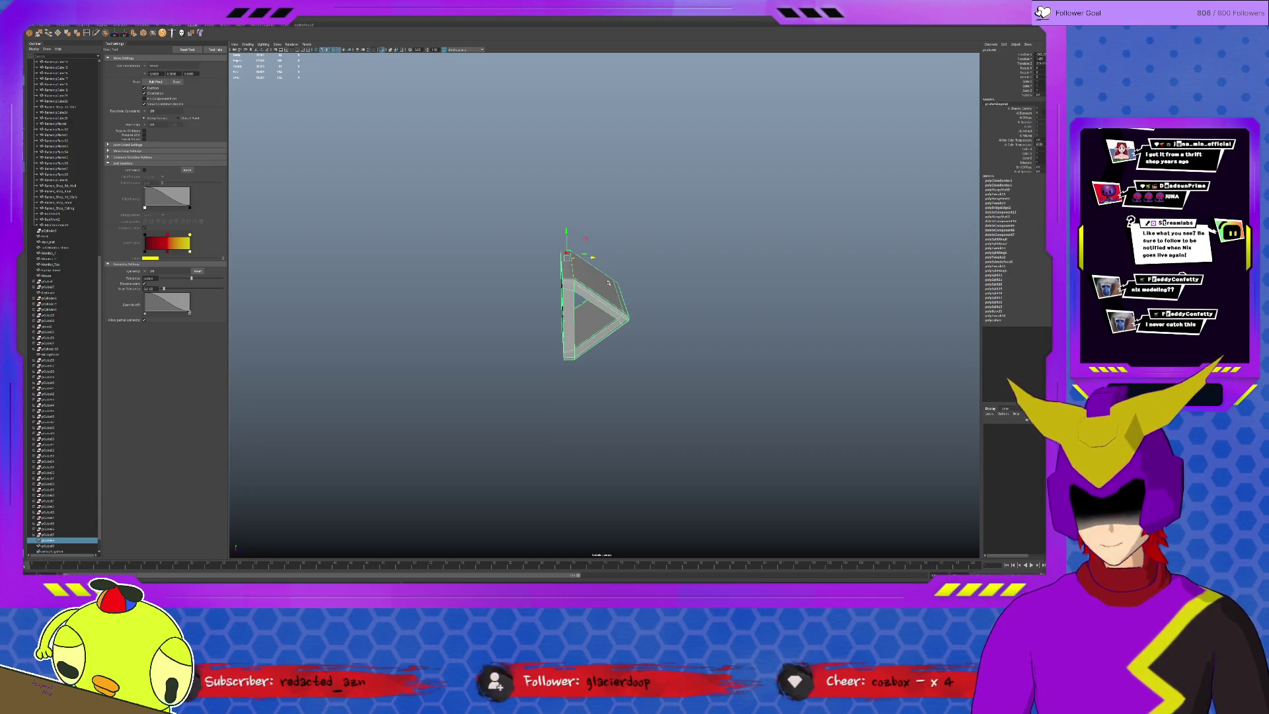
{"action": "right_click_drag", "start_coordinate": [609, 283], "coordinate": [608, 287]}
{"action": "left_click_drag", "start_coordinate": [609, 287], "coordinate": [624, 296], "text": "alt"}
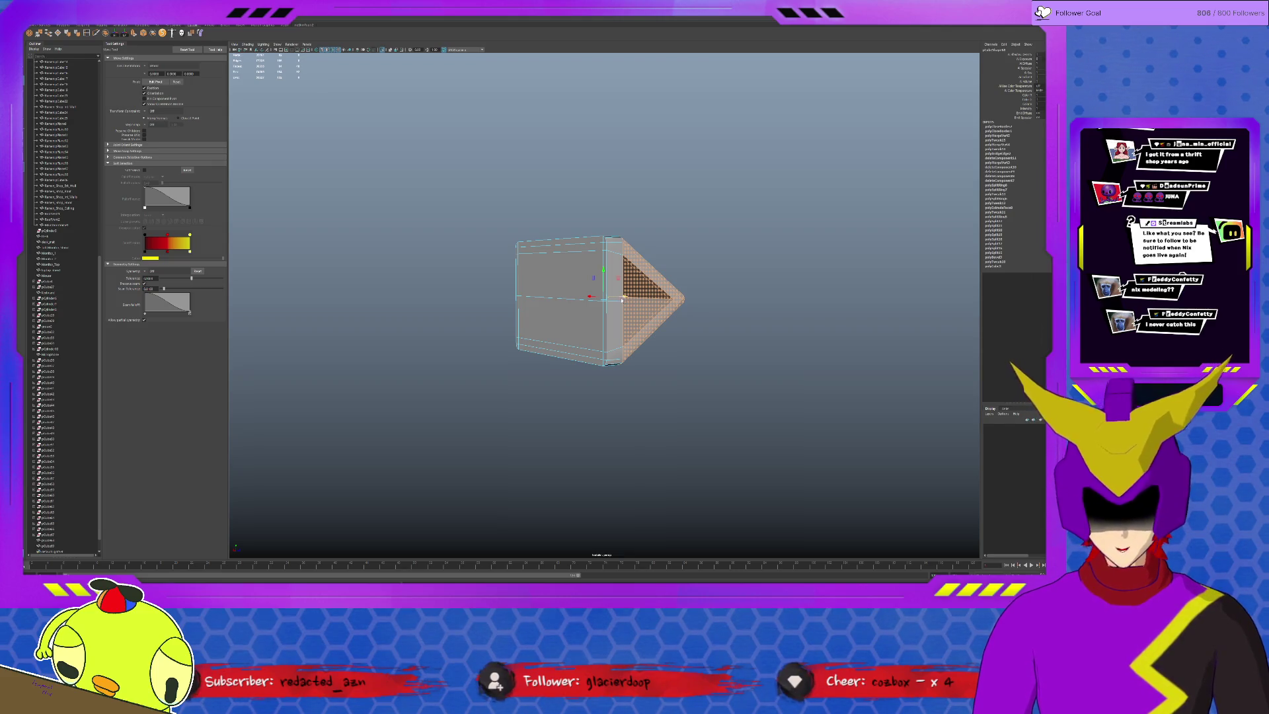
Delete history, combine the key grid and wedge into one keypad object, and rename it.
{"action": "key", "text": "F8"}
{"action": "key", "text": "ctrl+1"}
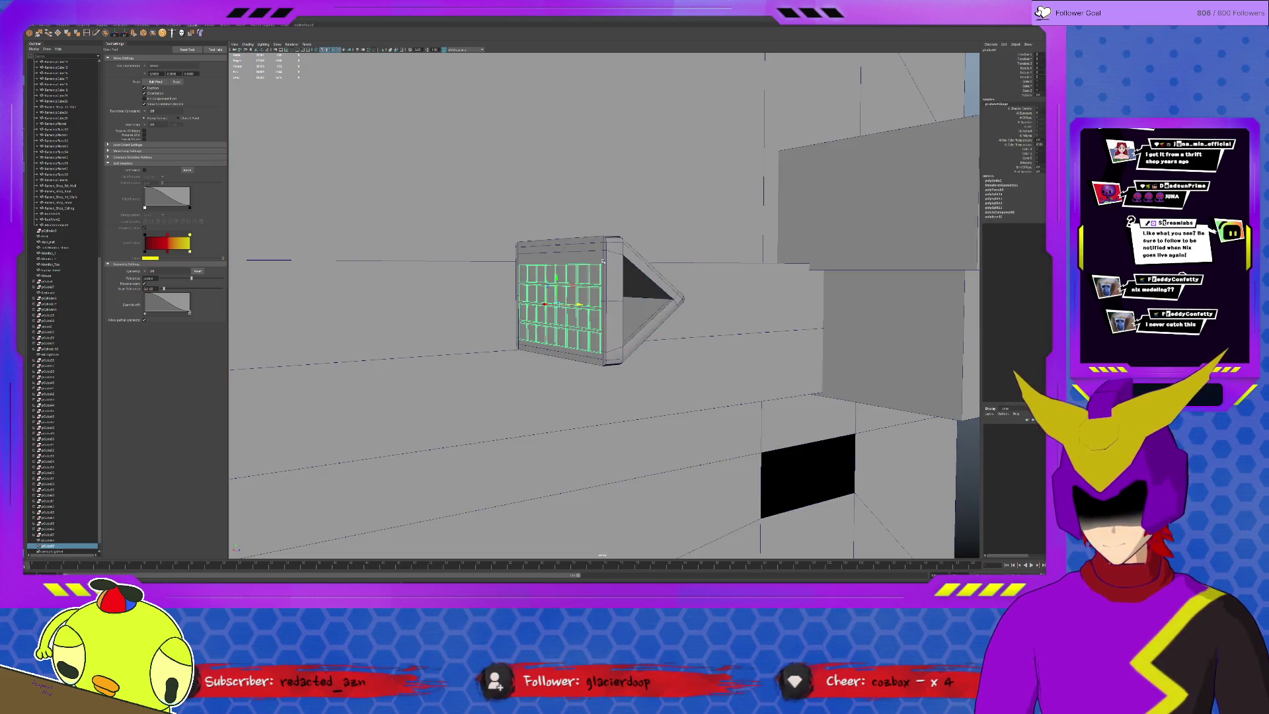
{"action": "left_click", "coordinate": [603, 262], "text": "shift"}
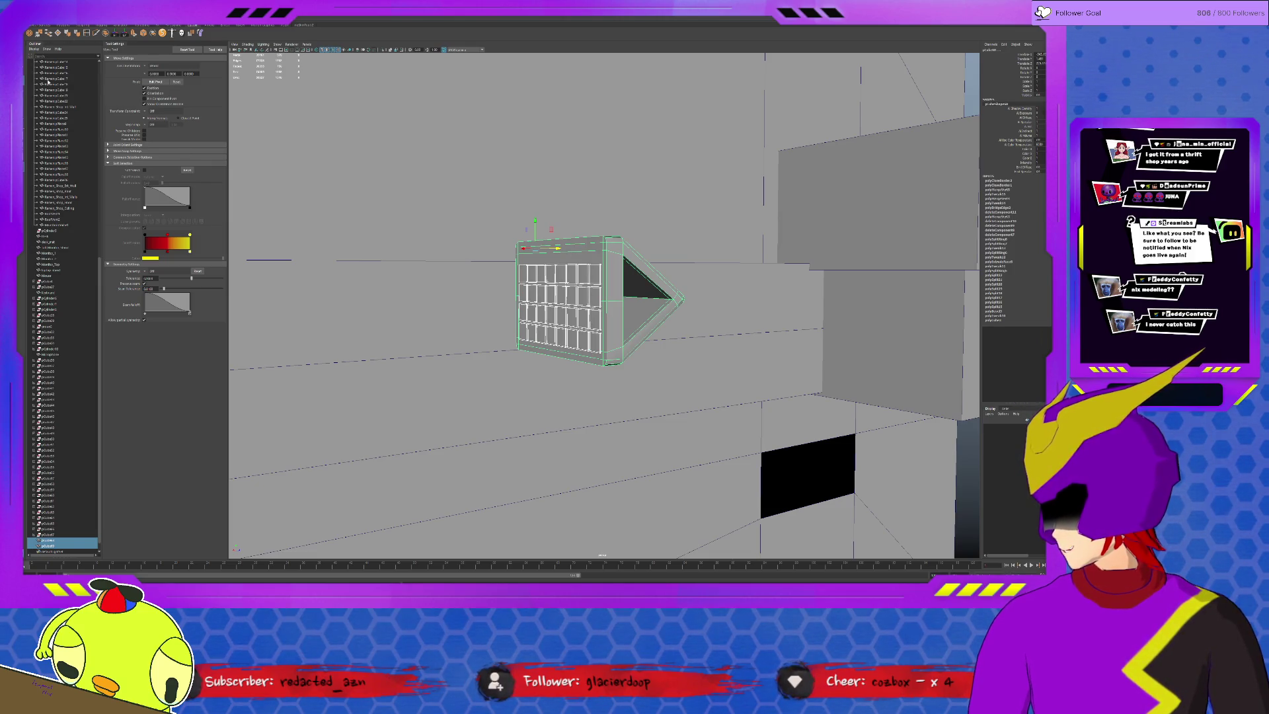
{"action": "key", "text": "alt+shift+d"}
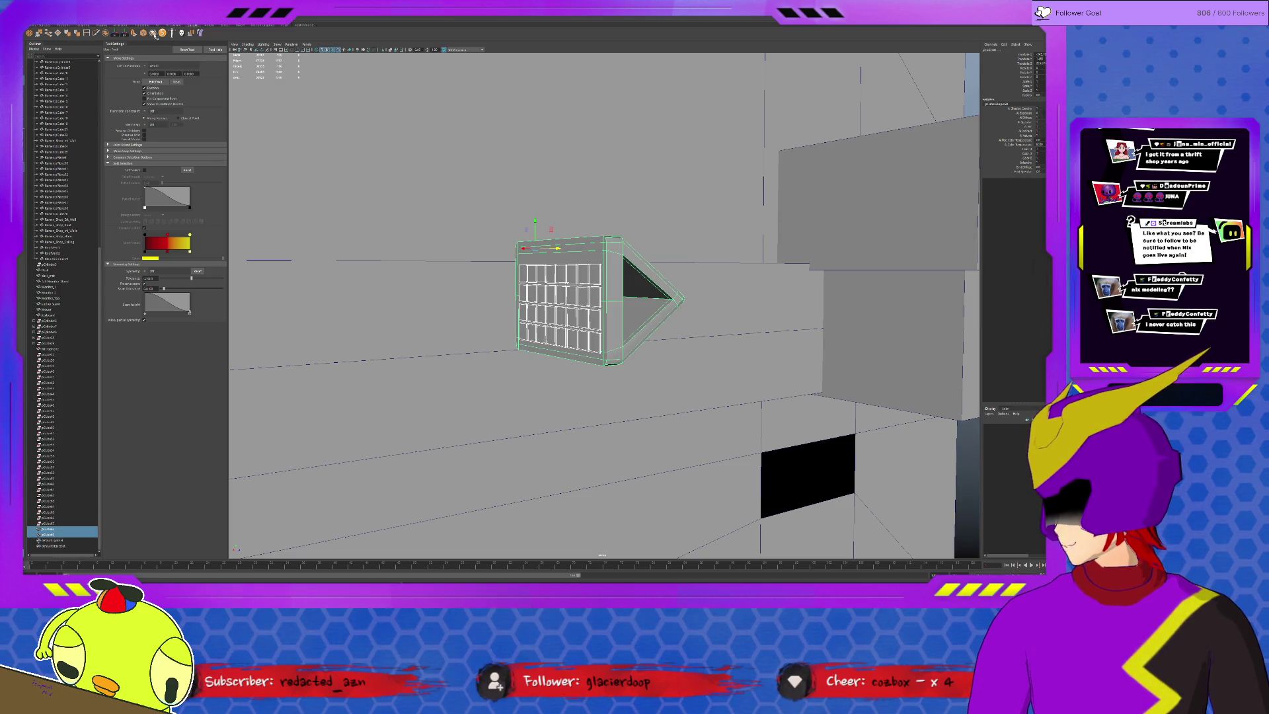
{"action": "left_click", "coordinate": [104, 34]}
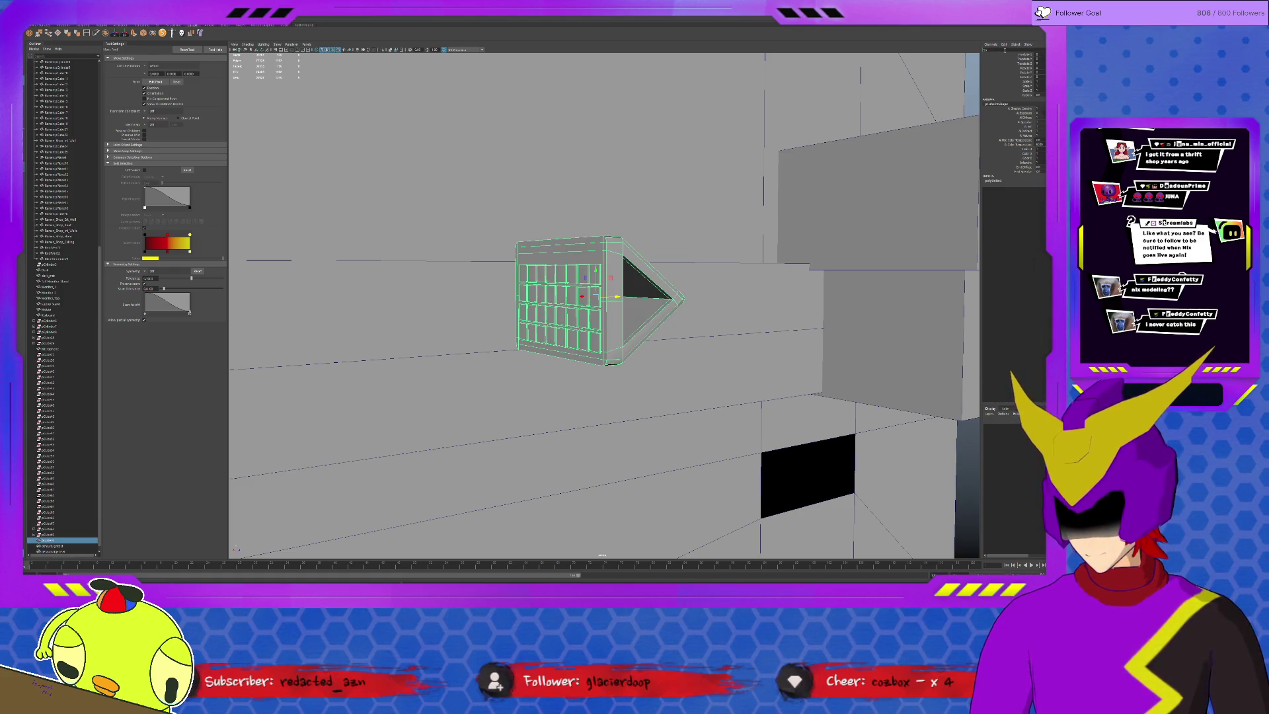
{"action": "key", "text": "Return"}
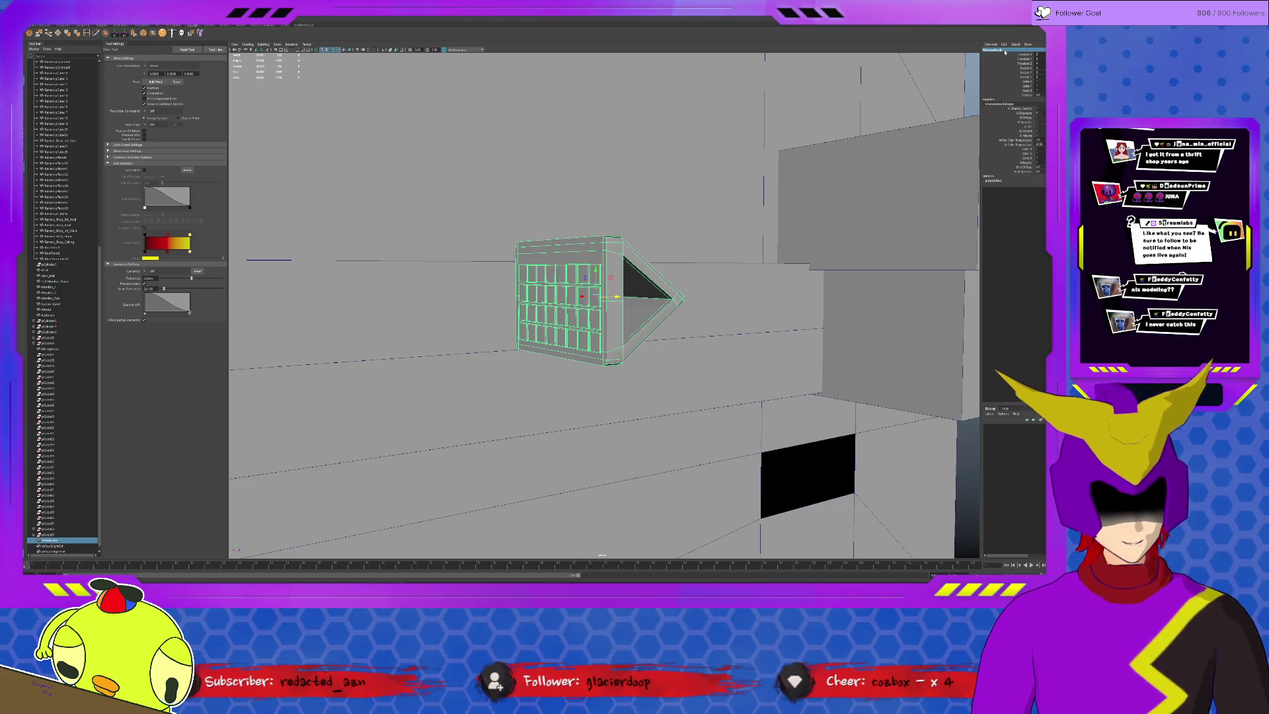
{"action": "scroll", "coordinate": [651, 278], "scroll_direction": "down", "scroll_amount": 3}
{"action": "left_click_drag", "start_coordinate": [612, 294], "coordinate": [694, 384], "text": "alt"}
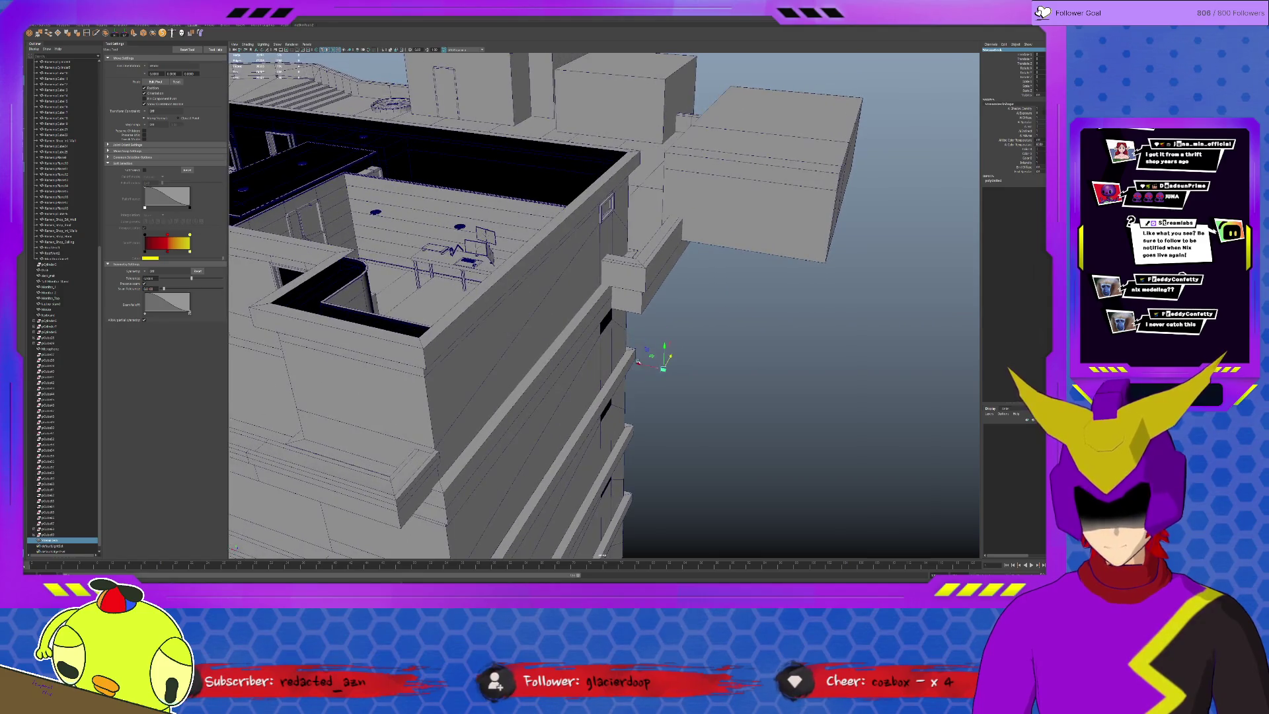
Move the keypad beside the keyboard and rotate it upright on the desk.
{"action": "left_click", "coordinate": [471, 259]}
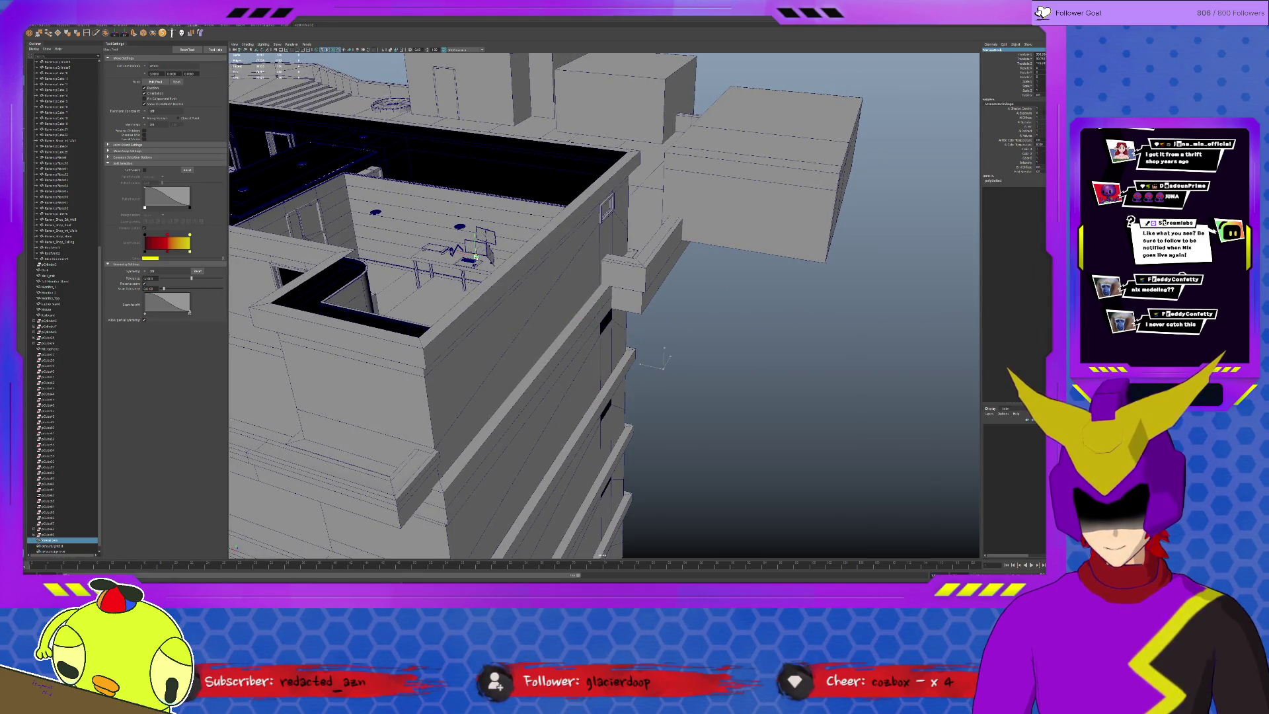
{"action": "key", "text": "f"}
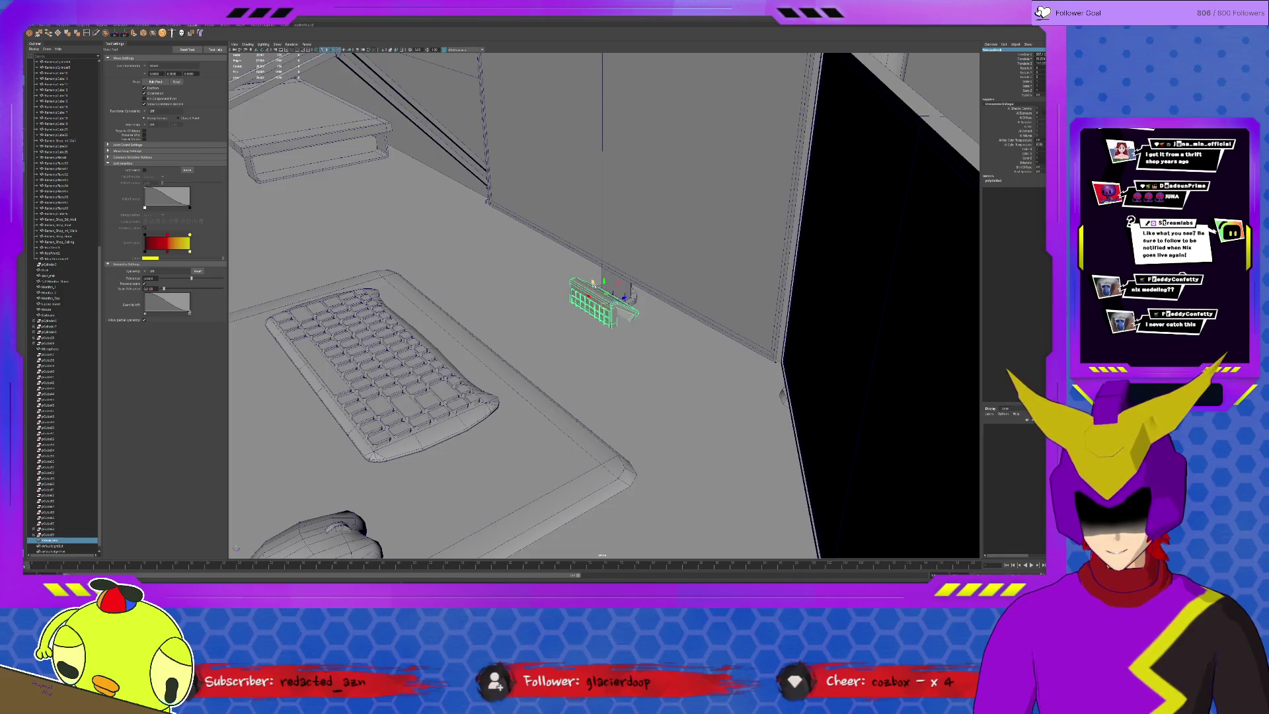
{"action": "mouse_move", "coordinate": [614, 283]}
{"action": "left_mouse_down"}
{"action": "mouse_move", "coordinate": [568, 268]}
{"action": "mouse_move", "coordinate": [547, 289]}
{"action": "mouse_move", "coordinate": [557, 271]}
{"action": "mouse_move", "coordinate": [585, 301]}
{"action": "mouse_move", "coordinate": [566, 285]}
{"action": "left_mouse_up"}
{"action": "key", "text": "e"}
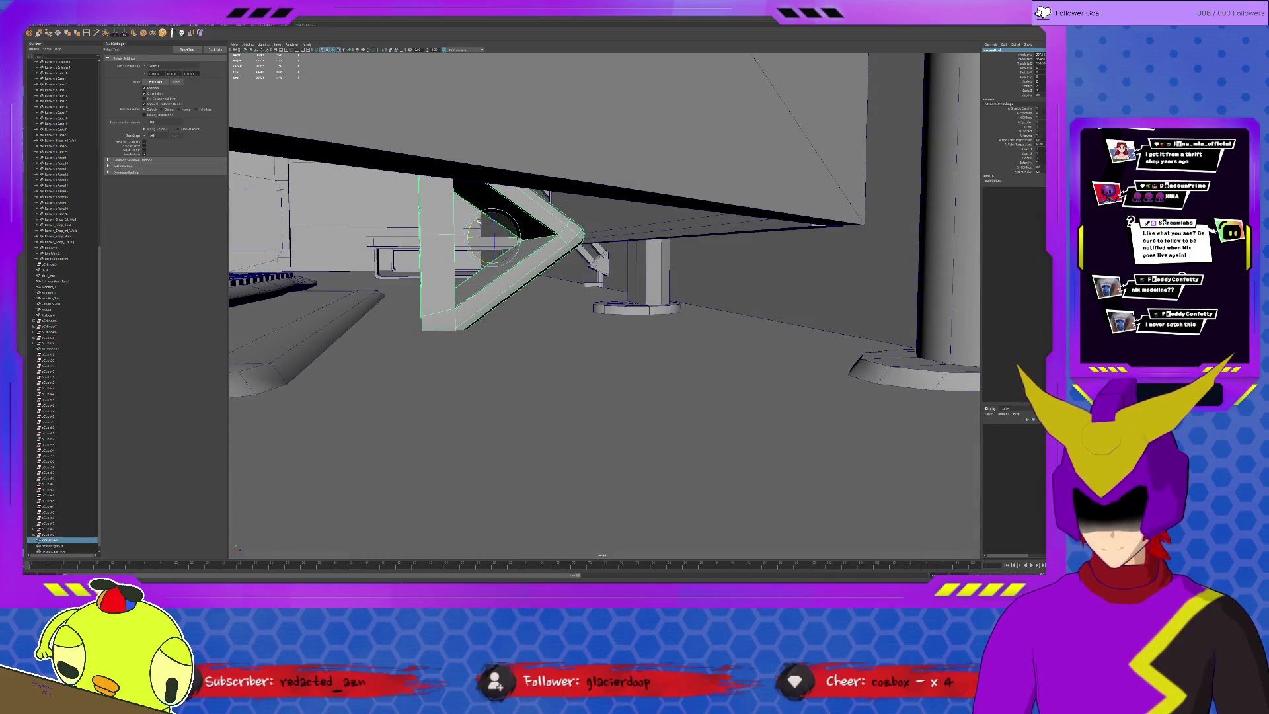
{"action": "mouse_move", "coordinate": [475, 220]}
{"action": "left_mouse_down"}
{"action": "mouse_move", "coordinate": [492, 213]}
{"action": "mouse_move", "coordinate": [522, 252]}
{"action": "mouse_move", "coordinate": [497, 247]}
{"action": "mouse_move", "coordinate": [600, 273]}
{"action": "left_mouse_up"}
{"action": "key", "text": "w"}
{"action": "key", "text": "e"}
{"action": "key", "text": "w"}
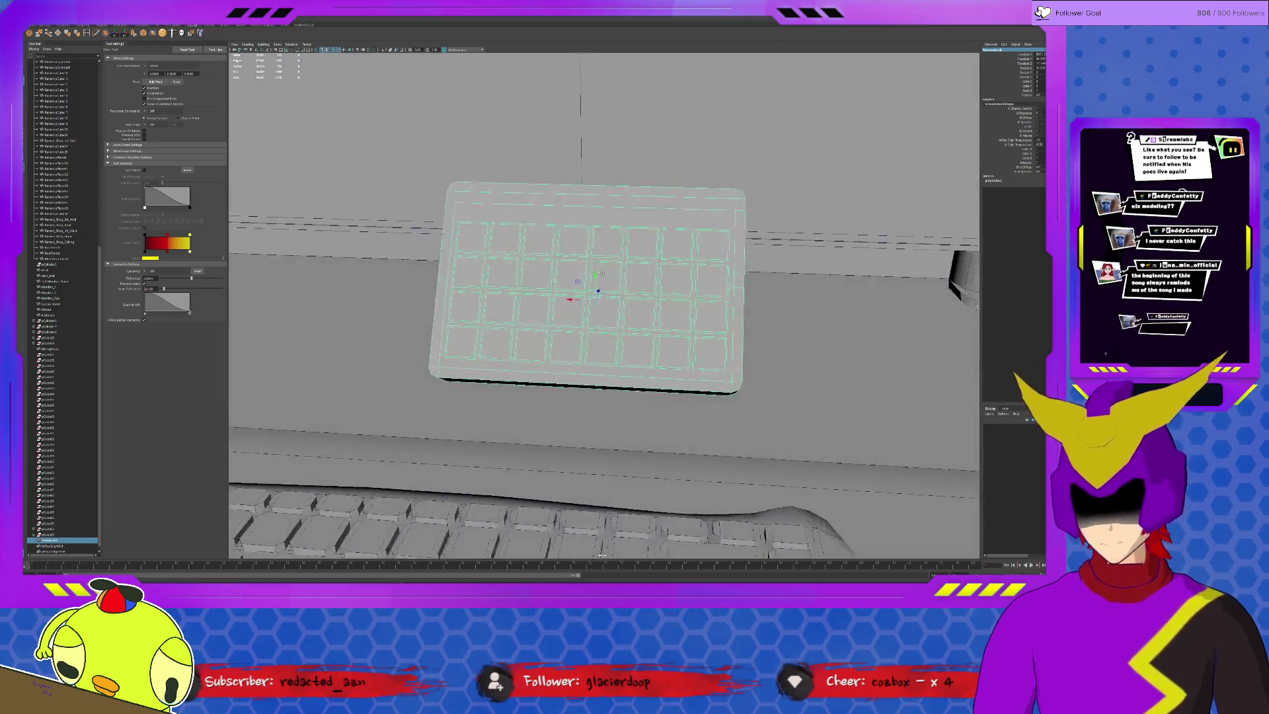
{"action": "scroll", "coordinate": [600, 273], "scroll_direction": "down", "scroll_amount": 10}
Lower the keypad's pivot to its base and scale it from there.
{"action": "key", "text": "r"}
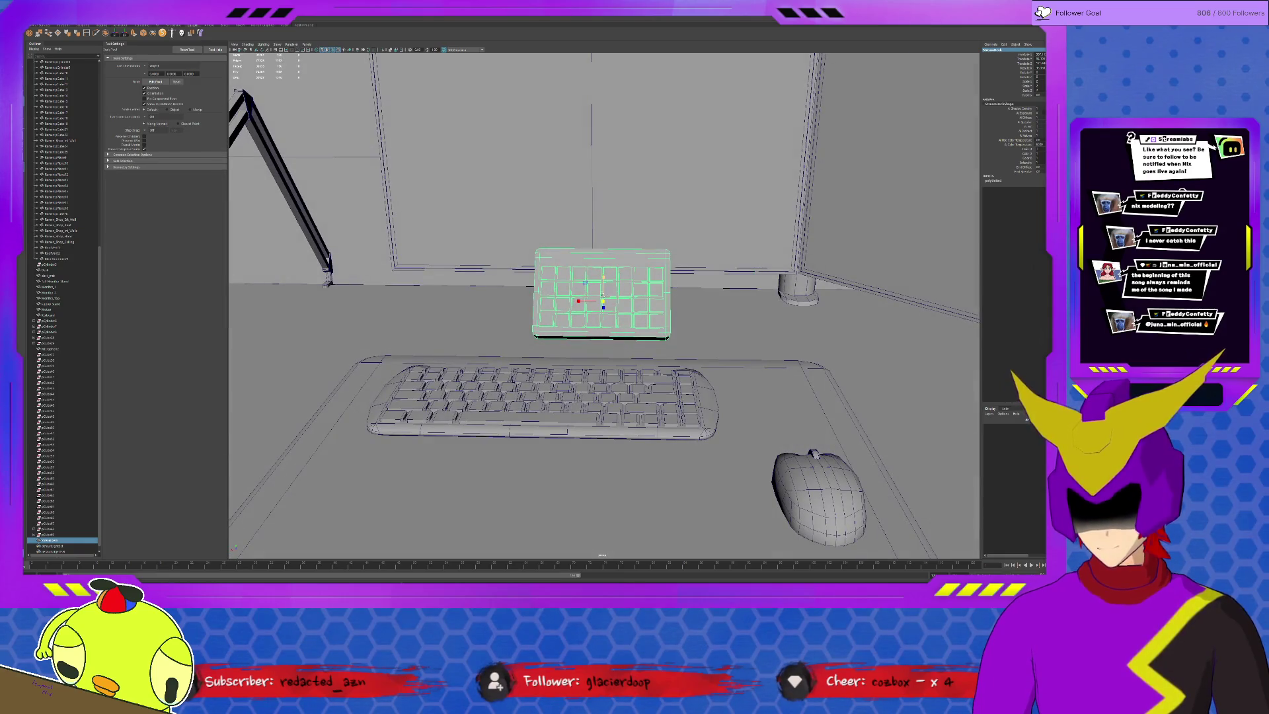
{"action": "left_click_drag", "start_coordinate": [632, 293], "coordinate": [598, 278], "text": "alt"}
{"action": "key", "text": "d"}
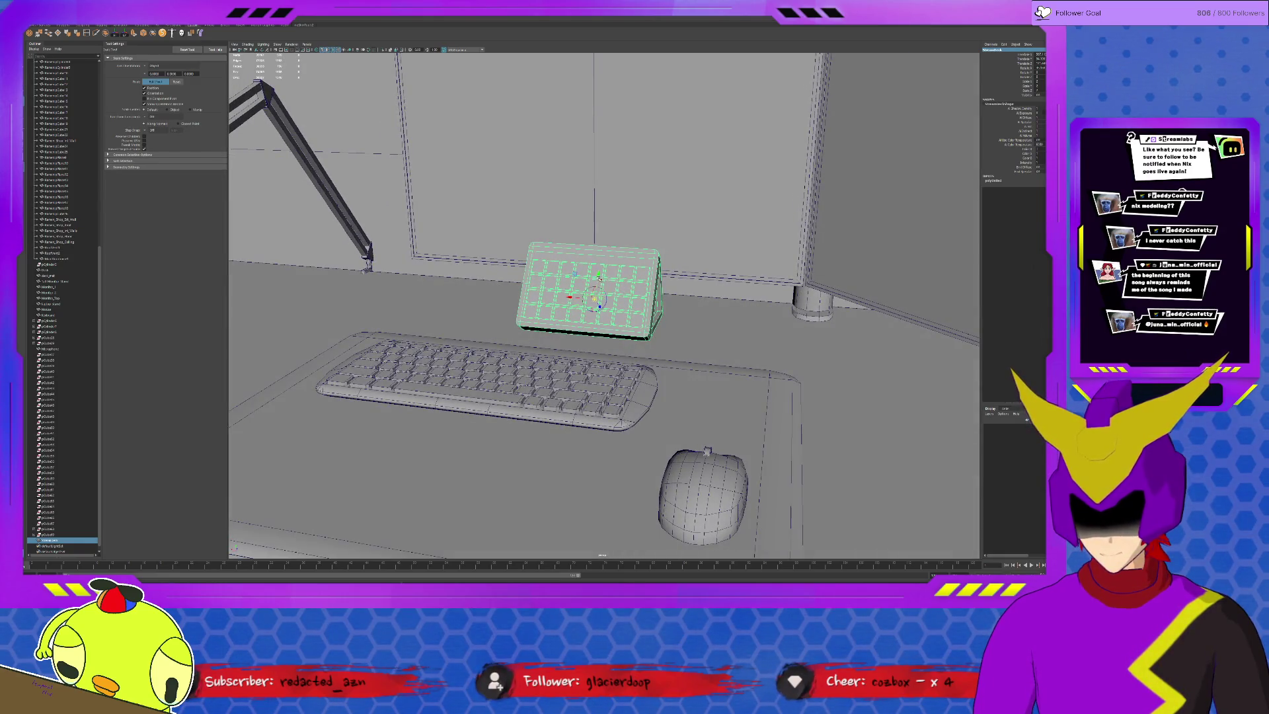
{"action": "left_click", "coordinate": [122, 33]}
{"action": "key", "text": "w"}
{"action": "key", "text": "d"}
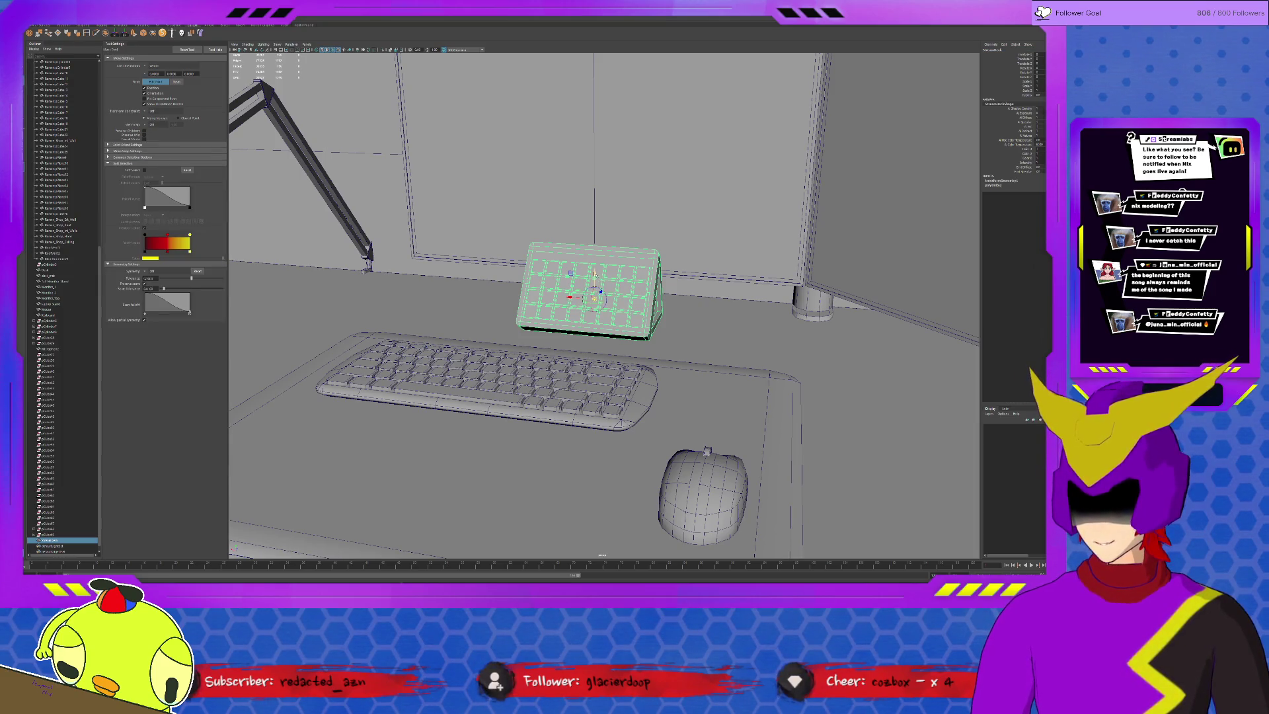
{"action": "mouse_move", "coordinate": [593, 273]}
{"action": "left_mouse_down"}
{"action": "mouse_move", "coordinate": [608, 301]}
{"action": "mouse_move", "coordinate": [663, 317]}
{"action": "mouse_move", "coordinate": [568, 324]}
{"action": "mouse_move", "coordinate": [599, 325]}
{"action": "left_mouse_up"}
{"action": "key", "text": "r"}
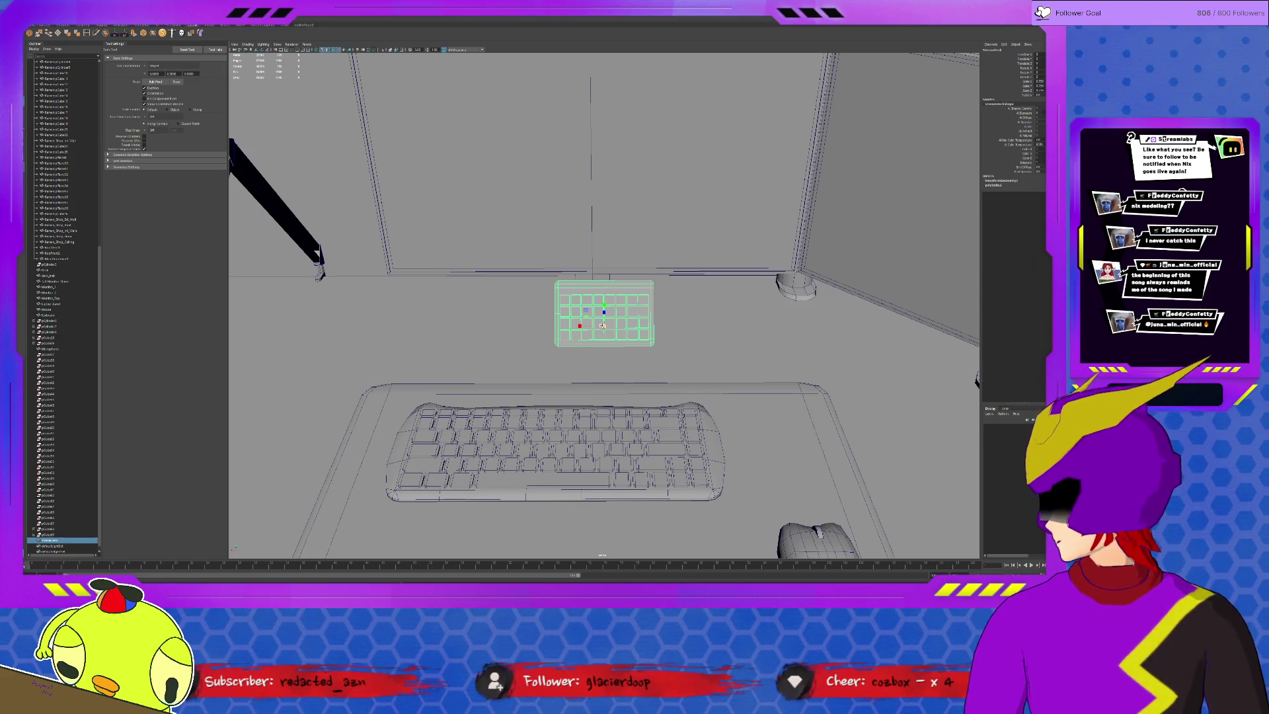
{"action": "left_click_drag", "start_coordinate": [549, 293], "coordinate": [711, 341], "text": "alt"}
{"action": "left_click", "coordinate": [711, 341]}
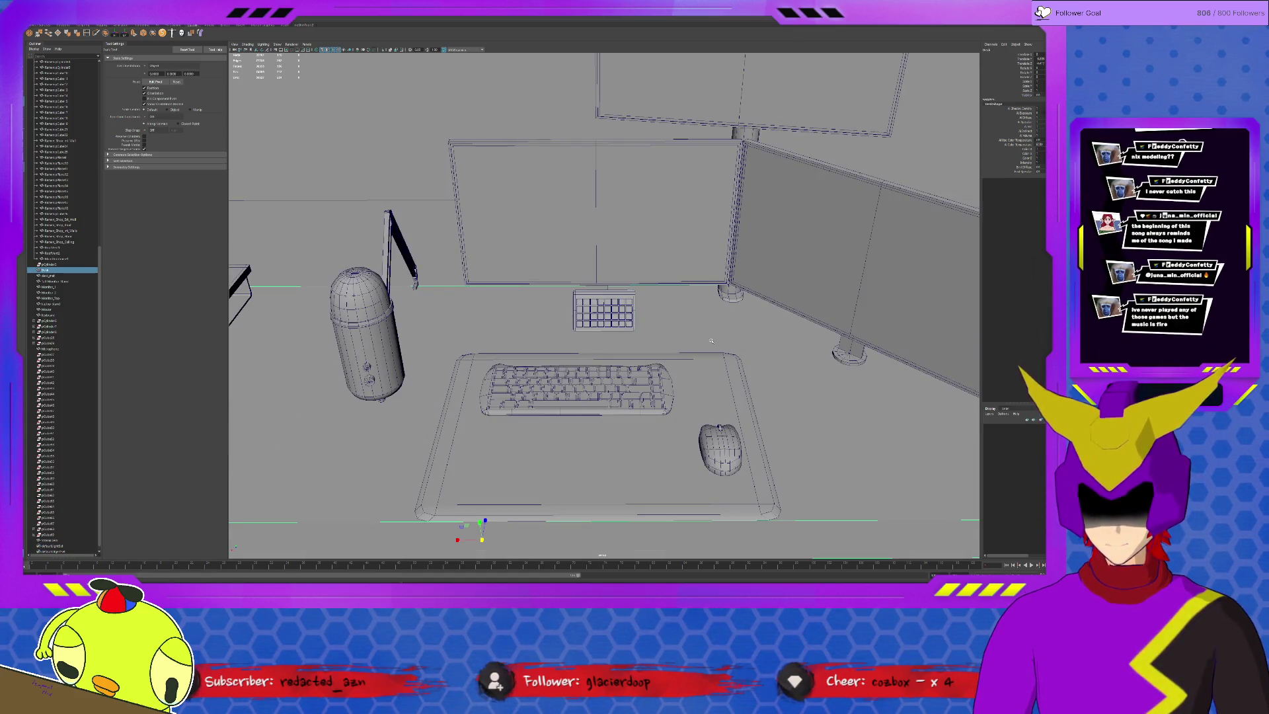
{"action": "key", "text": "f"}
{"action": "left_click", "coordinate": [335, 415]}
{"action": "scroll", "coordinate": [335, 415], "scroll_direction": "up", "scroll_amount": 2}
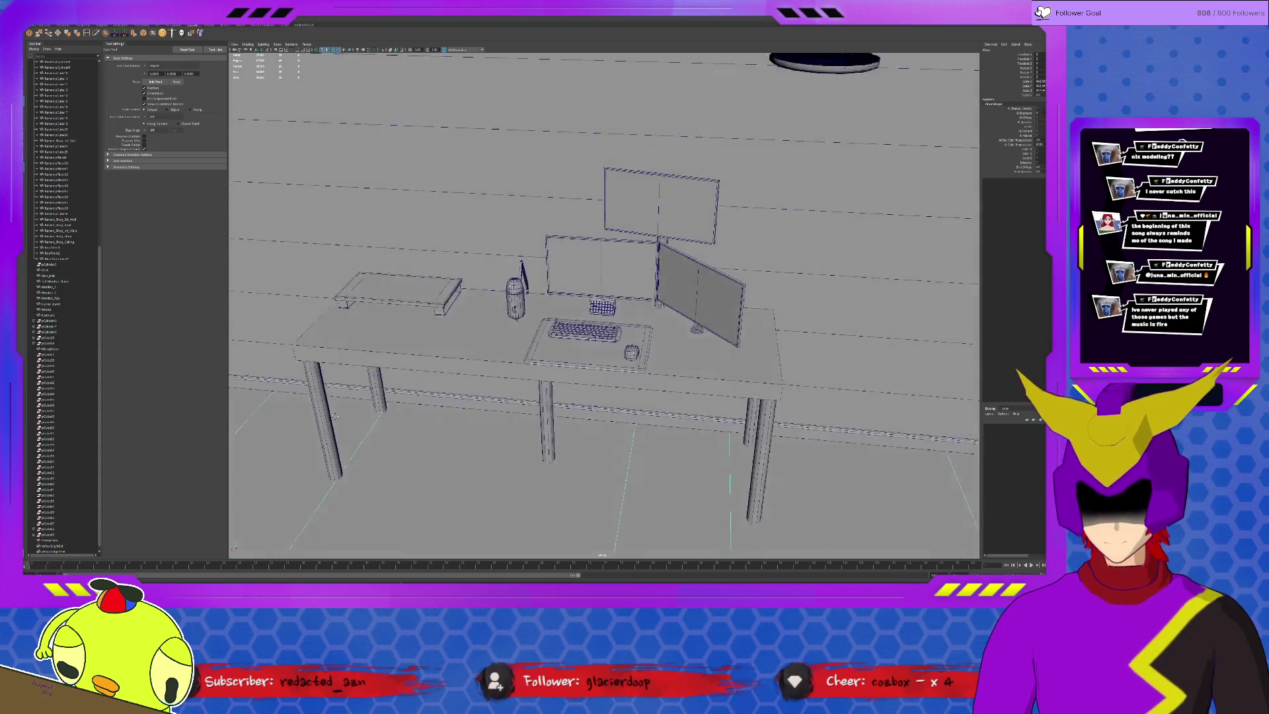
{"action": "scroll", "coordinate": [335, 415], "scroll_direction": "up", "scroll_amount": 5}
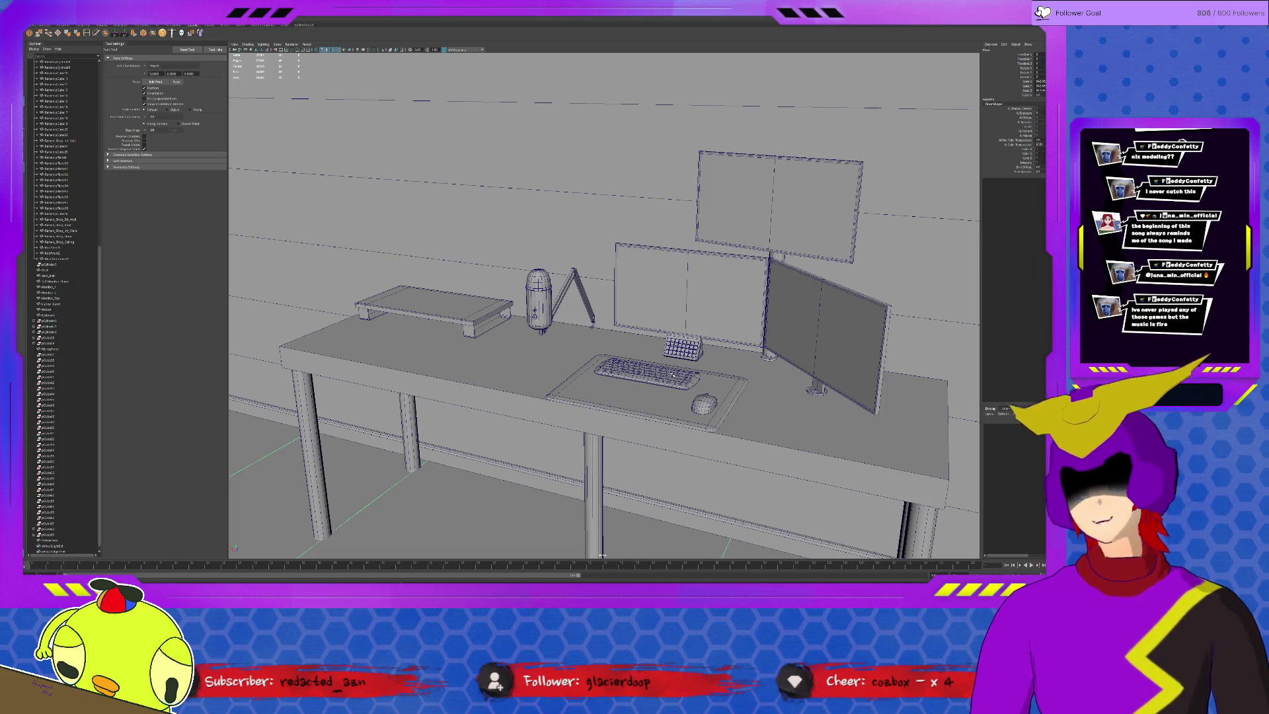
{"action": "left_click", "coordinate": [704, 403]}
{"action": "left_click", "coordinate": [635, 388], "text": "shift"}
{"action": "left_click", "coordinate": [647, 372], "text": "shift"}
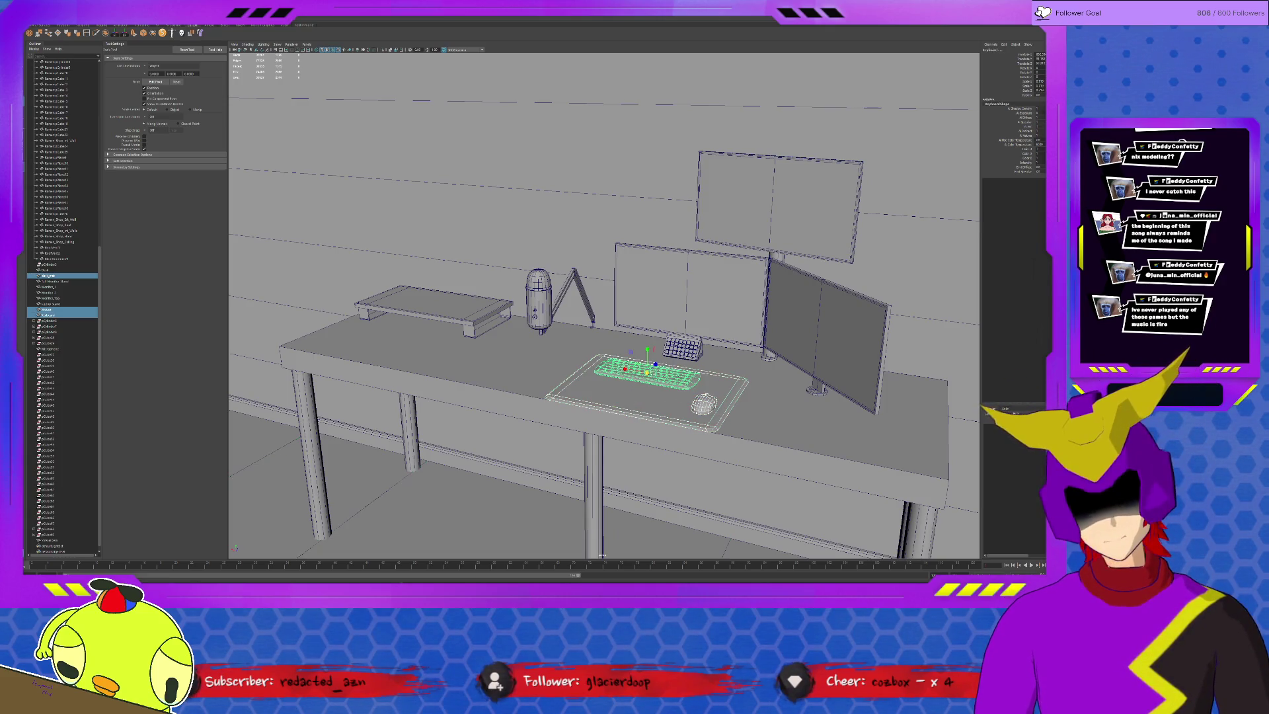
{"action": "left_click", "coordinate": [681, 345], "text": "shift"}
{"action": "left_click", "coordinate": [661, 291], "text": "shift"}
{"action": "left_click", "coordinate": [856, 337], "text": "shift"}
{"action": "left_click", "coordinate": [803, 216], "text": "shift"}
{"action": "left_click", "coordinate": [757, 222], "text": "shift"}
{"action": "key", "text": "ctrl+z"}
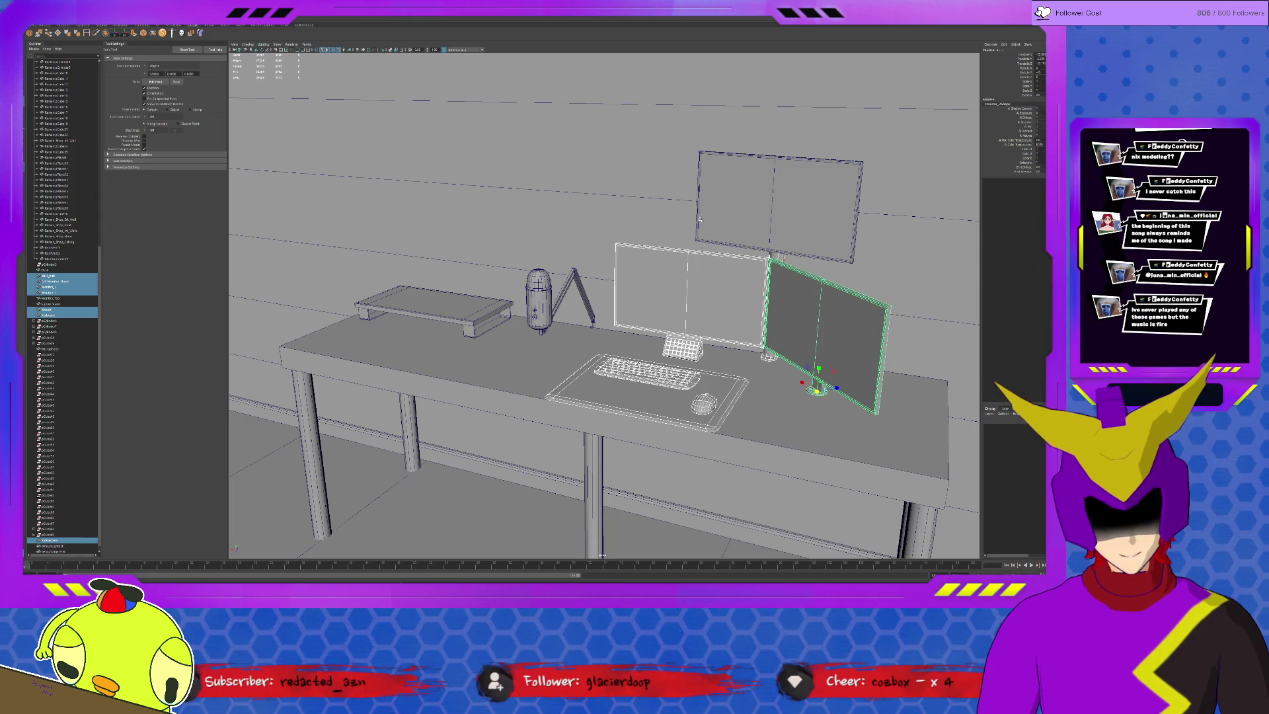
{"action": "left_click_drag", "start_coordinate": [706, 171], "coordinate": [839, 180], "text": "alt"}
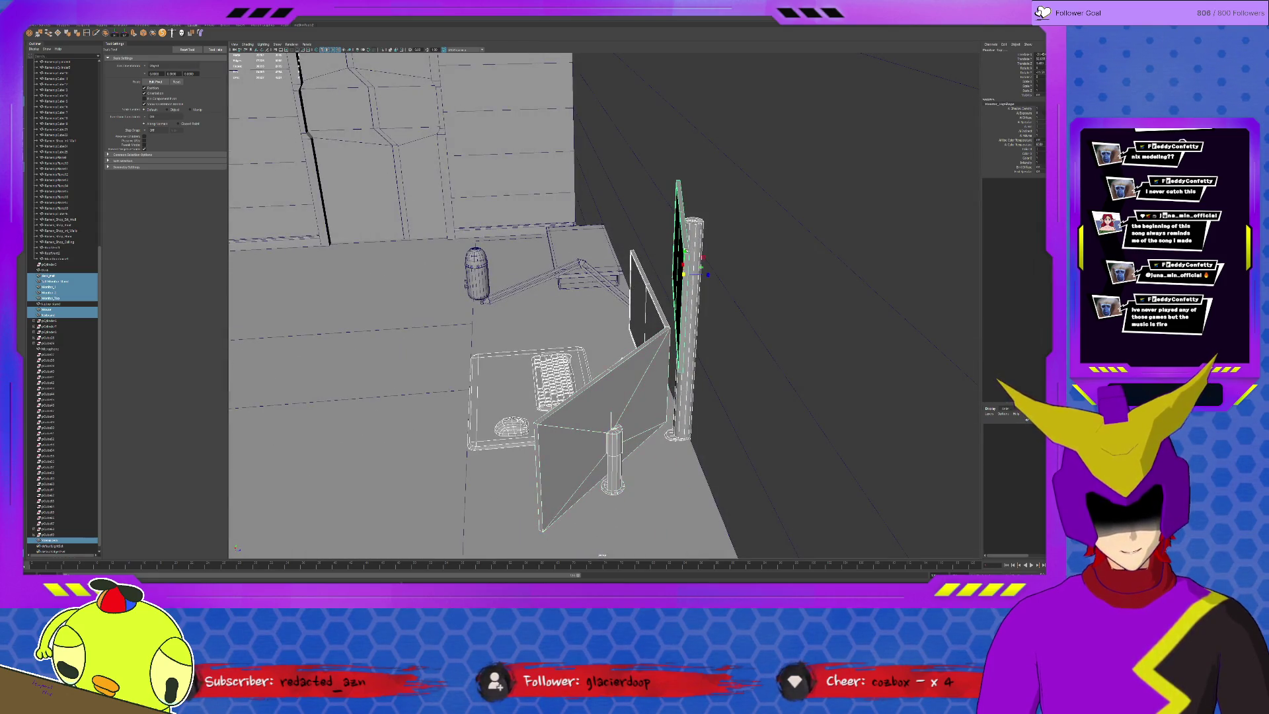
{"action": "left_click", "coordinate": [475, 275]}
{"action": "left_click", "coordinate": [585, 258]}
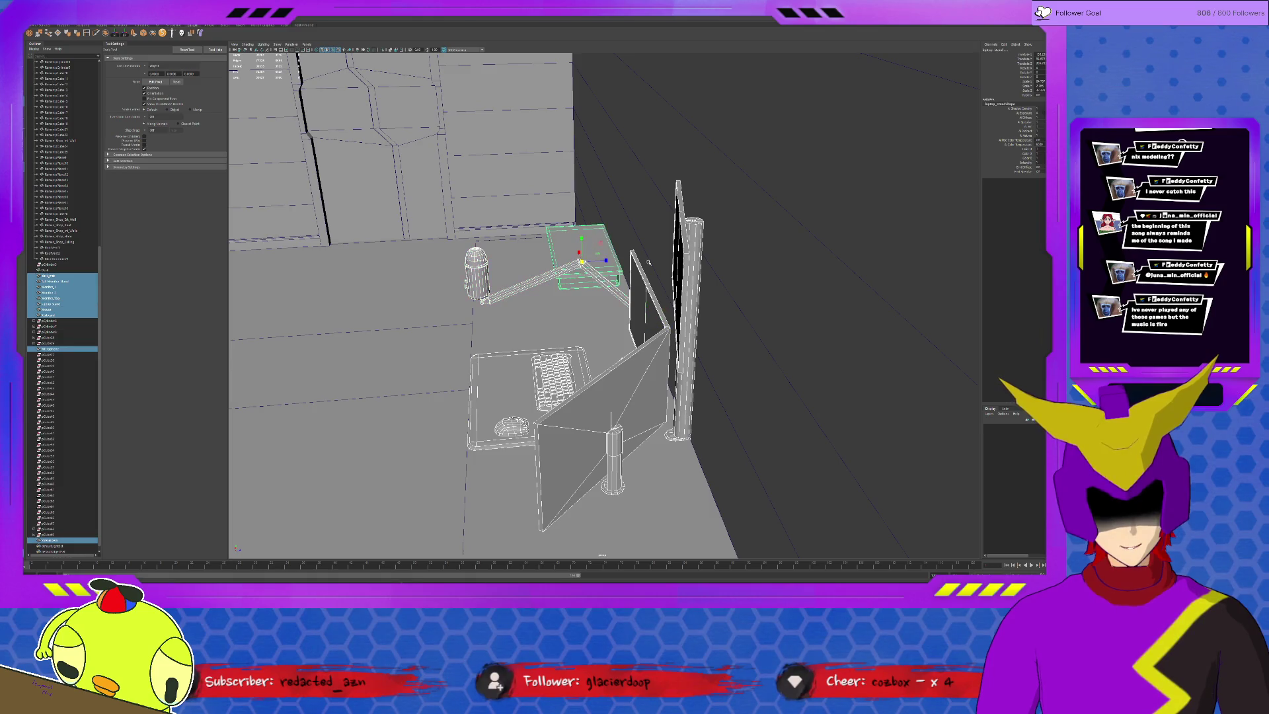
{"action": "left_click", "coordinate": [605, 357]}
{"action": "left_click_drag", "start_coordinate": [524, 334], "coordinate": [435, 365], "text": "alt"}
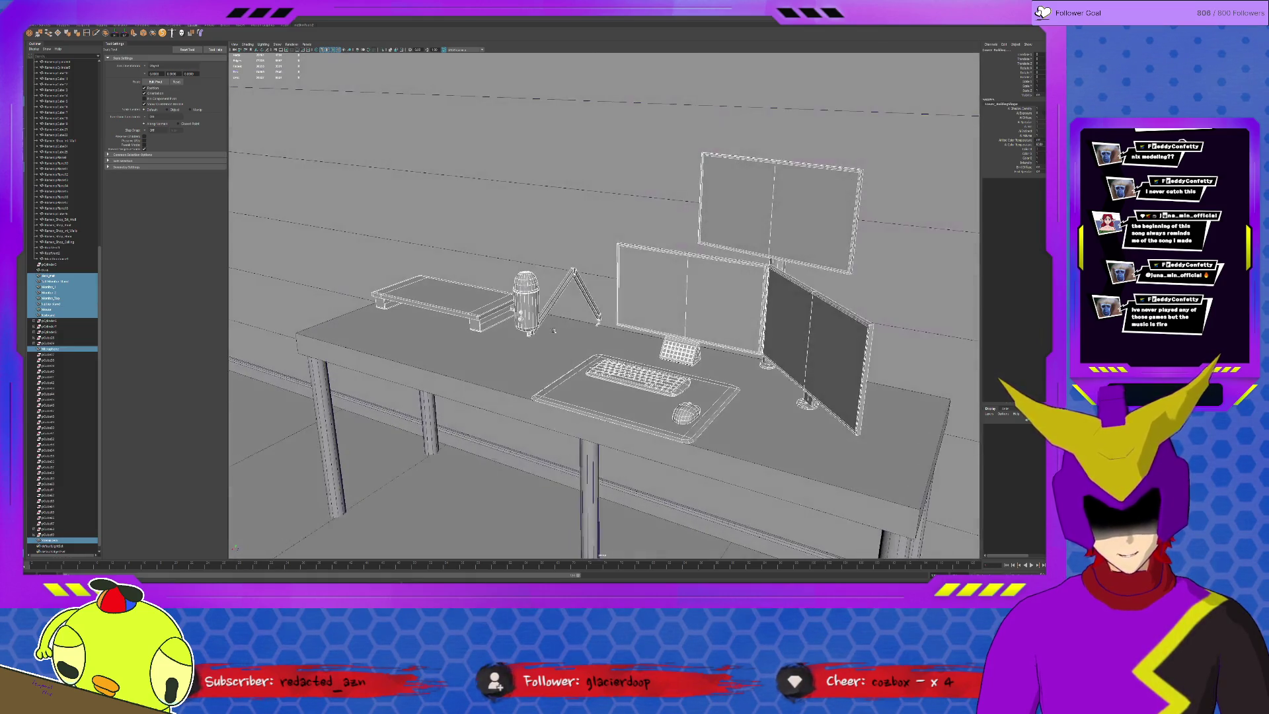
{"action": "left_click", "coordinate": [435, 366]}
{"action": "scroll", "coordinate": [437, 365], "scroll_direction": "down", "scroll_amount": 10}
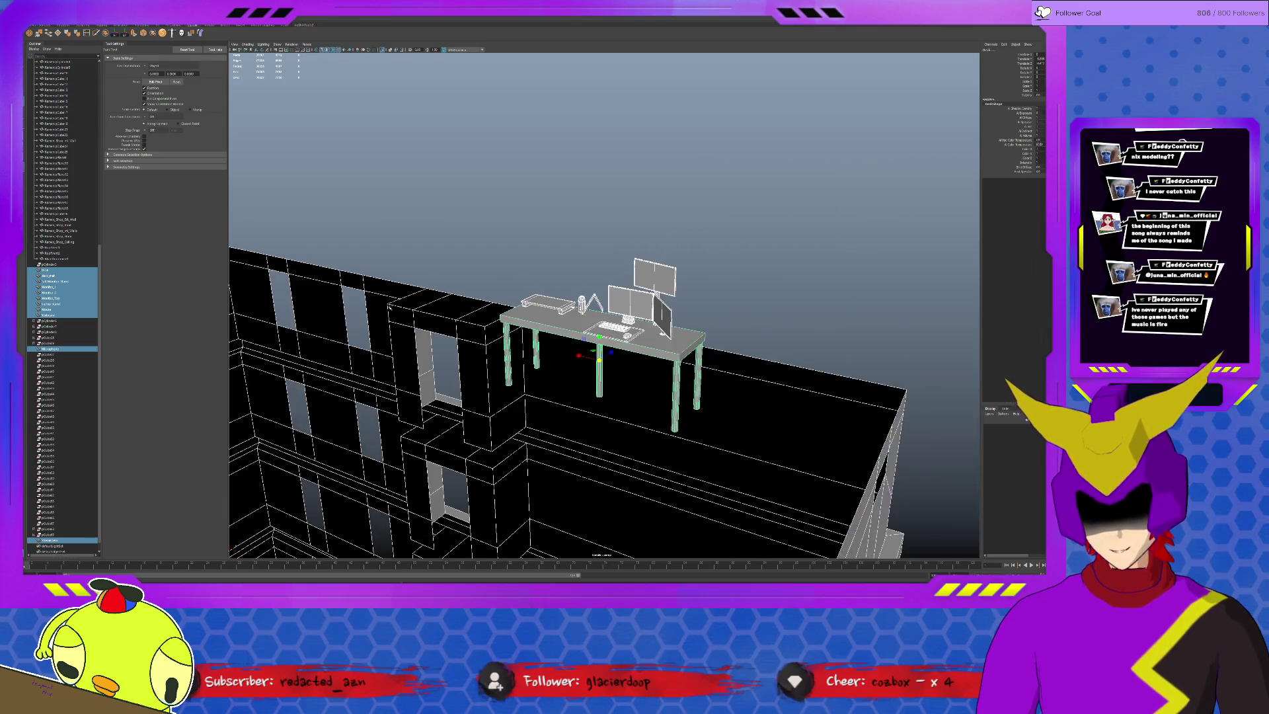
Isolate the desk, group all its parts with Ctrl+G, rename the group, and unhide the building.
{"action": "key", "text": "ctrl+1"}
{"action": "key", "text": "f"}
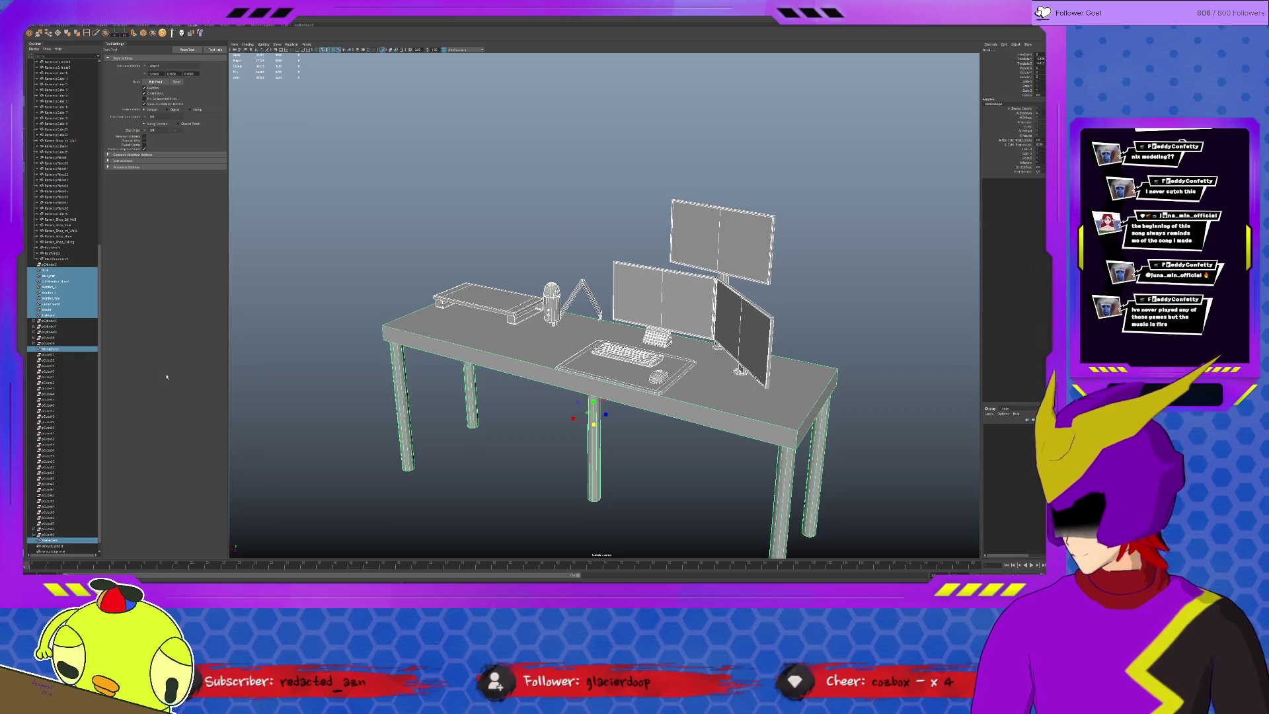
{"action": "key", "text": "ctrl+g"}
{"action": "double_click", "coordinate": [61, 531]}
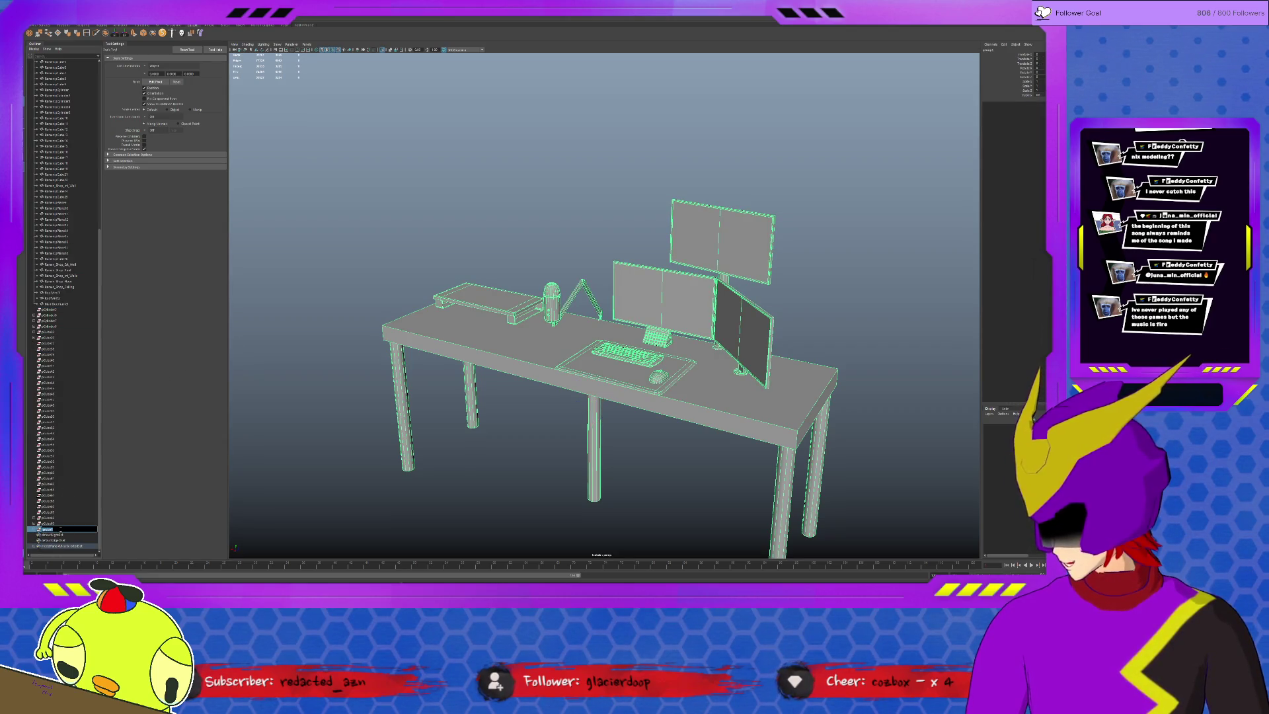
{"action": "type", "text": "d"}
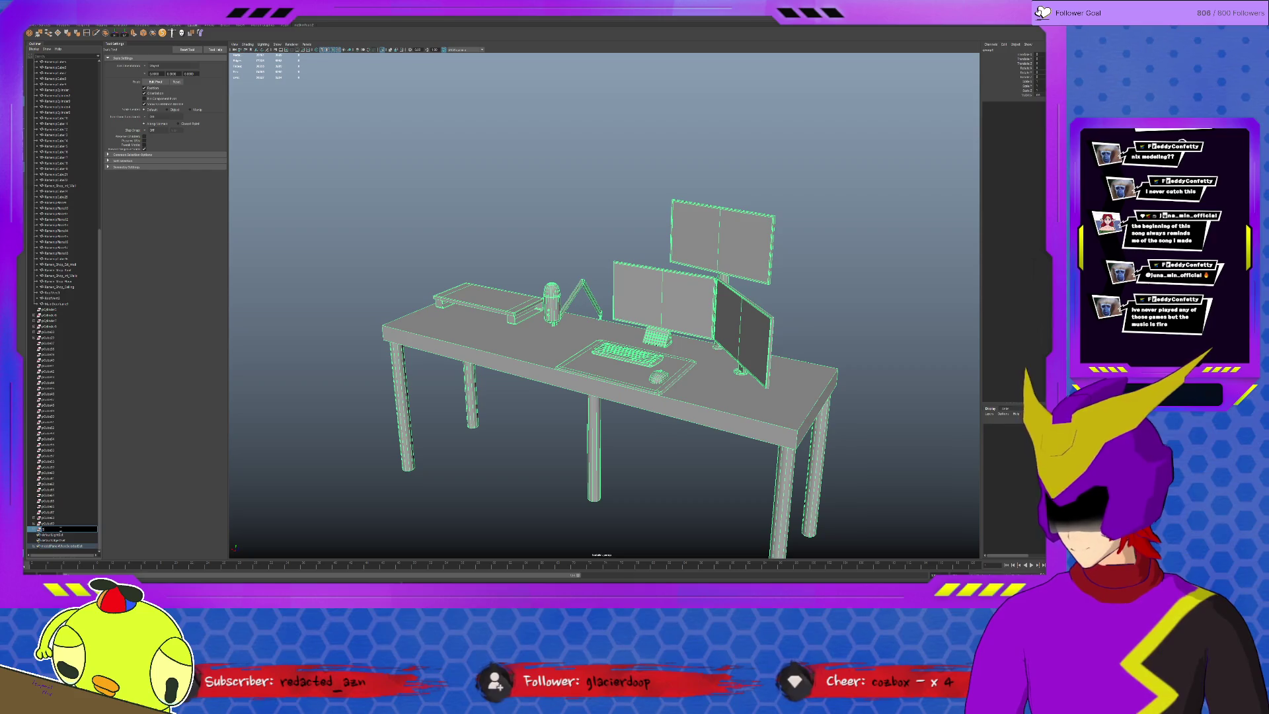
{"action": "key", "text": "Return"}
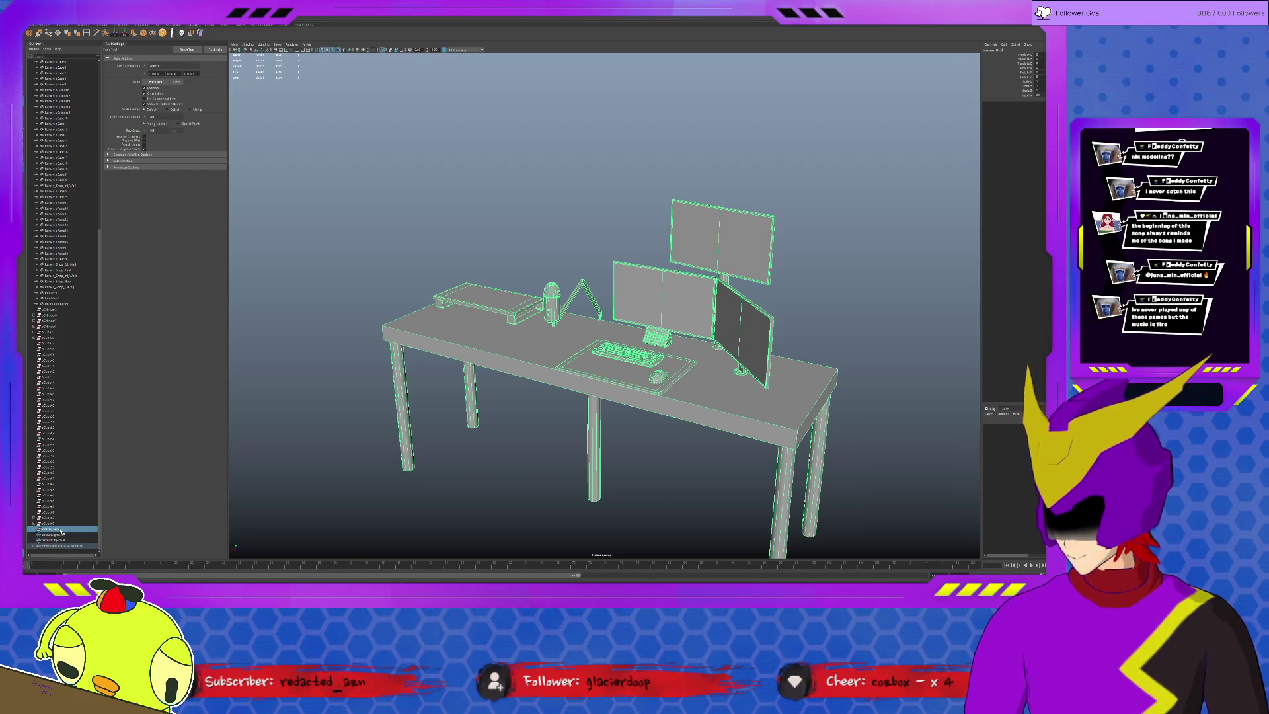
{"action": "key", "text": "ctrl+shift+h"}
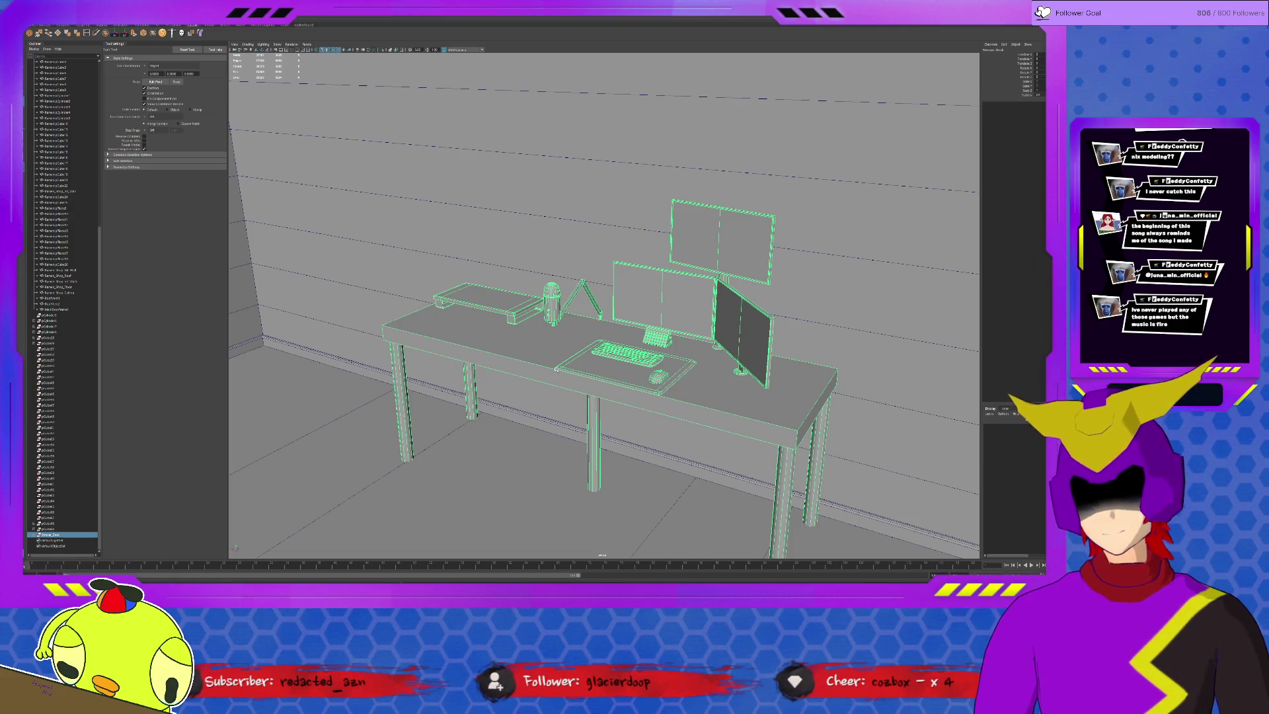
Deselect the desk and orbit and zoom from the room overview onto the desk setup.
{"action": "scroll", "coordinate": [556, 369], "scroll_direction": "down", "scroll_amount": 10}
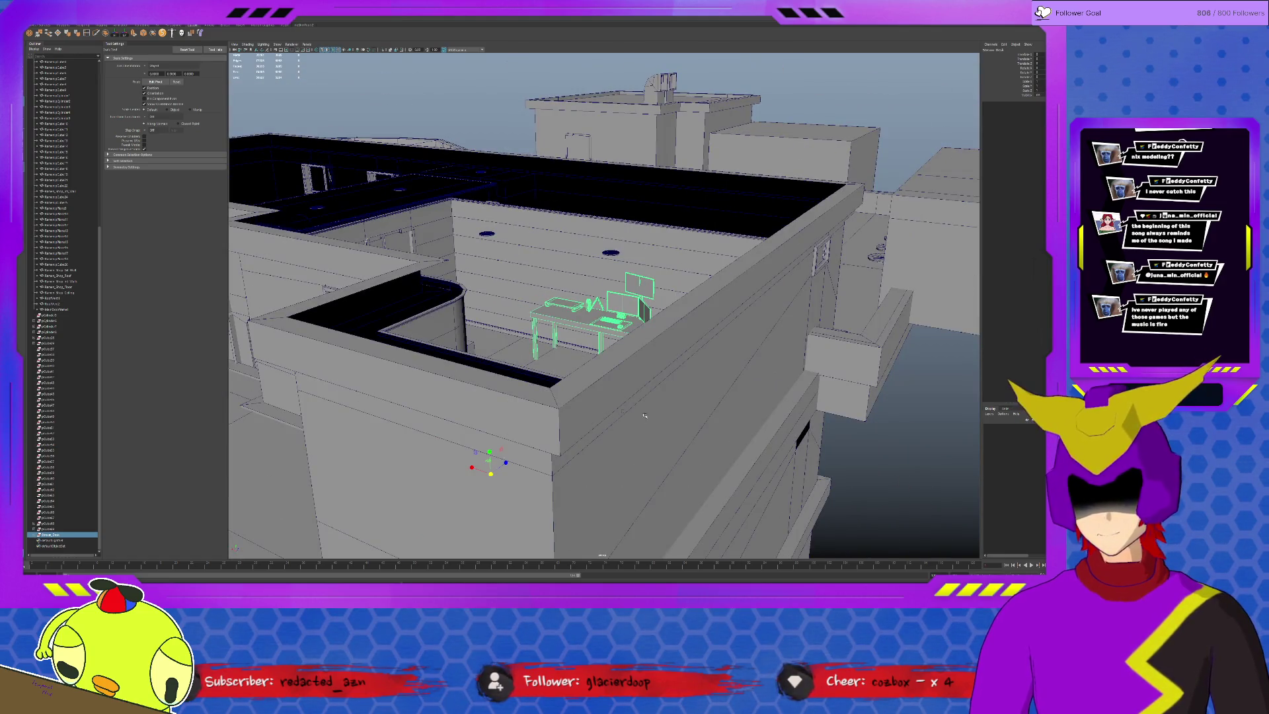
{"action": "left_click", "coordinate": [886, 451]}
{"action": "left_click_drag", "start_coordinate": [887, 451], "coordinate": [645, 399], "text": "alt"}
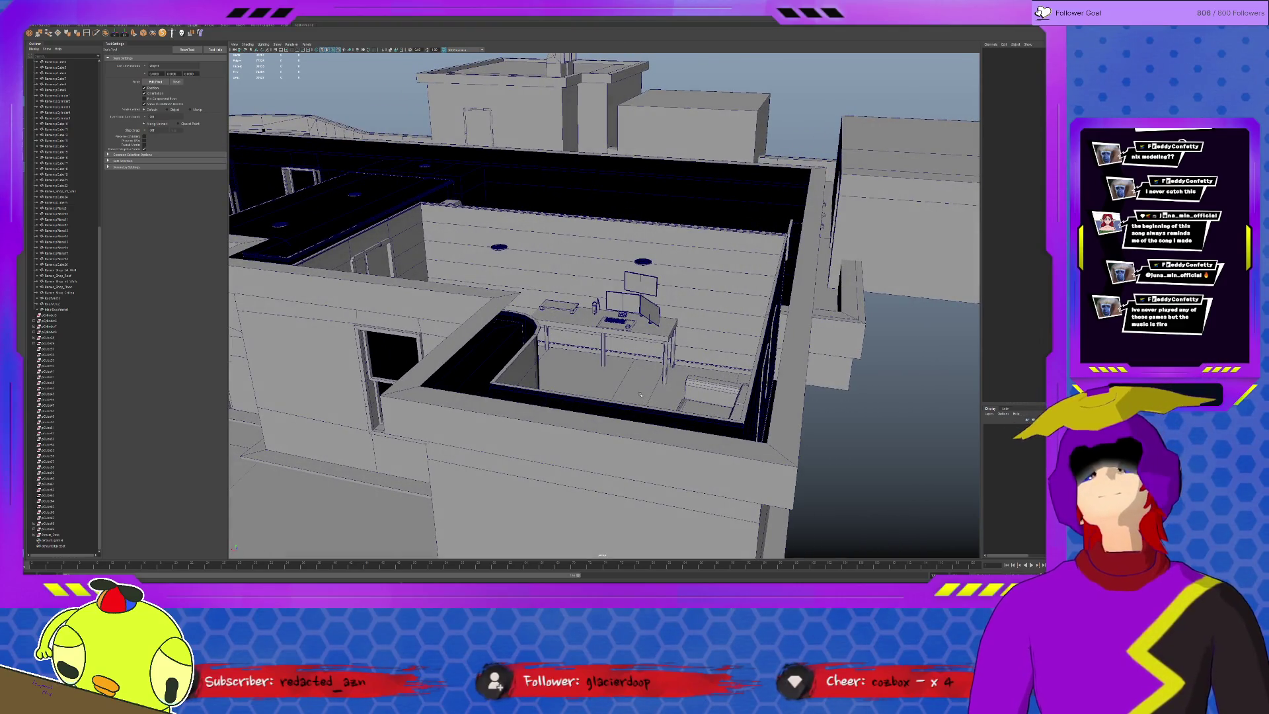
{"action": "scroll", "coordinate": [640, 395], "scroll_direction": "up", "scroll_amount": 10}
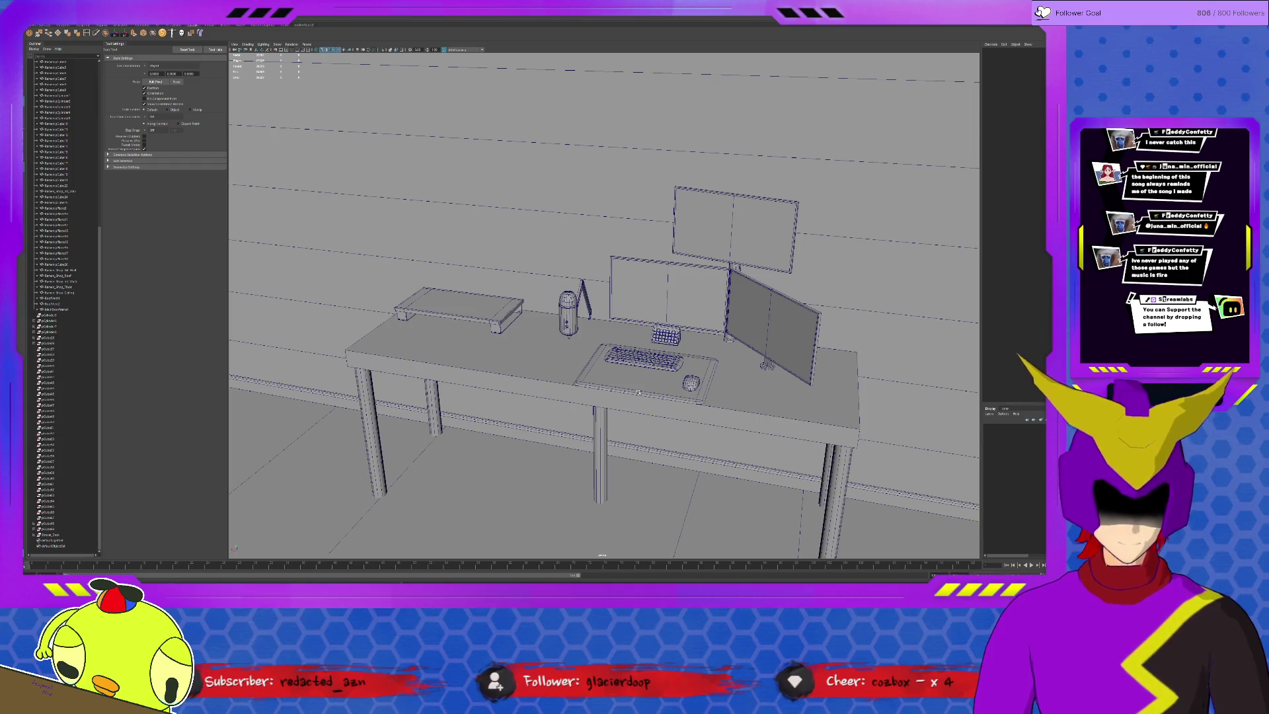
Zoom to the desk and inspect the left, right angled, and upper monitors in turn.
{"action": "right_click_drag", "start_coordinate": [638, 393], "coordinate": [812, 418], "text": "alt"}
{"action": "left_click_drag", "start_coordinate": [813, 418], "coordinate": [710, 418], "text": "alt"}
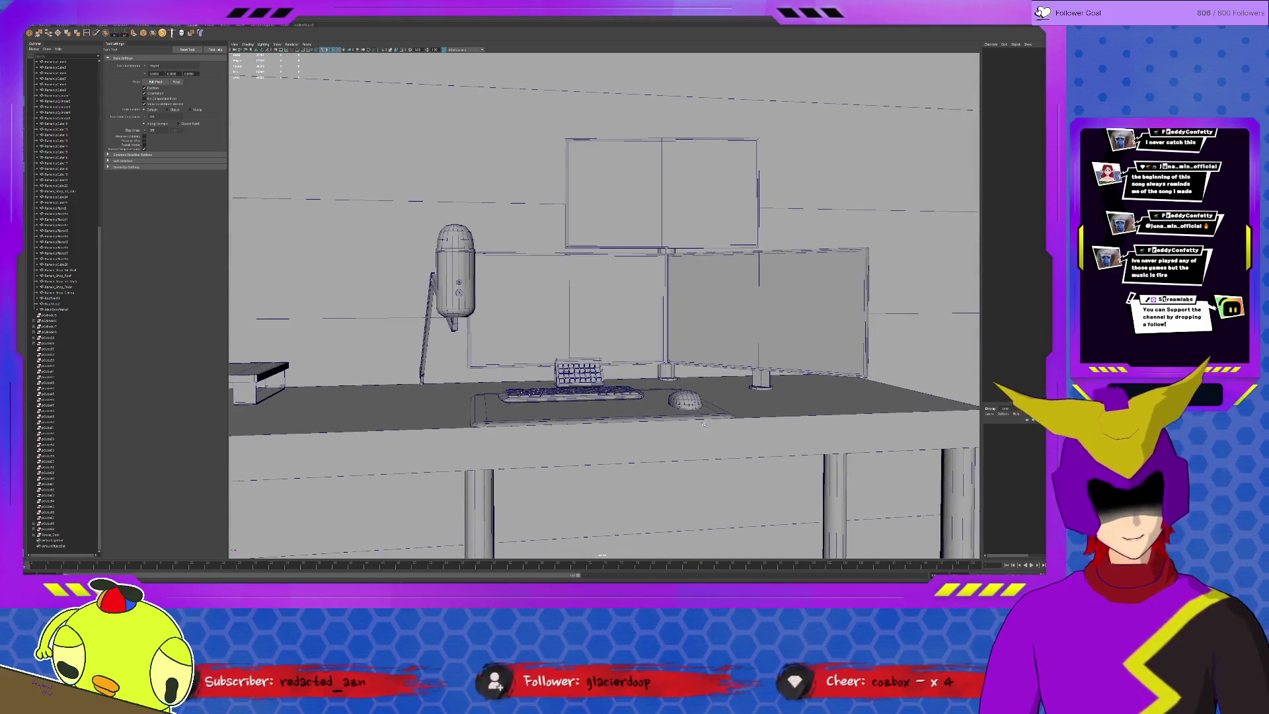
{"action": "scroll", "coordinate": [711, 418], "scroll_direction": "up", "scroll_amount": 5}
{"action": "scroll", "coordinate": [710, 418], "scroll_direction": "down", "scroll_amount": 3}
{"action": "scroll", "coordinate": [694, 383], "scroll_direction": "down", "scroll_amount": 3}
{"action": "left_click_drag", "start_coordinate": [689, 375], "coordinate": [675, 383], "text": "alt"}
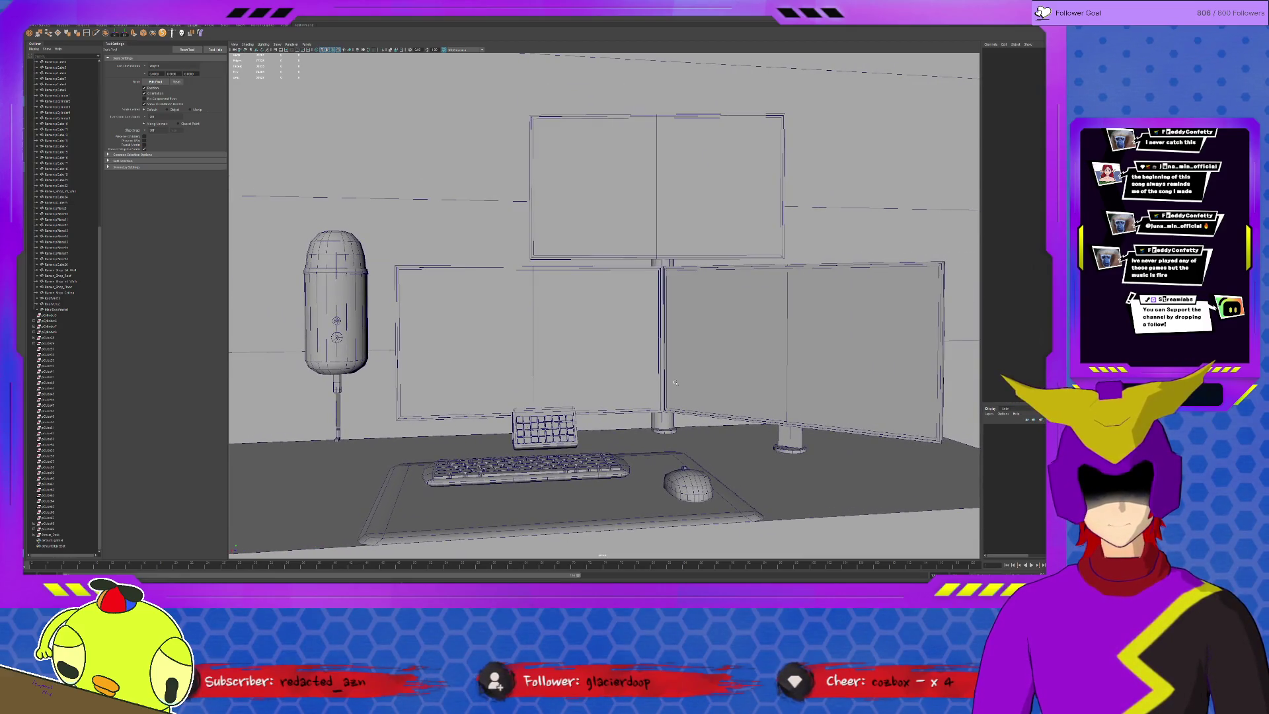
{"action": "left_click", "coordinate": [520, 326]}
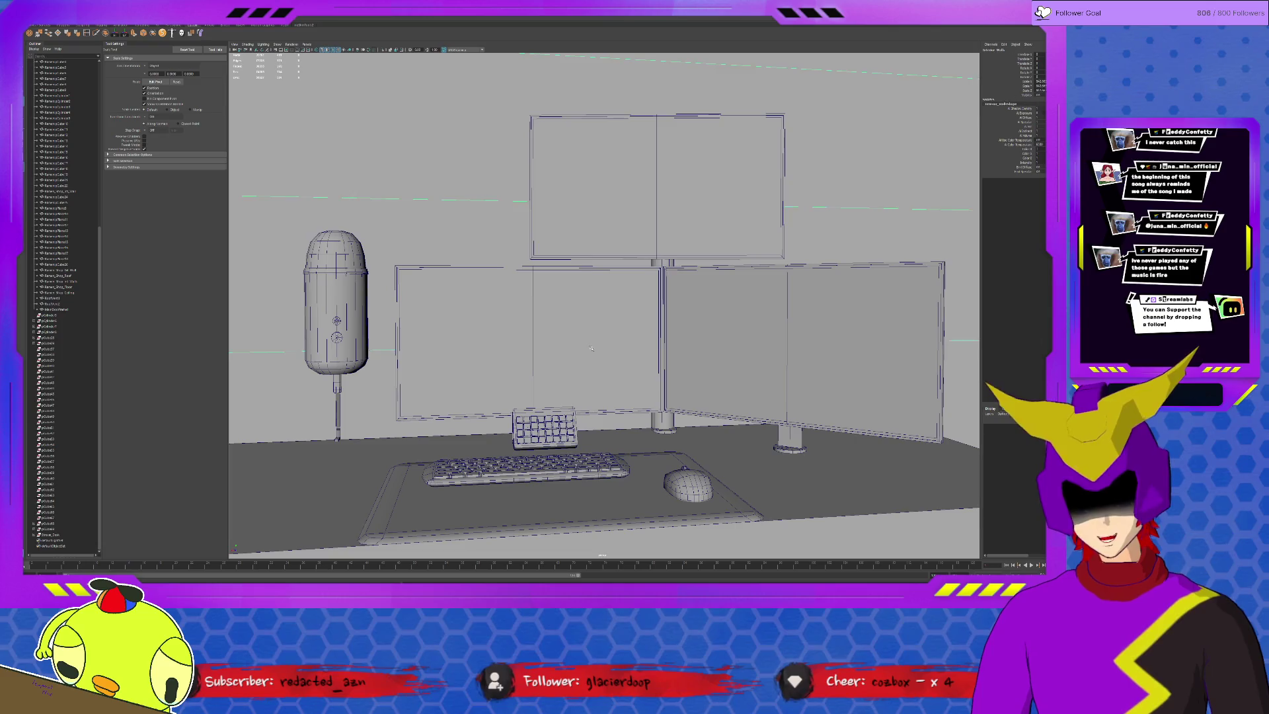
{"action": "left_click", "coordinate": [618, 373]}
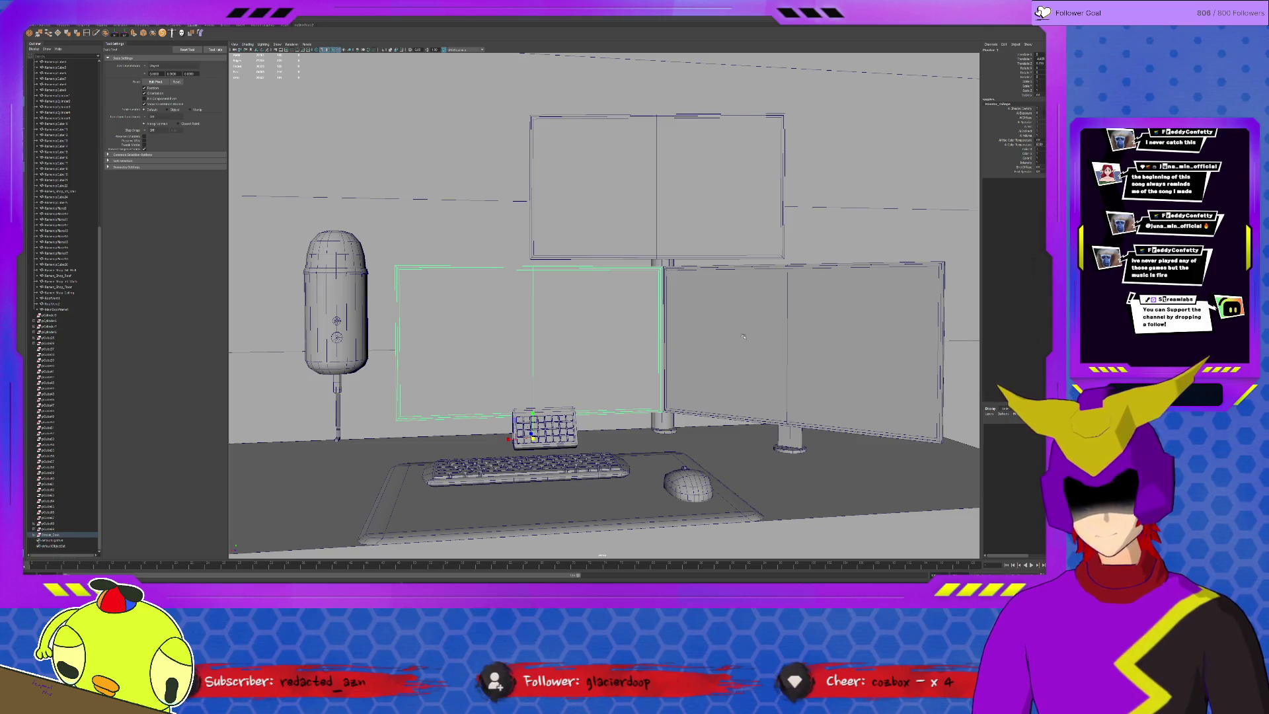
{"action": "left_click", "coordinate": [794, 338]}
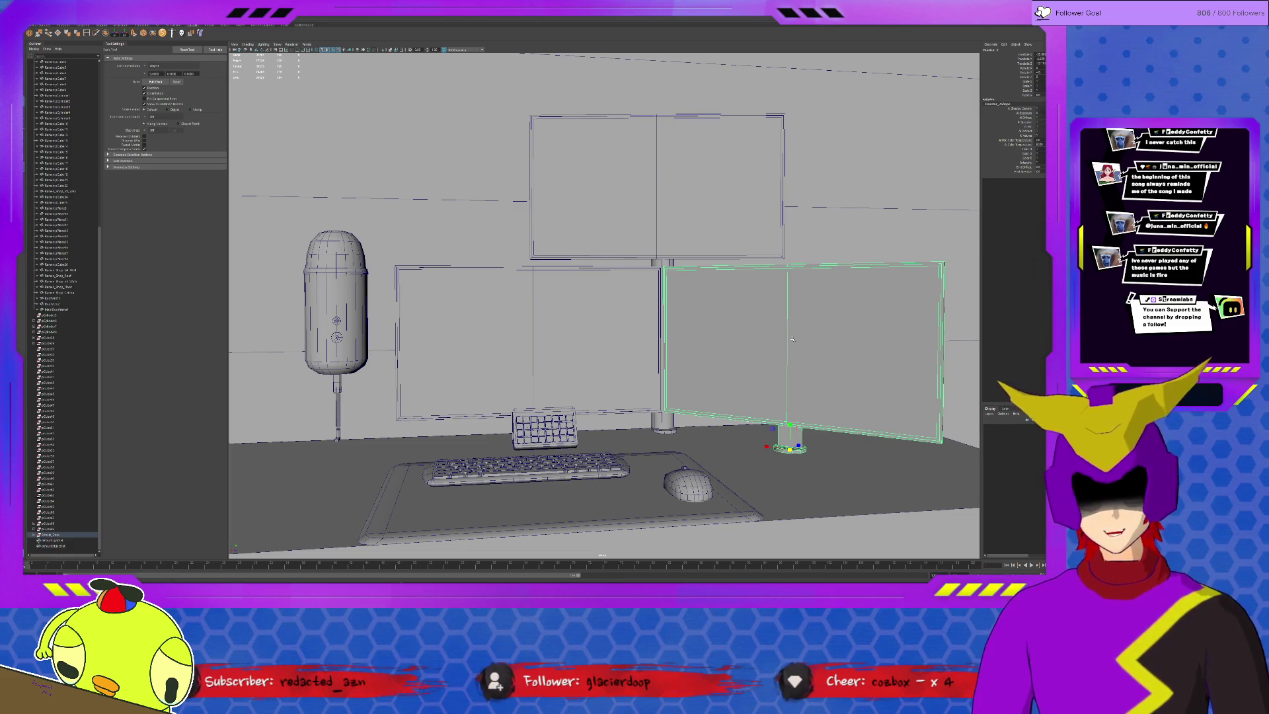
{"action": "left_click_drag", "start_coordinate": [651, 243], "coordinate": [673, 196]}
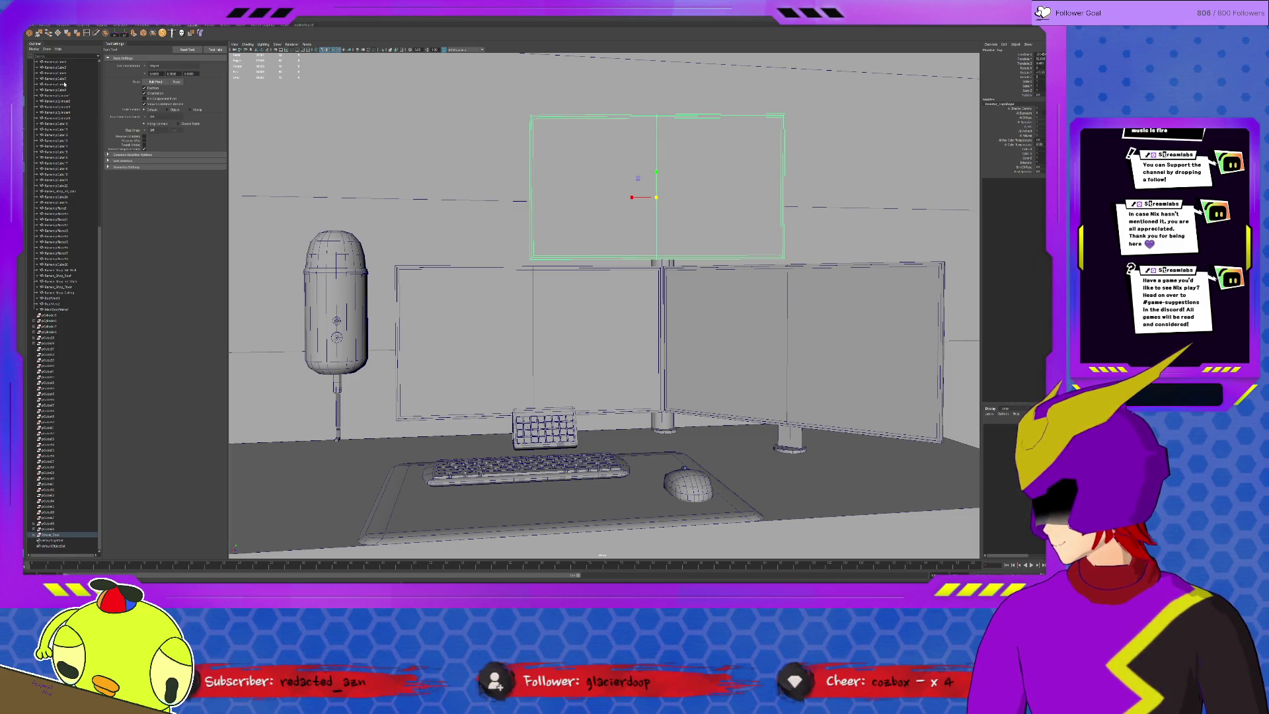
Shift-select a long range of objects in the Outliner and frame them.
{"action": "scroll", "coordinate": [102, 90], "scroll_direction": "up", "scroll_amount": 1}
{"action": "left_click", "coordinate": [41, 529]}
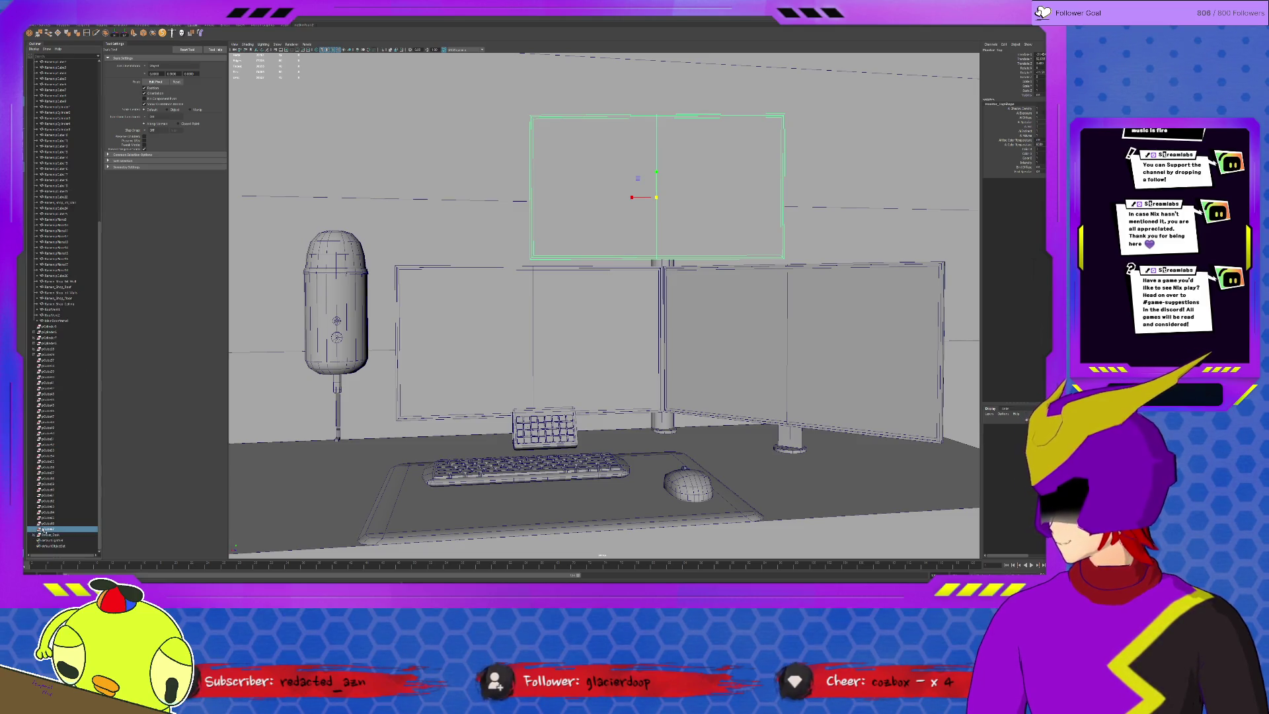
{"action": "left_click", "coordinate": [49, 326], "text": "shift"}
{"action": "key", "text": "f"}
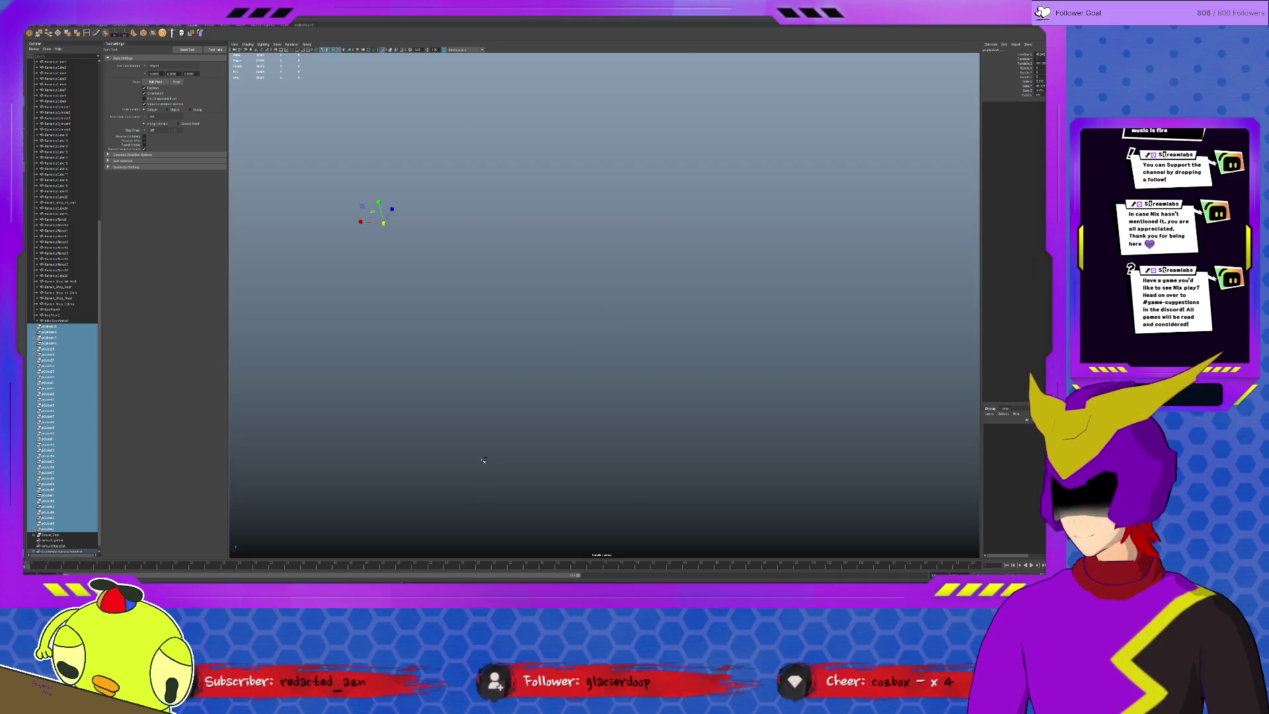
Restore the full view, deselect, orbit above, and click through rooftop objects to Ramen_Shop_Int_Wall.
{"action": "key", "text": "bracketleft"}
{"action": "left_click", "coordinate": [483, 461]}
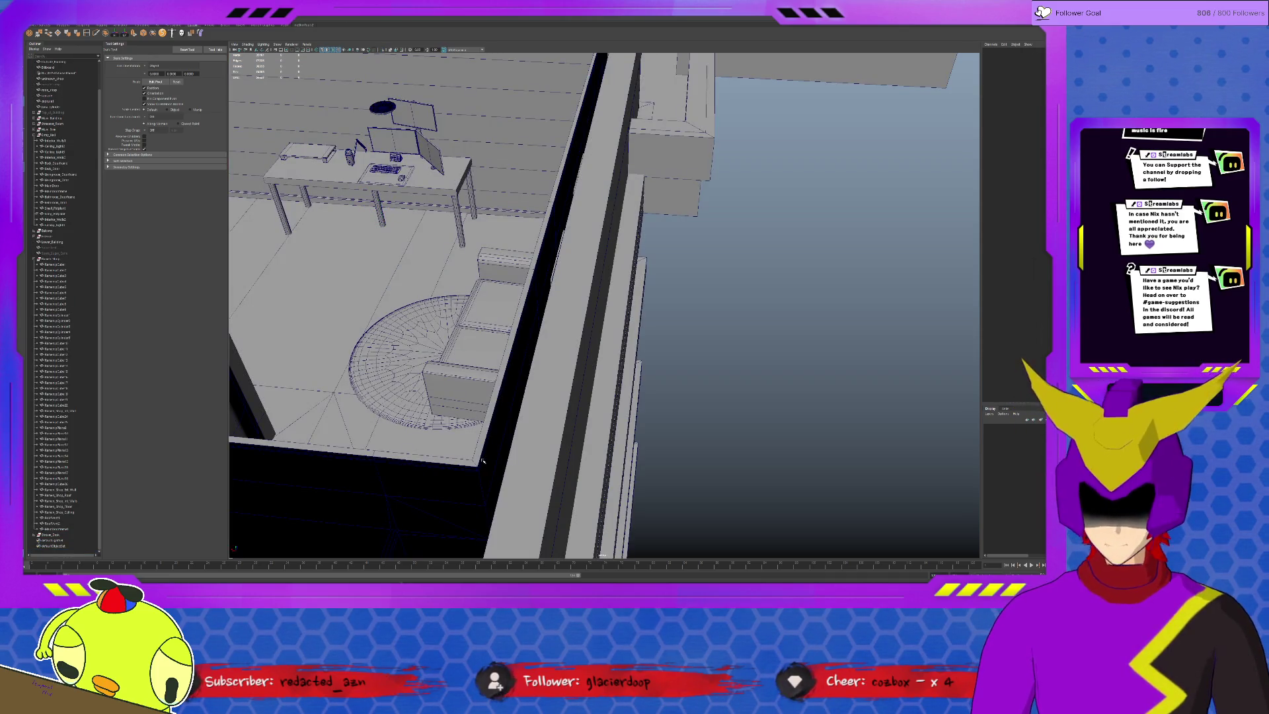
{"action": "mouse_move", "coordinate": [278, 312]}
{"action": "left_mouse_down", "text": "alt"}
{"action": "mouse_move", "coordinate": [379, 315]}
{"action": "mouse_move", "coordinate": [491, 388]}
{"action": "left_mouse_up", "text": "alt"}
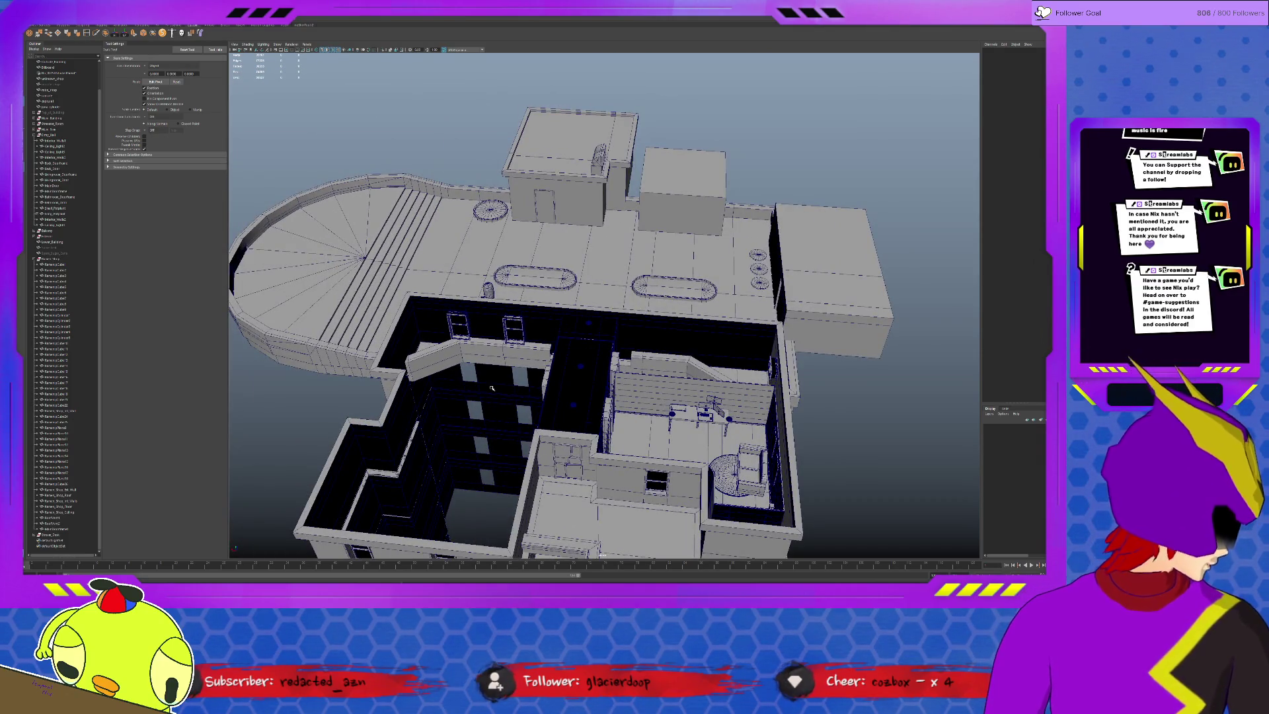
{"action": "left_click", "coordinate": [578, 206]}
{"action": "left_click", "coordinate": [578, 206]}
{"action": "left_click", "coordinate": [578, 197]}
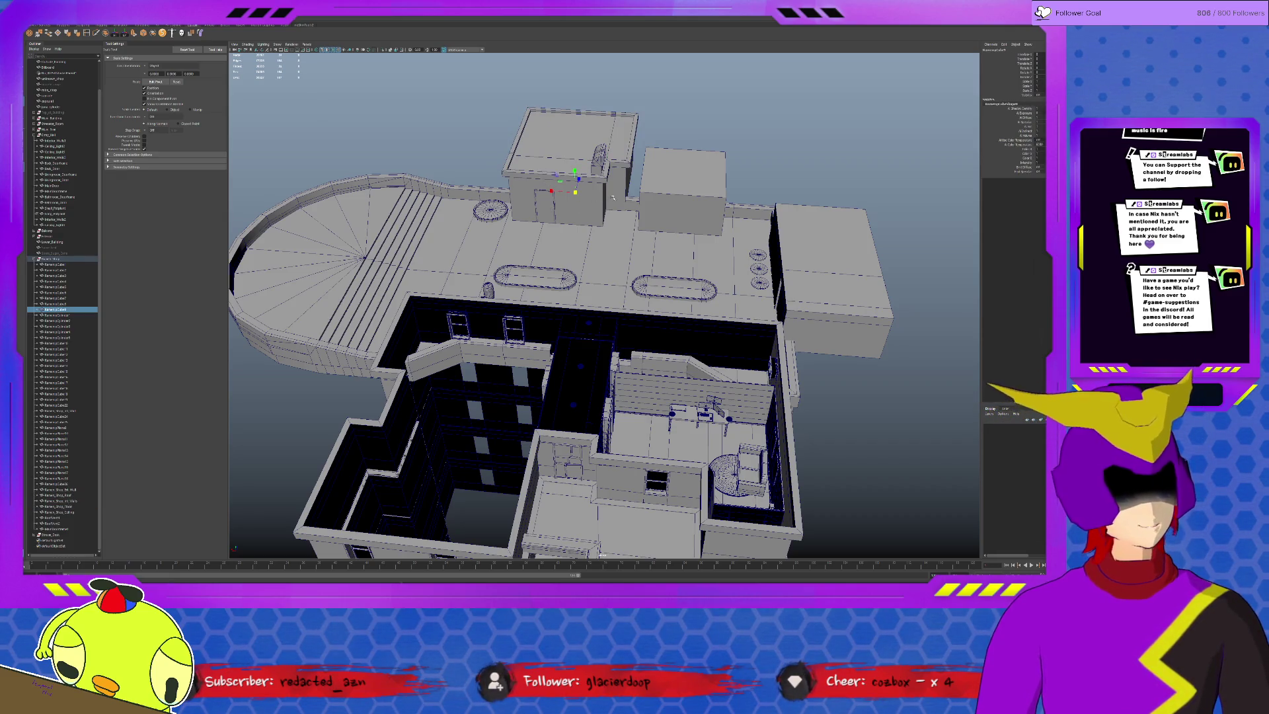
{"action": "left_click", "coordinate": [578, 197]}
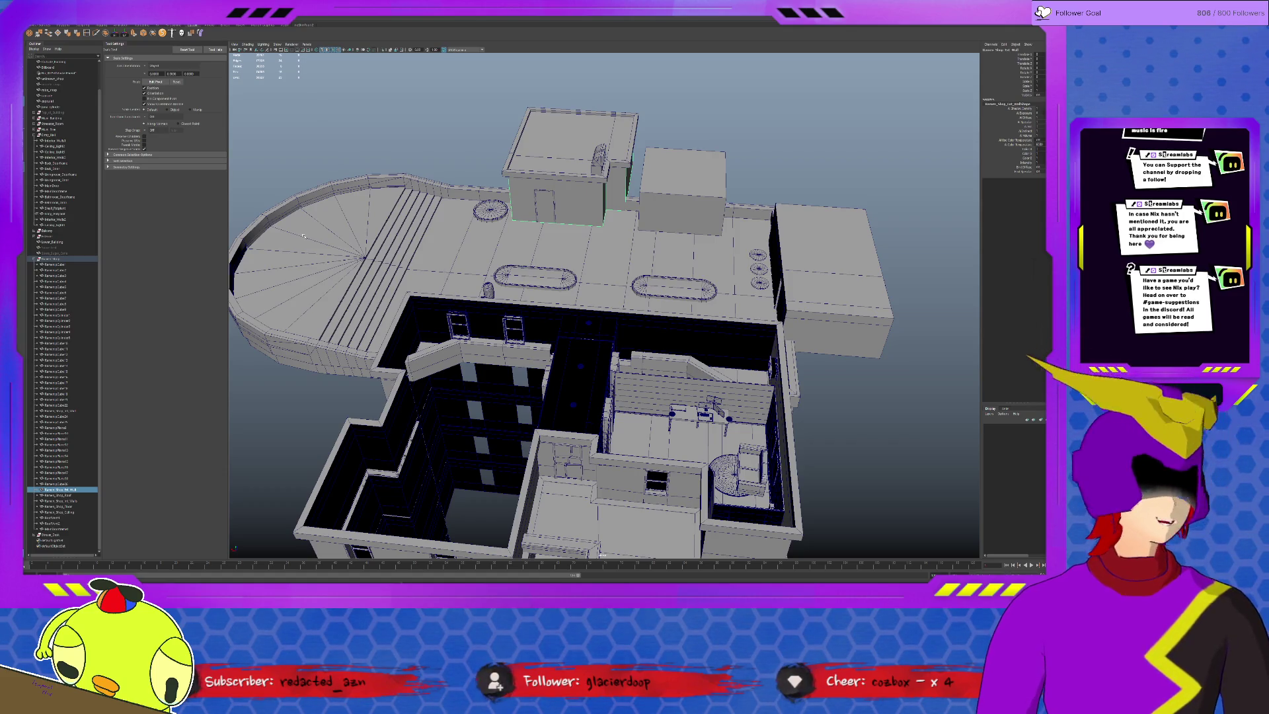
Select the boxy block on the rooftop's right and view the building obliquely.
{"action": "left_click", "coordinate": [844, 253]}
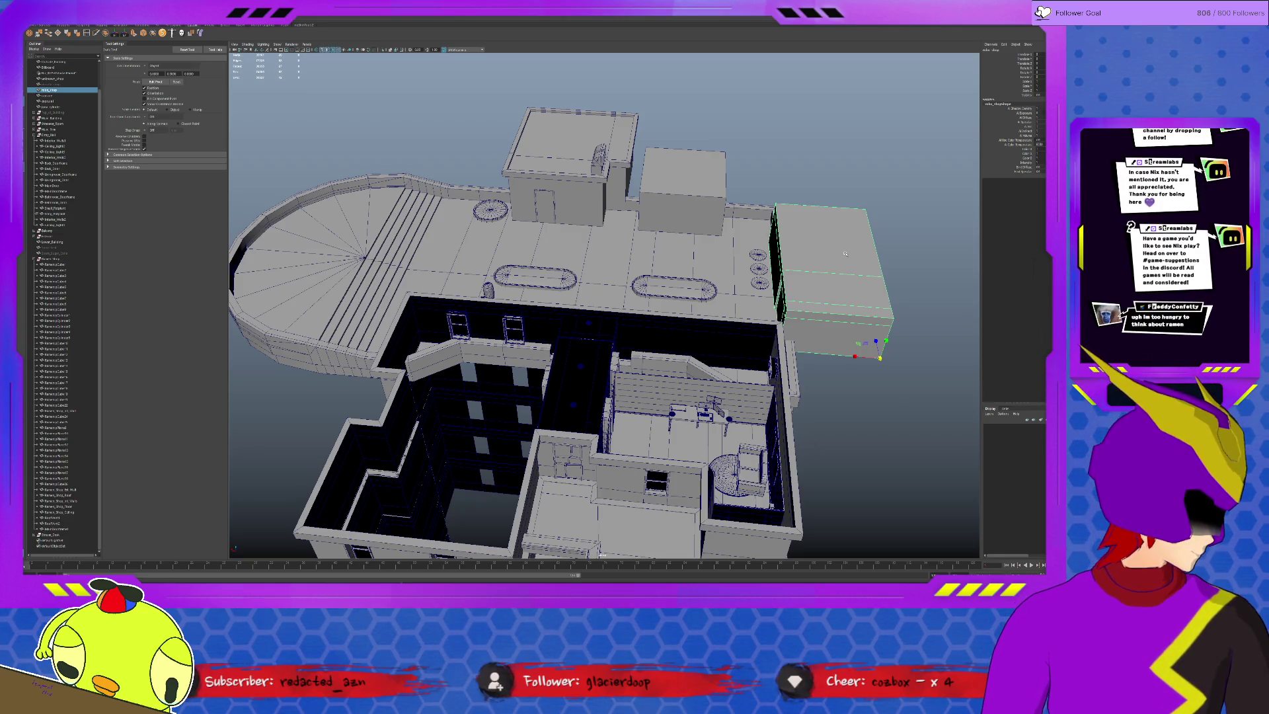
{"action": "scroll", "coordinate": [629, 275], "scroll_direction": "up", "scroll_amount": 1}
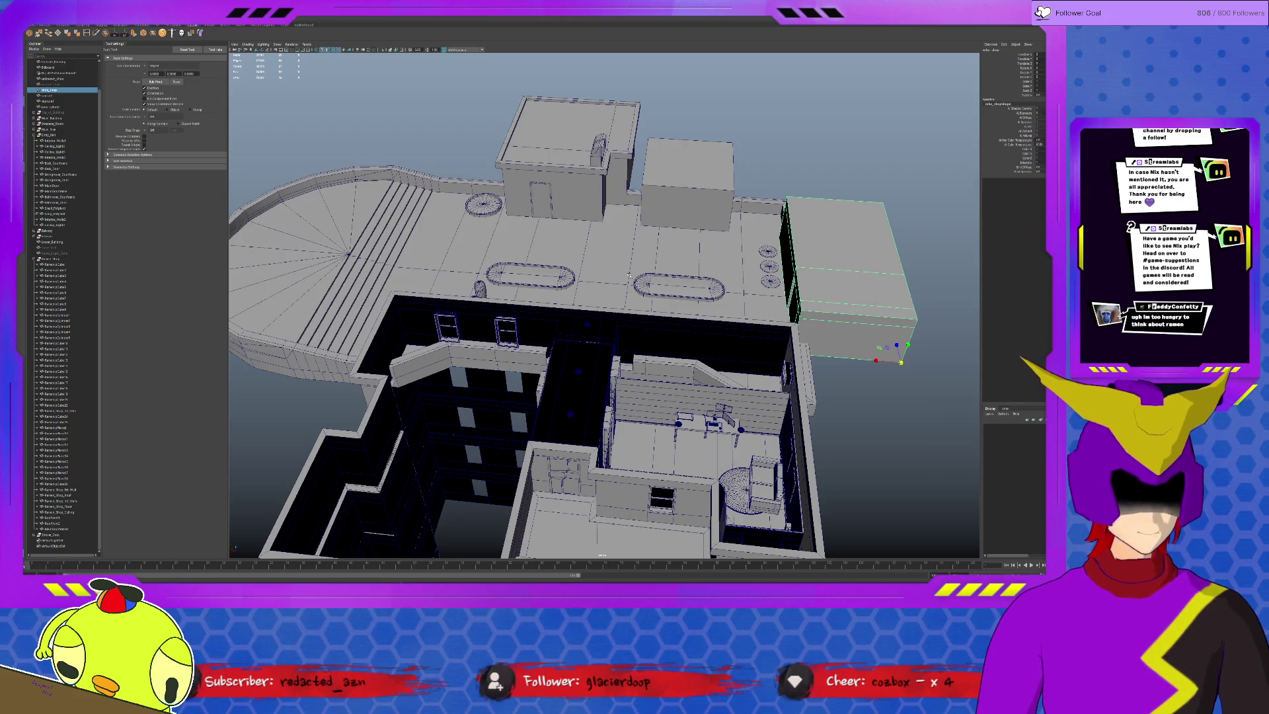
{"action": "scroll", "coordinate": [630, 307], "scroll_direction": "up", "scroll_amount": 2}
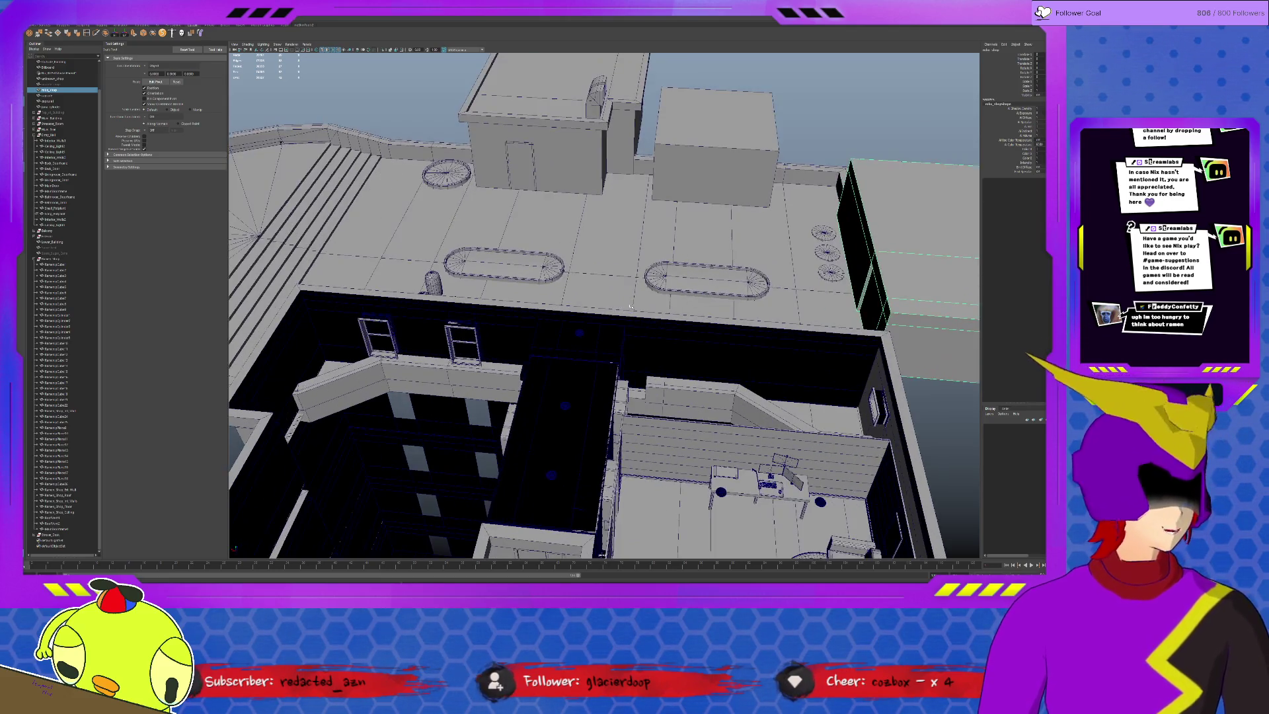
{"action": "mouse_move", "coordinate": [679, 313]}
{"action": "left_mouse_down", "text": "alt"}
{"action": "mouse_move", "coordinate": [618, 320]}
{"action": "mouse_move", "coordinate": [685, 325]}
{"action": "left_mouse_up", "text": "alt"}
{"action": "left_click_drag", "start_coordinate": [535, 326], "coordinate": [675, 228], "text": "alt"}
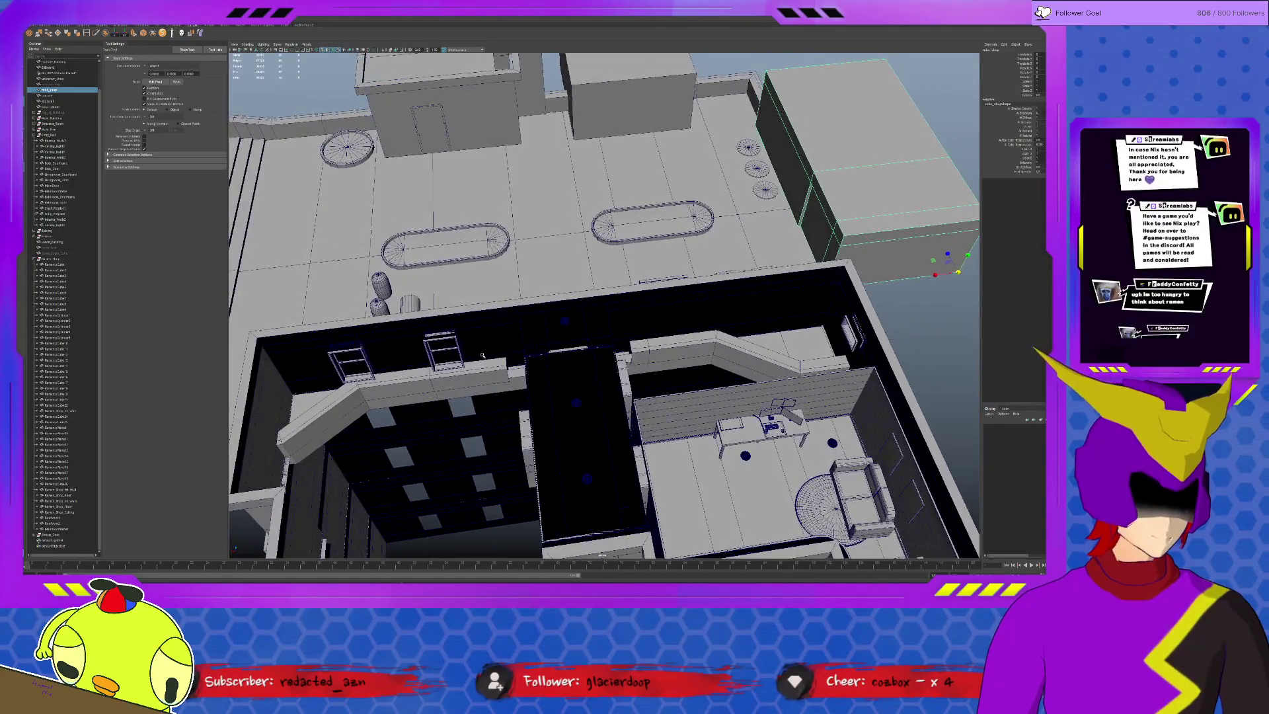
{"action": "scroll", "coordinate": [675, 228], "scroll_direction": "up", "scroll_amount": 3}
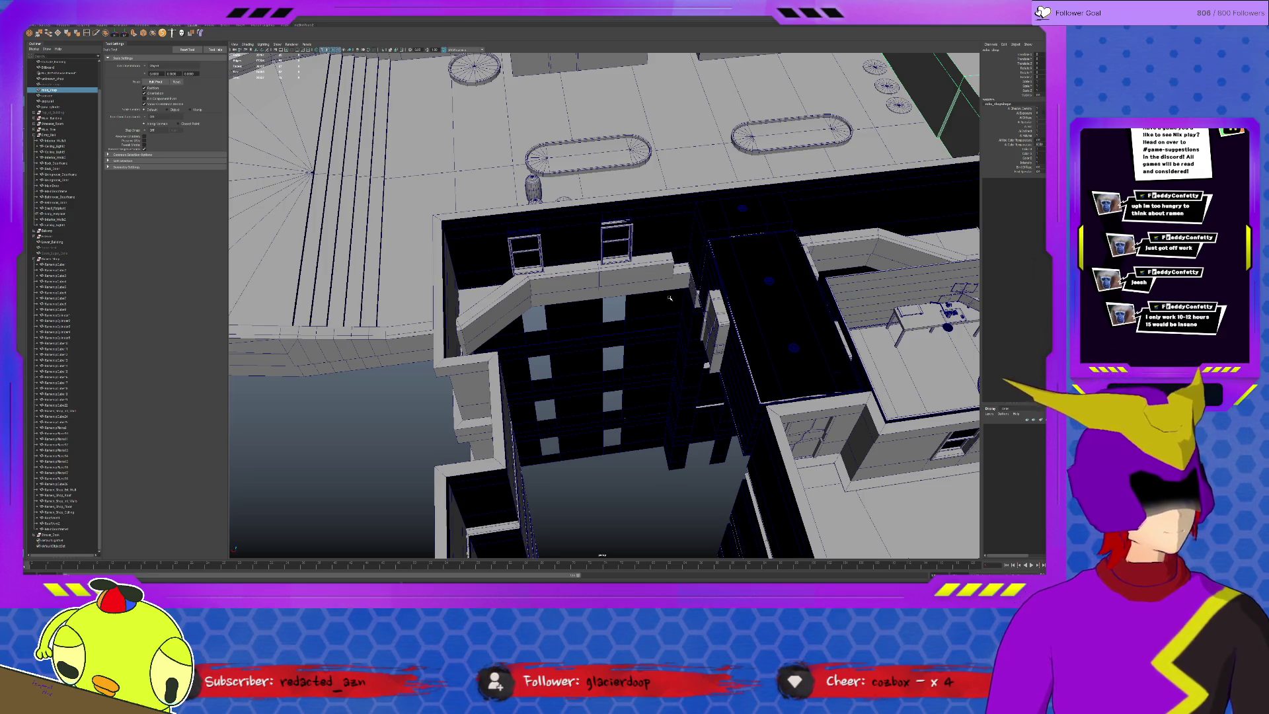
Orbit and pan into the room for an oblique view of the desk and sofa.
{"action": "left_click", "coordinate": [647, 283]}
{"action": "left_click", "coordinate": [621, 261]}
{"action": "left_click_drag", "start_coordinate": [632, 257], "coordinate": [722, 243], "text": "alt"}
{"action": "mouse_move", "coordinate": [522, 310]}
{"action": "left_mouse_down", "text": "alt"}
{"action": "mouse_move", "coordinate": [529, 290]}
{"action": "mouse_move", "coordinate": [553, 311]}
{"action": "mouse_move", "coordinate": [550, 337]}
{"action": "mouse_move", "coordinate": [629, 265]}
{"action": "left_mouse_up", "text": "alt"}
{"action": "middle_click_drag", "start_coordinate": [629, 264], "coordinate": [437, 110], "text": "alt"}
{"action": "scroll", "coordinate": [554, 335], "scroll_direction": "up", "scroll_amount": 3}
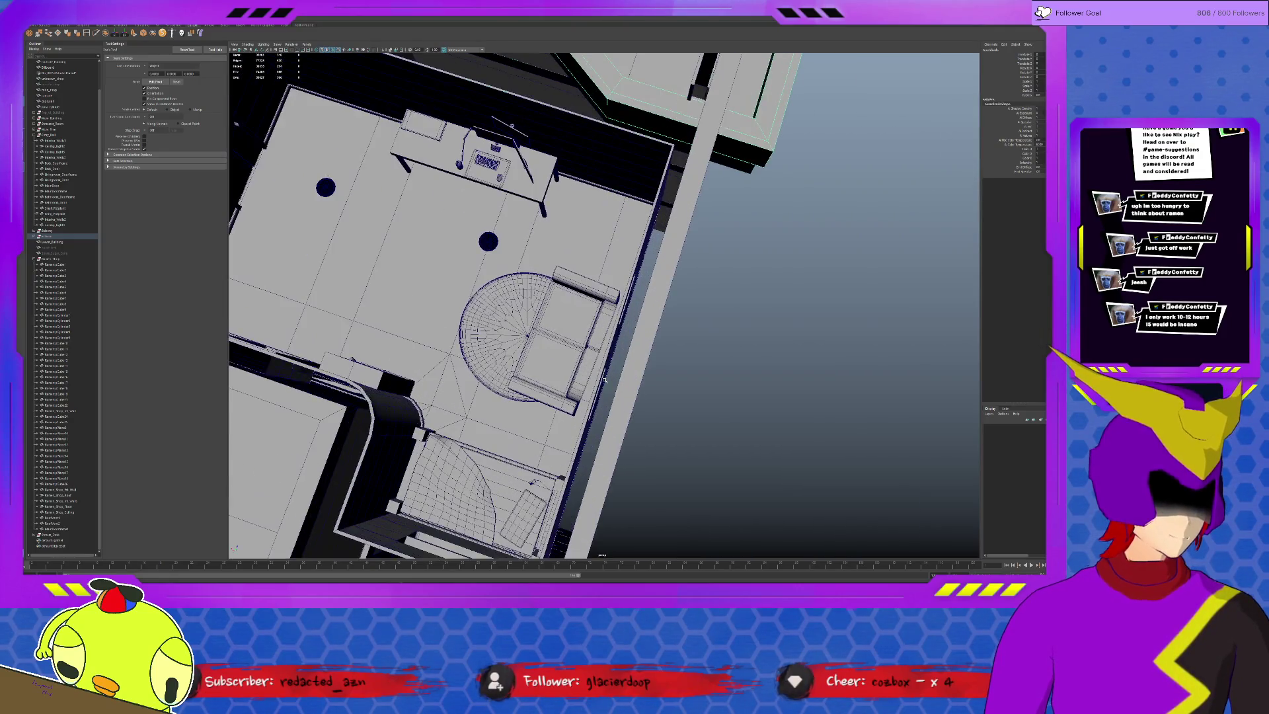
{"action": "mouse_move", "coordinate": [554, 335]}
{"action": "left_mouse_down", "text": "alt"}
{"action": "mouse_move", "coordinate": [578, 398]}
{"action": "mouse_move", "coordinate": [745, 313]}
{"action": "left_mouse_up", "text": "alt"}
{"action": "scroll", "coordinate": [633, 379], "scroll_direction": "up", "scroll_amount": 2}
Frame the corded device on the bed, orbit around it, then deselect to view couch, rug and bed.
{"action": "left_click", "coordinate": [745, 313]}
{"action": "key", "text": "f"}
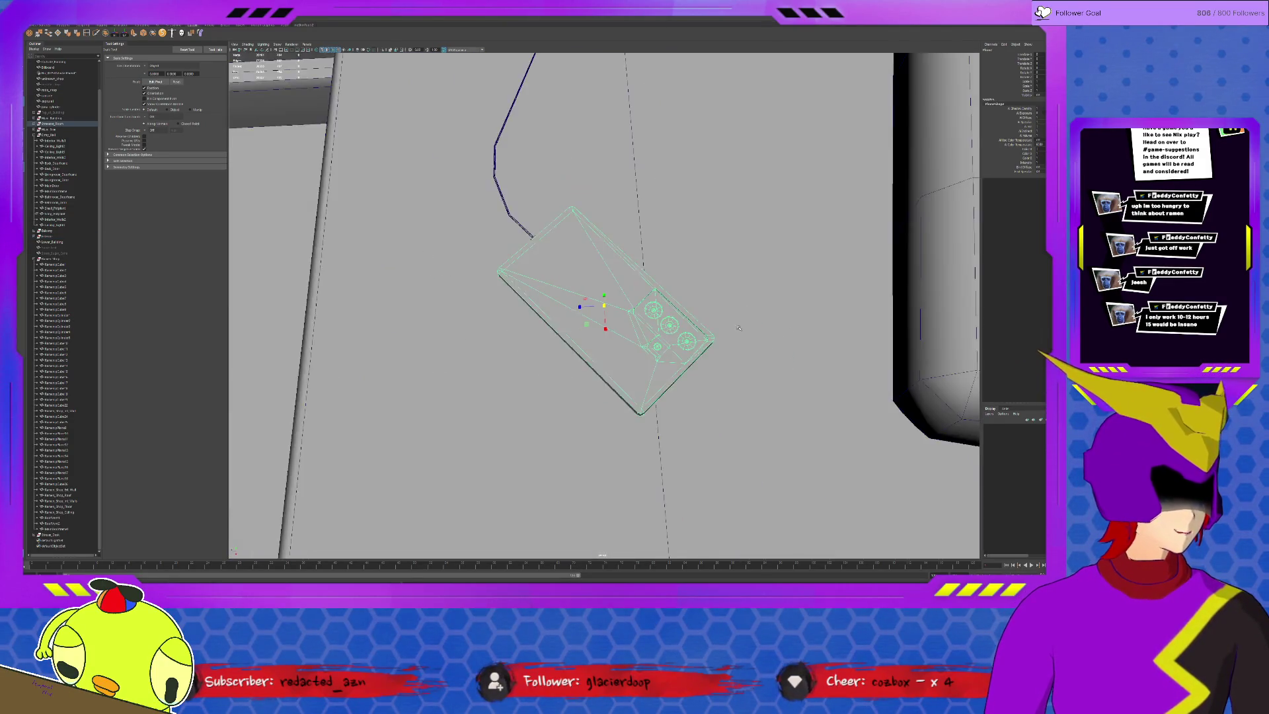
{"action": "scroll", "coordinate": [634, 349], "scroll_direction": "up", "scroll_amount": 6}
{"action": "mouse_move", "coordinate": [634, 349]}
{"action": "left_mouse_down", "text": "alt"}
{"action": "mouse_move", "coordinate": [585, 338]}
{"action": "mouse_move", "coordinate": [614, 307]}
{"action": "mouse_move", "coordinate": [633, 308]}
{"action": "mouse_move", "coordinate": [589, 300]}
{"action": "left_mouse_up", "text": "alt"}
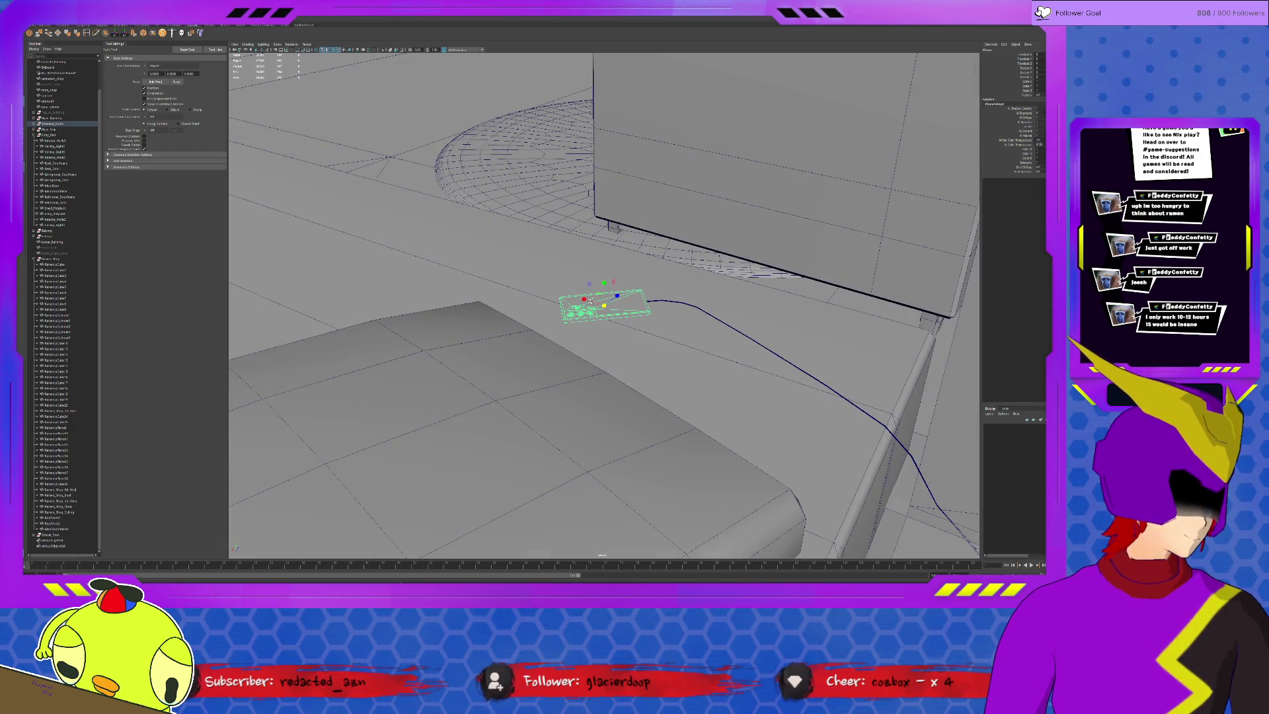
{"action": "scroll", "coordinate": [590, 301], "scroll_direction": "up", "scroll_amount": 5}
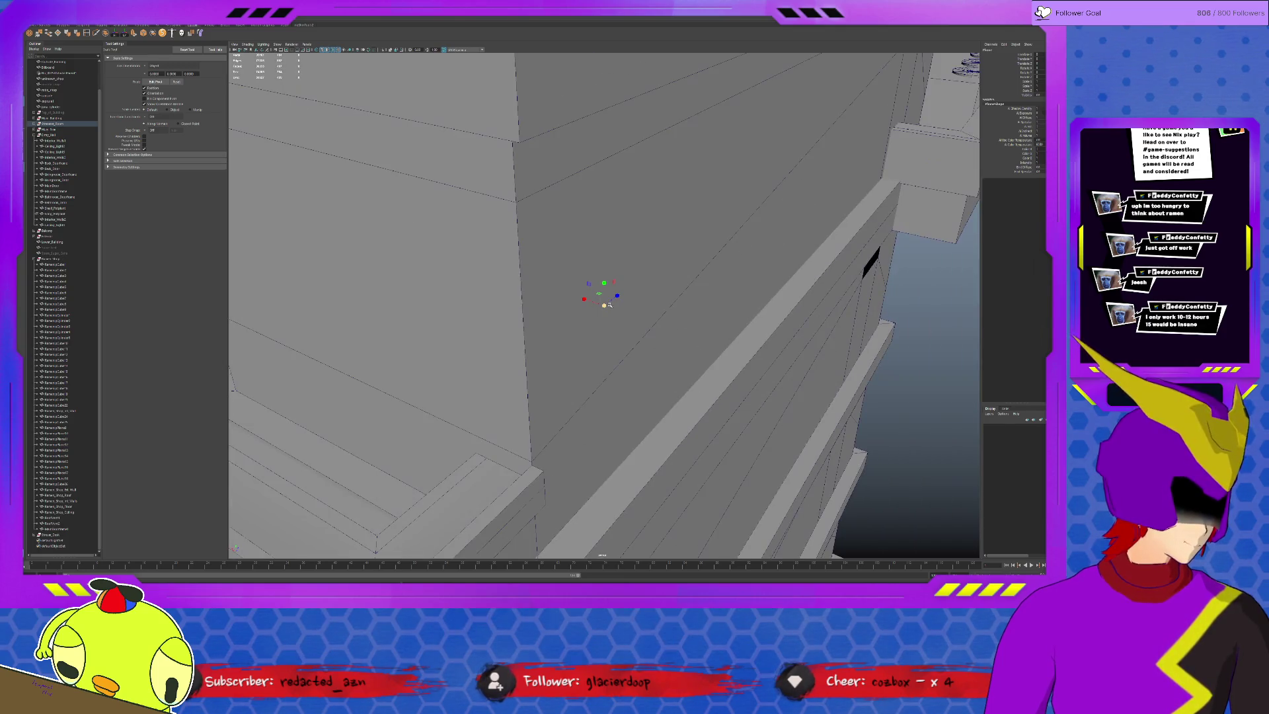
{"action": "left_click", "coordinate": [898, 352]}
{"action": "scroll", "coordinate": [630, 321], "scroll_direction": "down", "scroll_amount": 5}
{"action": "left_click_drag", "start_coordinate": [629, 321], "coordinate": [667, 327], "text": "alt"}
{"action": "scroll", "coordinate": [595, 304], "scroll_direction": "up", "scroll_amount": 3}
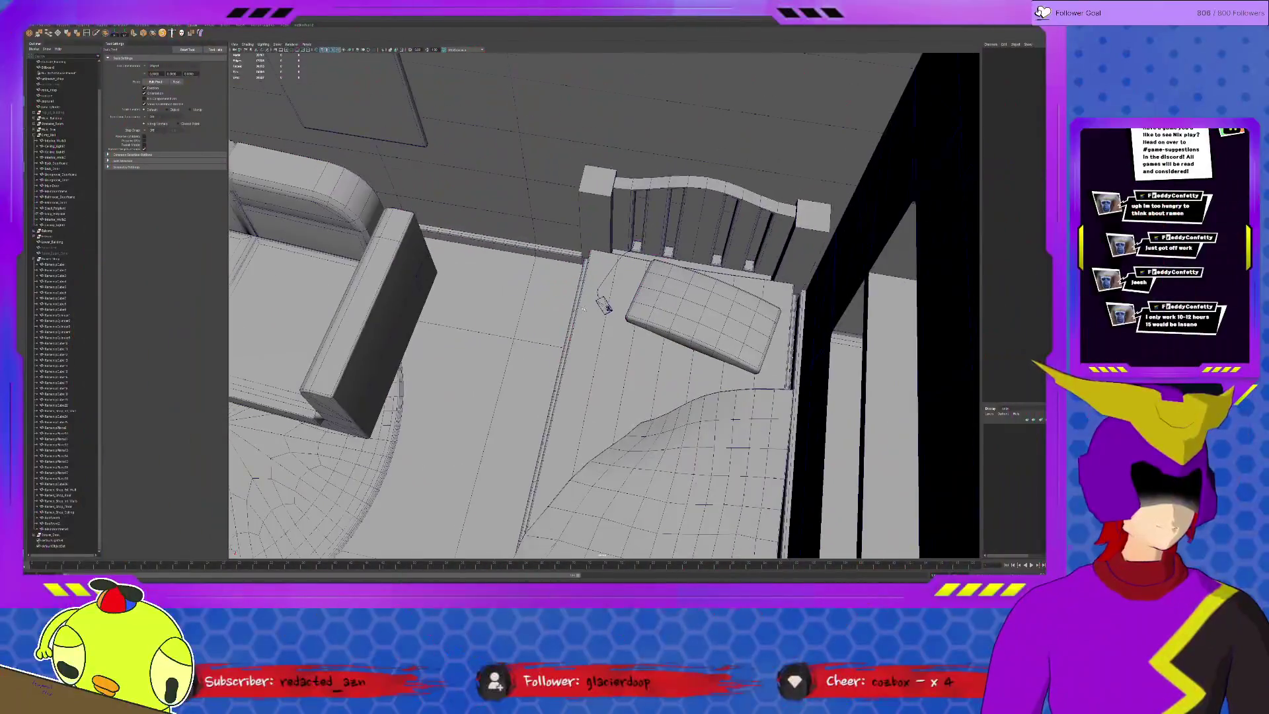
{"action": "scroll", "coordinate": [605, 305], "scroll_direction": "down", "scroll_amount": 10}
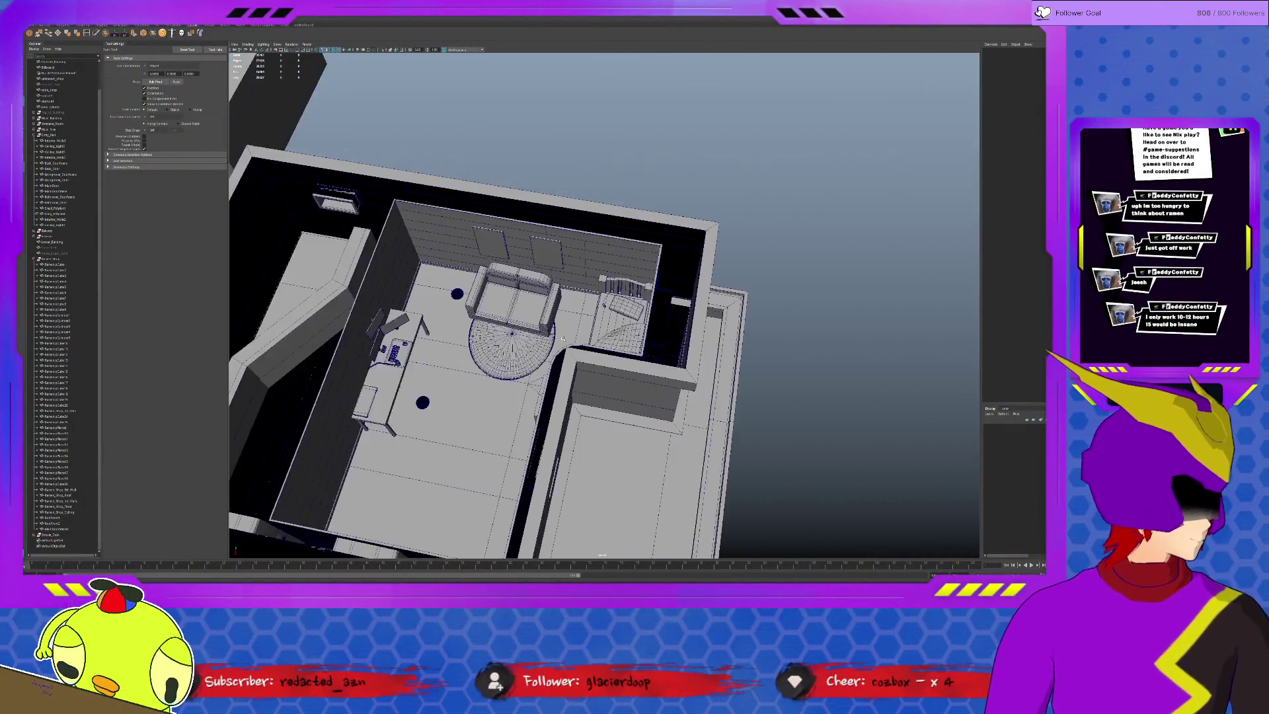
{"action": "left_click_drag", "start_coordinate": [563, 338], "coordinate": [761, 316], "text": "alt"}
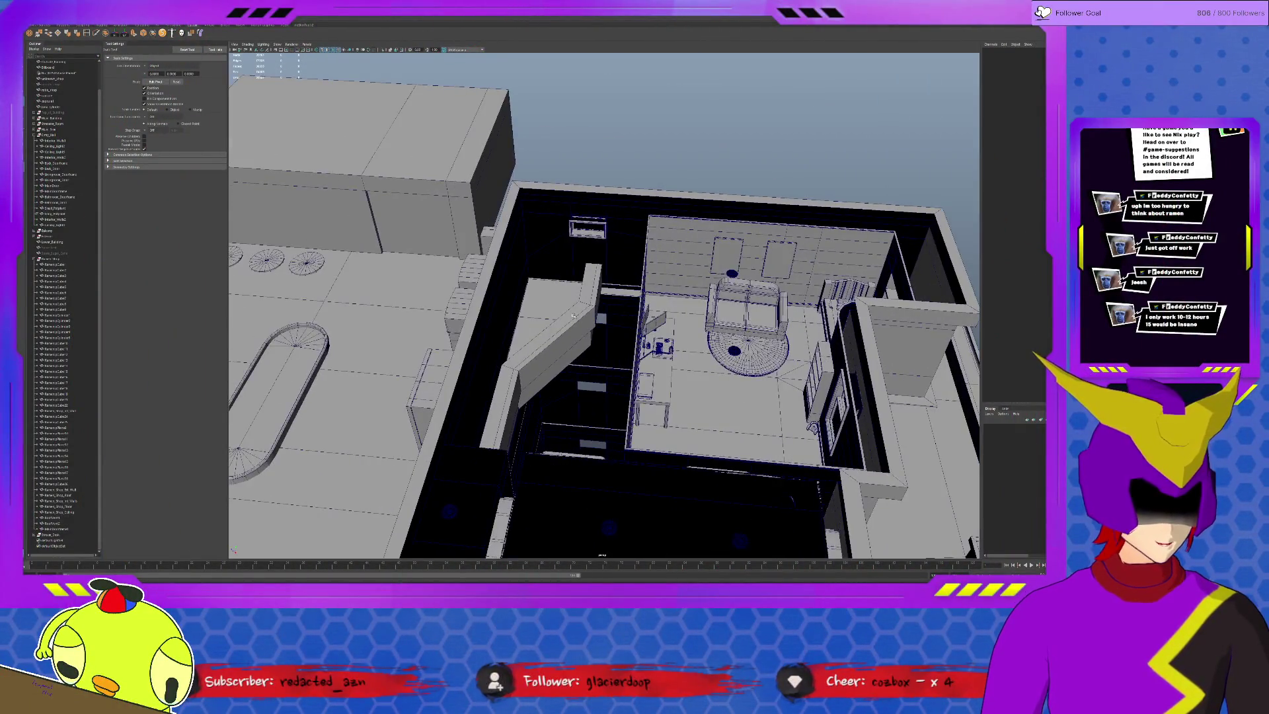
{"action": "scroll", "coordinate": [797, 312], "scroll_direction": "up", "scroll_amount": 5}
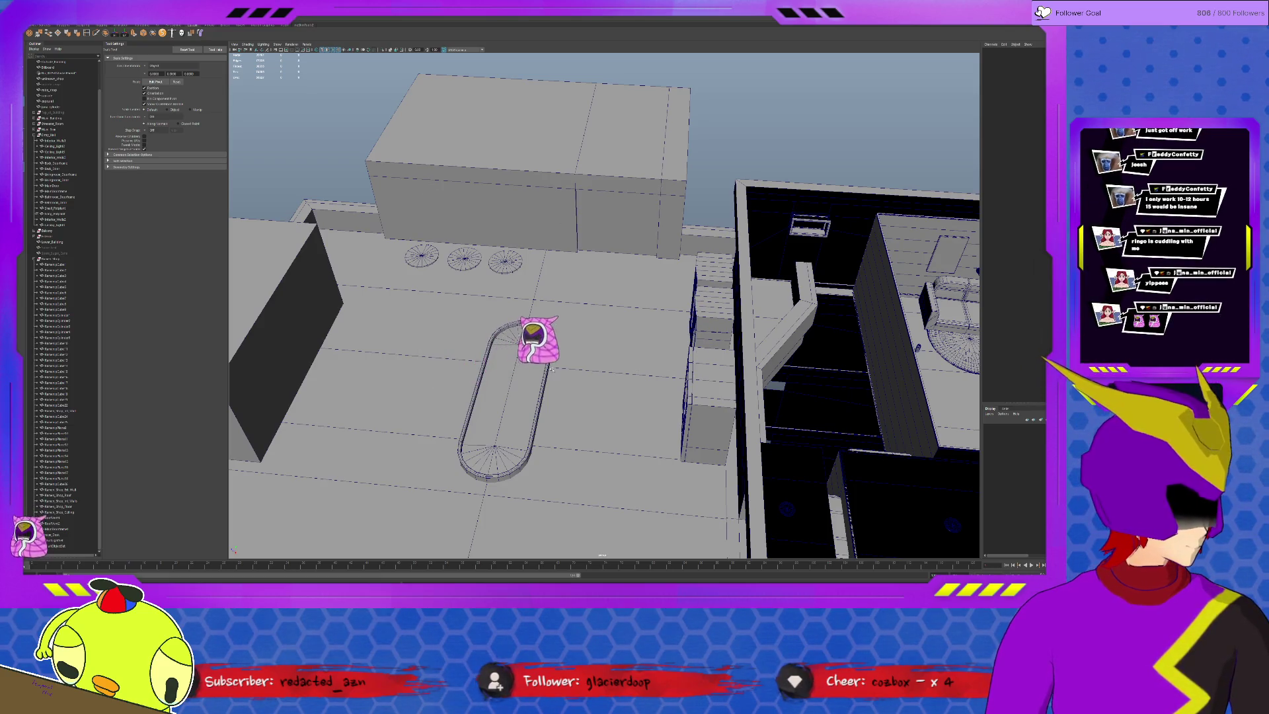
{"action": "mouse_move", "coordinate": [586, 374]}
{"action": "left_mouse_down", "text": "alt"}
{"action": "mouse_move", "coordinate": [660, 304]}
{"action": "mouse_move", "coordinate": [617, 263]}
{"action": "left_mouse_up", "text": "alt"}
{"action": "scroll", "coordinate": [617, 263], "scroll_direction": "up", "scroll_amount": 5}
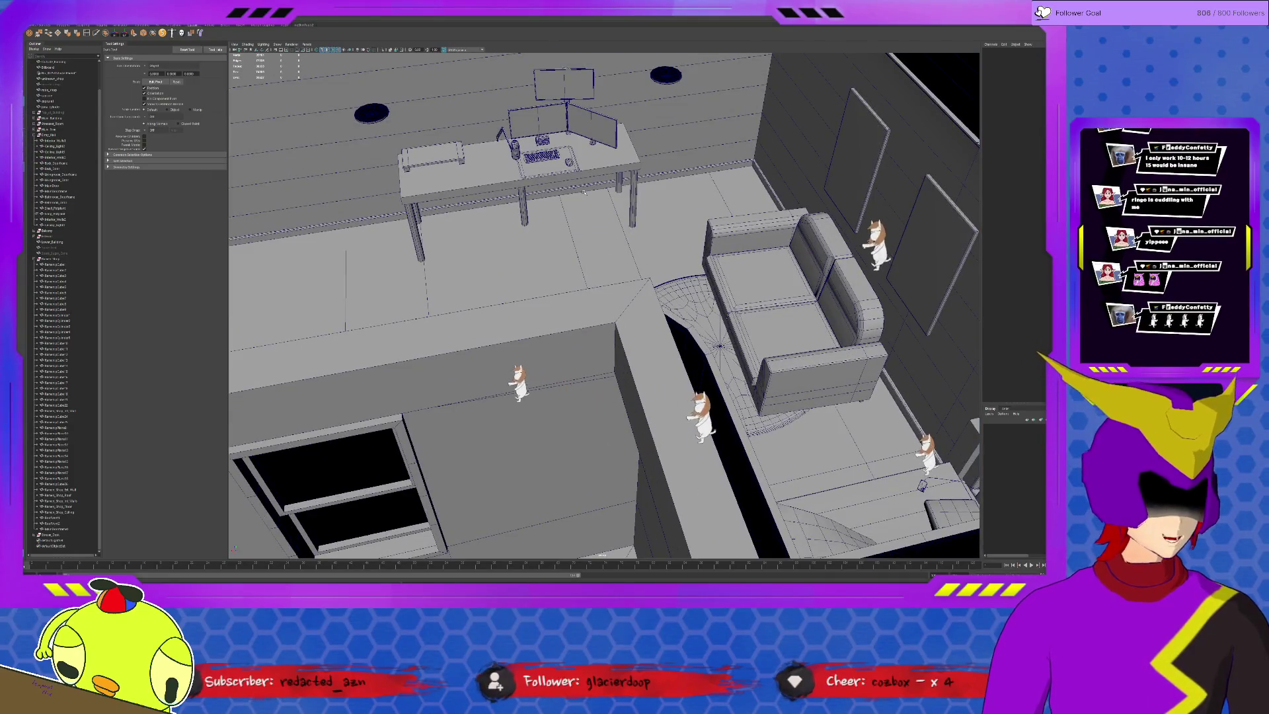
{"action": "left_click", "coordinate": [601, 213]}
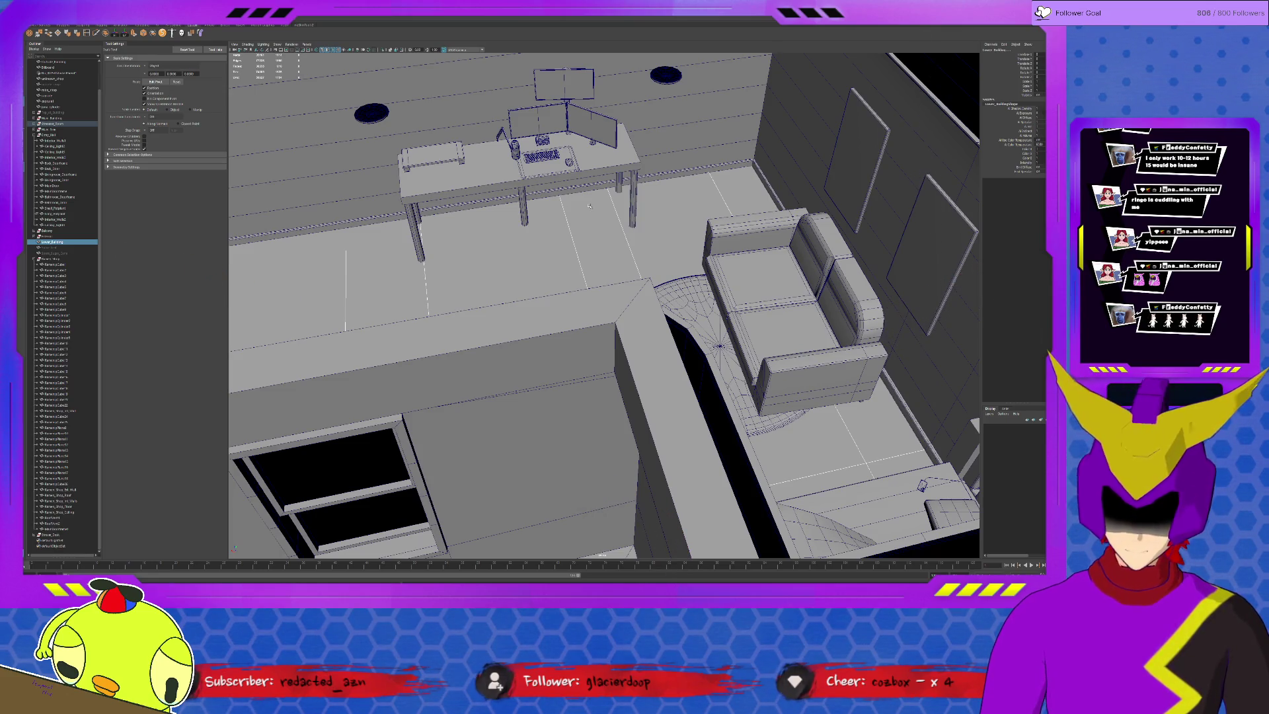
{"action": "scroll", "coordinate": [588, 206], "scroll_direction": "down", "scroll_amount": 5}
{"action": "left_click", "coordinate": [837, 189]}
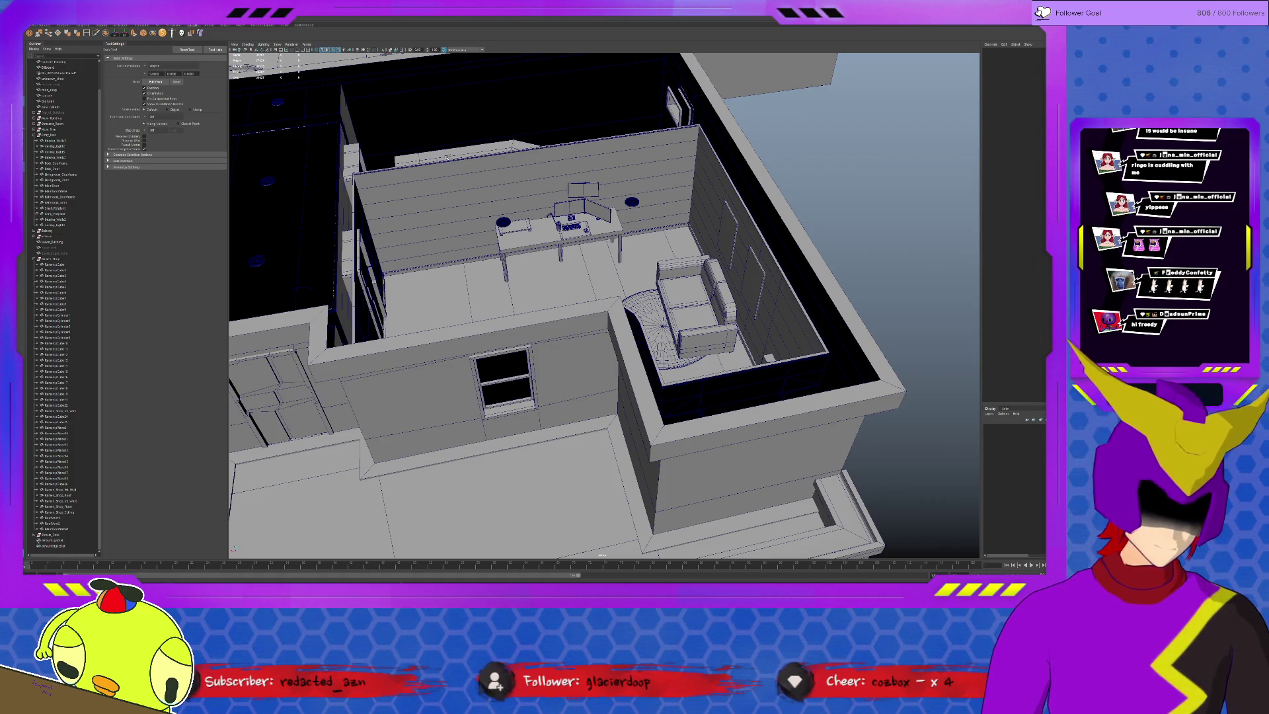
{"action": "left_click_drag", "start_coordinate": [447, 157], "coordinate": [511, 195], "text": "alt"}
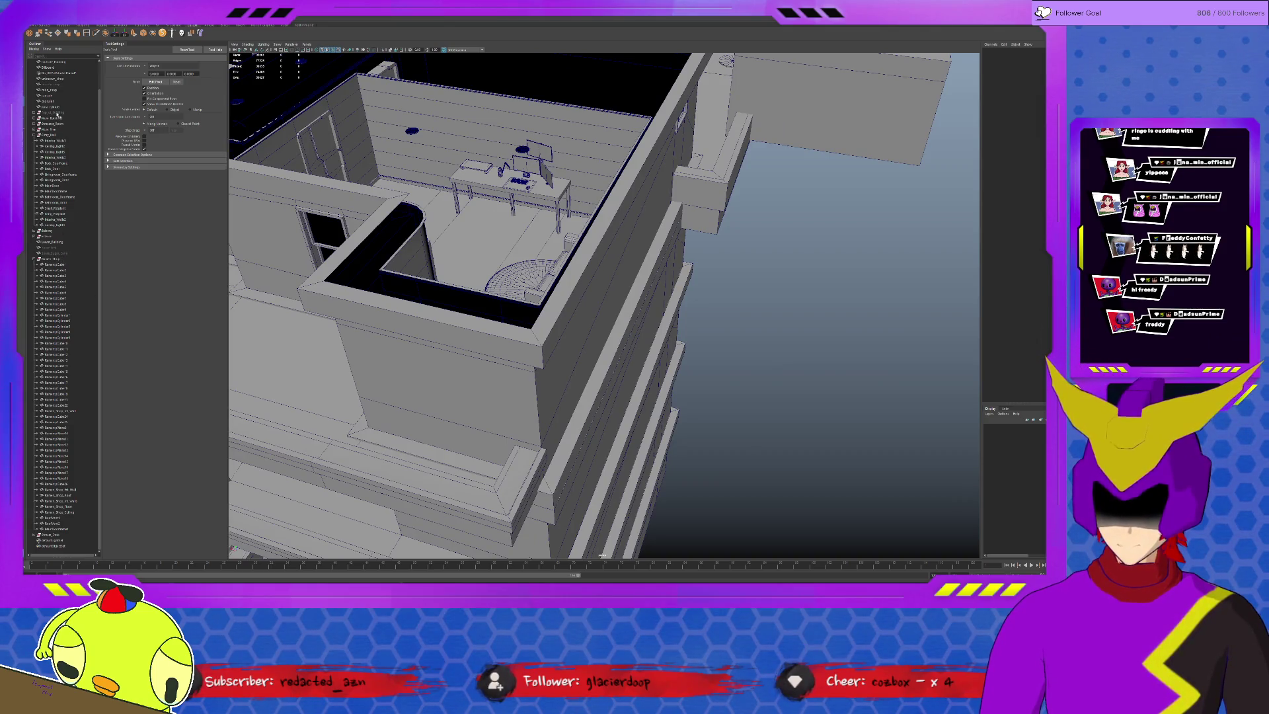
Unhide top_of_building and frame the small rooftop structure.
{"action": "left_click", "coordinate": [57, 113]}
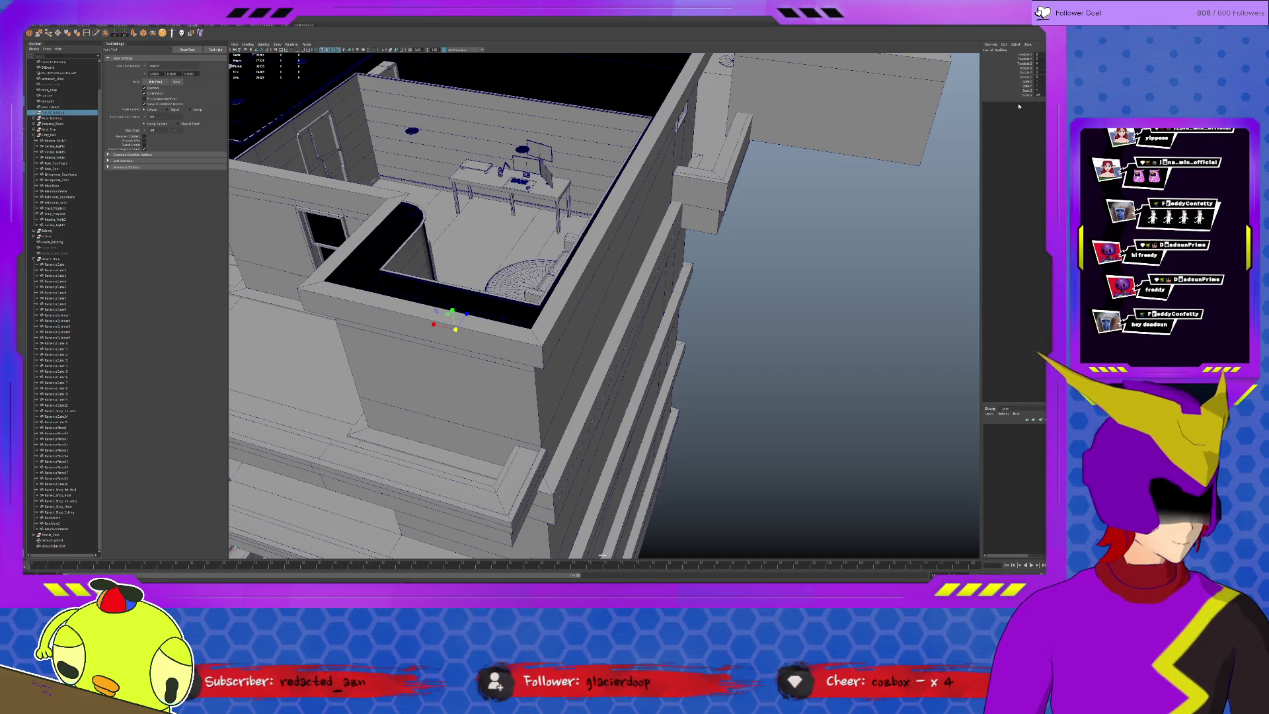
{"action": "key", "text": "shift+h"}
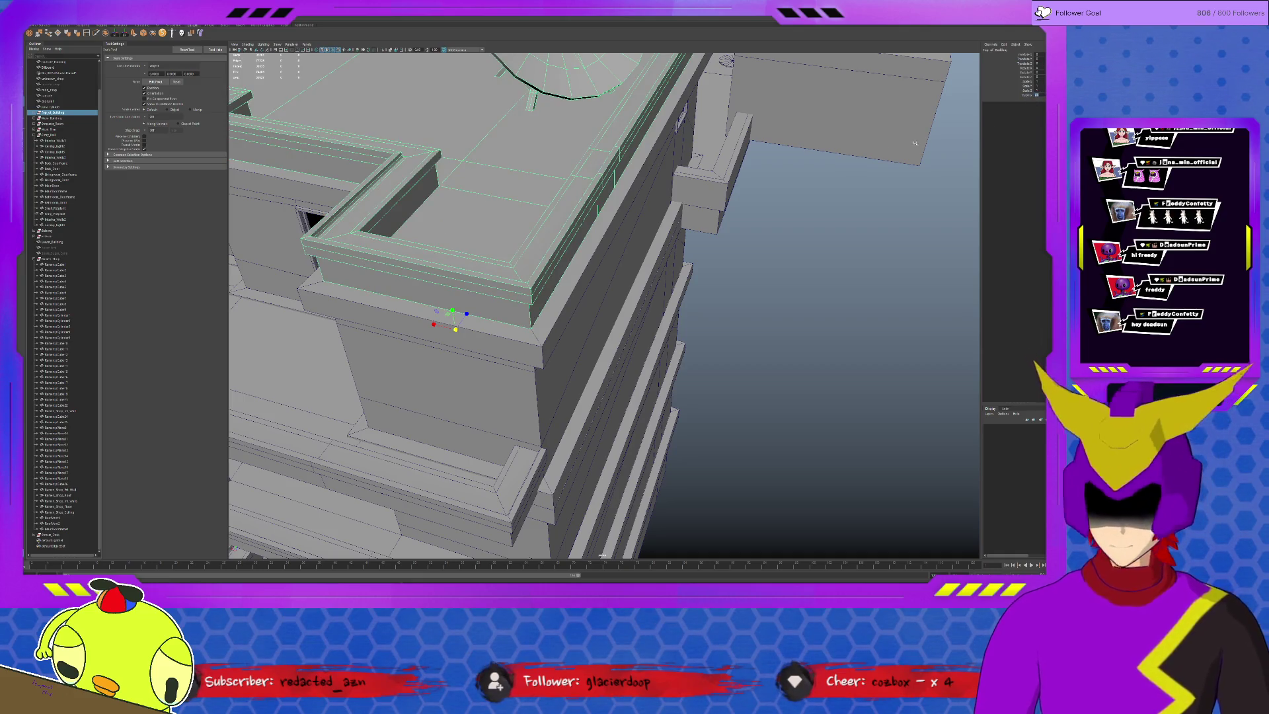
{"action": "left_click", "coordinate": [63, 84]}
{"action": "key", "text": "f"}
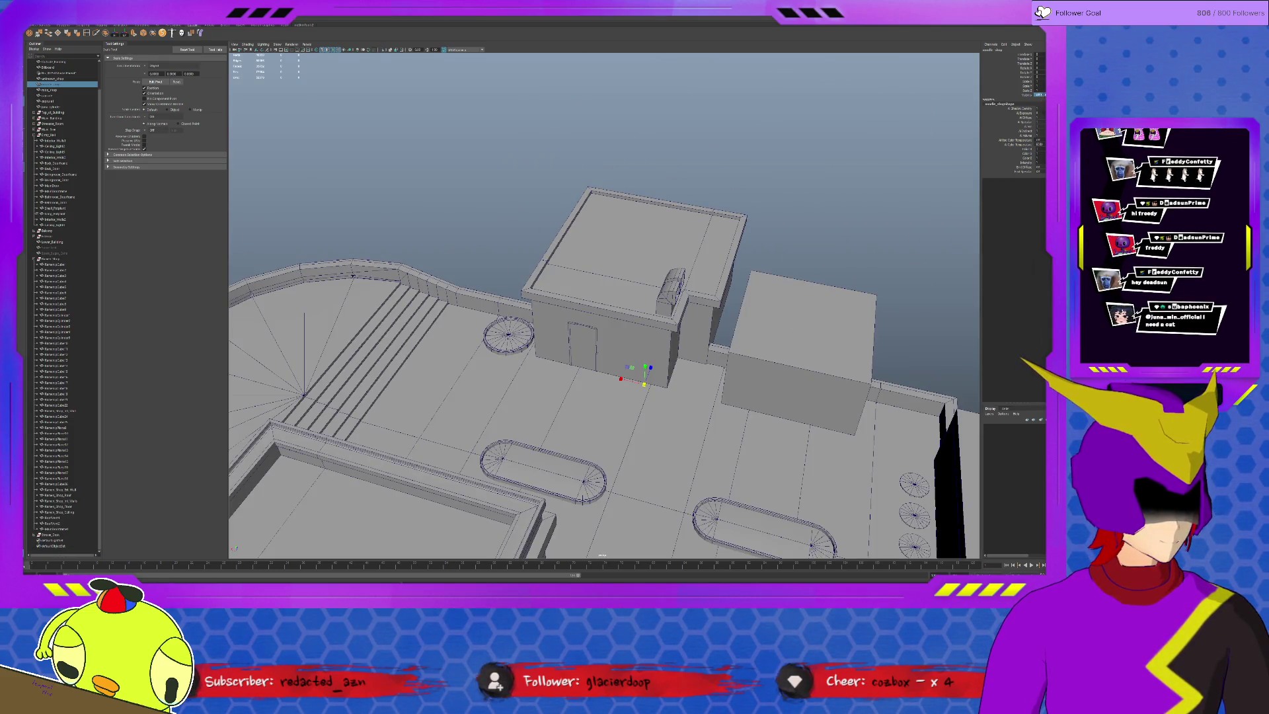
Hide the structure's front wall panel, then select an object inside the Streaming_Room group.
{"action": "key", "text": "f"}
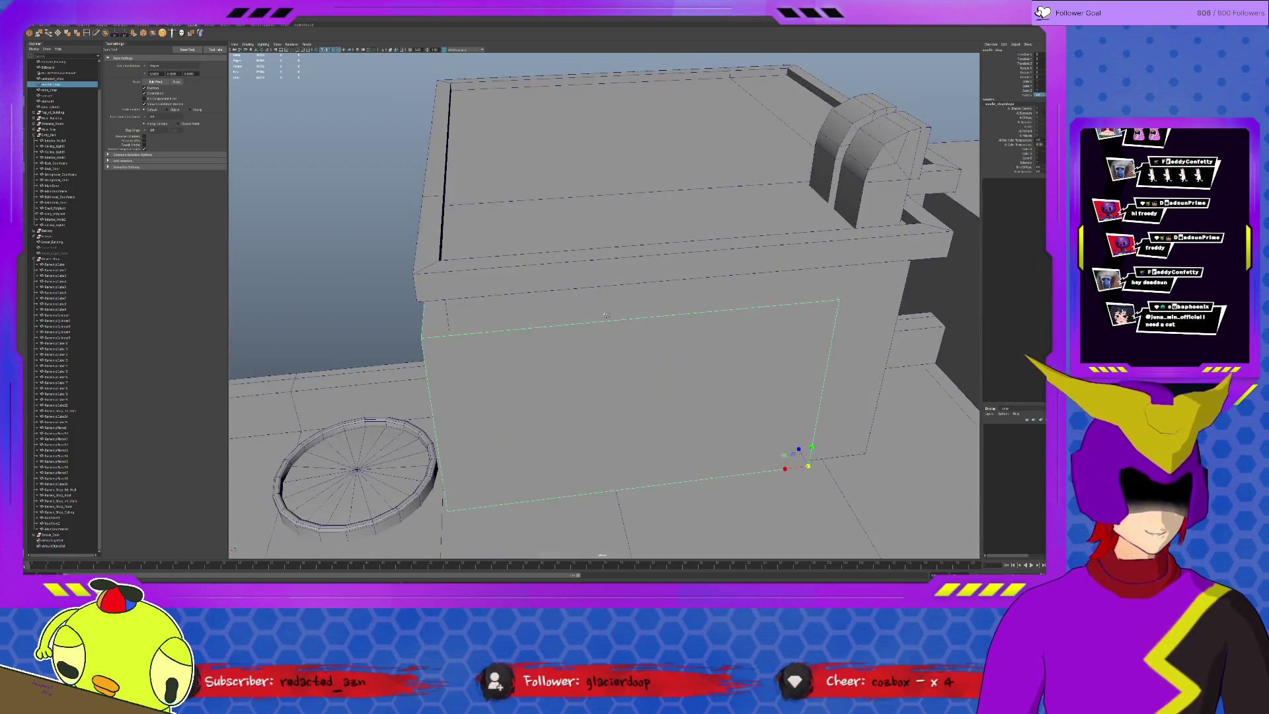
{"action": "left_click_drag", "start_coordinate": [606, 315], "coordinate": [672, 308], "text": "alt"}
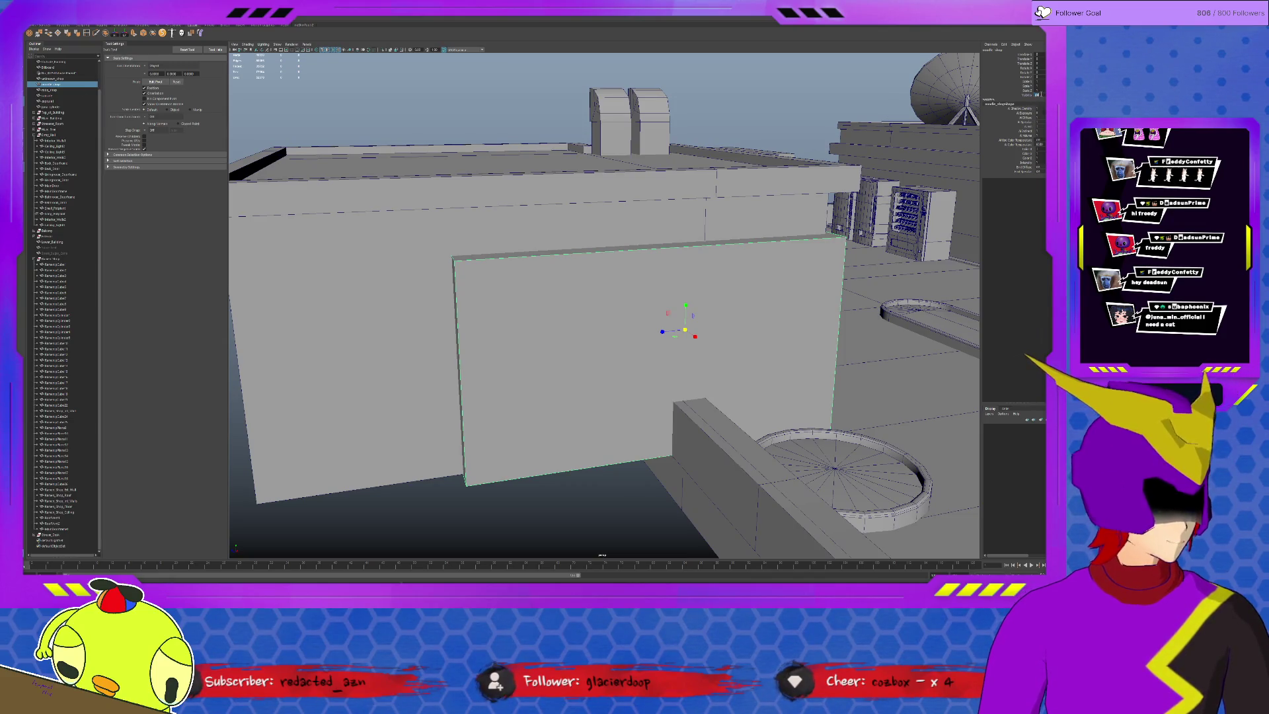
{"action": "key", "text": "ctrl+h"}
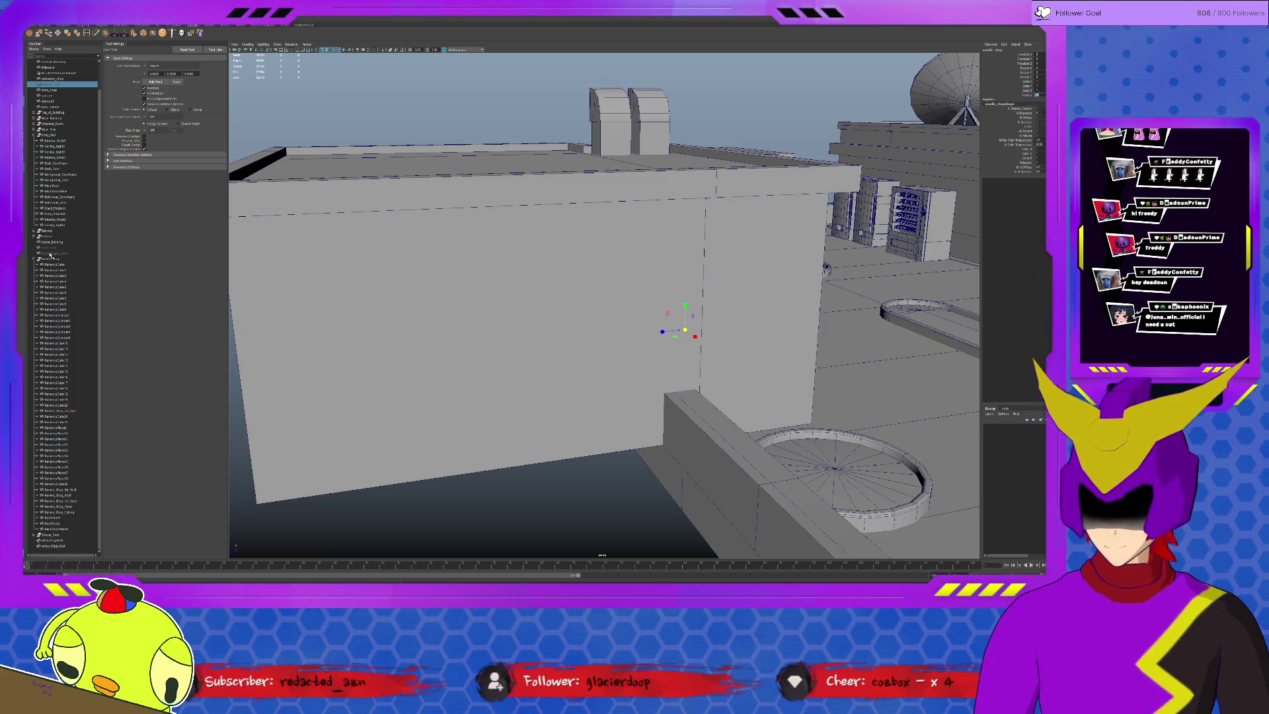
{"action": "left_click", "coordinate": [33, 124]}
{"action": "left_click", "coordinate": [58, 140]}
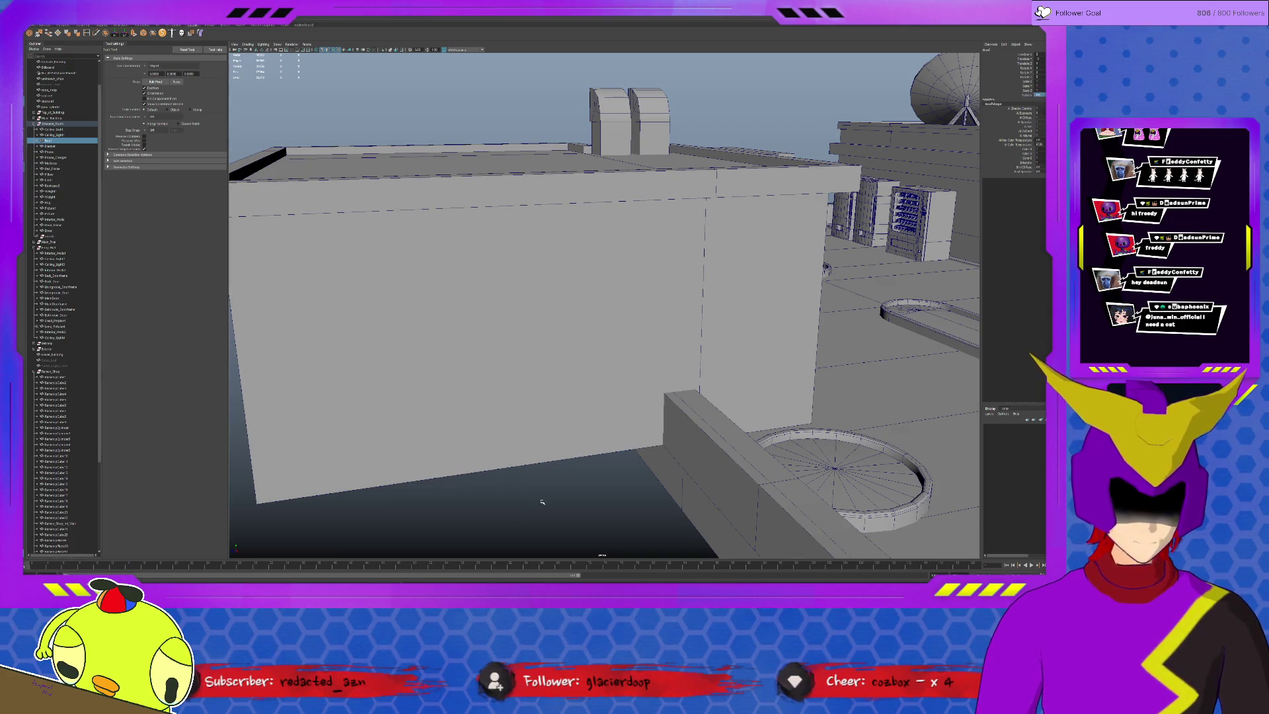
{"action": "scroll", "coordinate": [542, 502], "scroll_direction": "down", "scroll_amount": 5}
{"action": "left_click_drag", "start_coordinate": [542, 503], "coordinate": [567, 374], "text": "alt"}
{"action": "scroll", "coordinate": [567, 375], "scroll_direction": "up", "scroll_amount": 4}
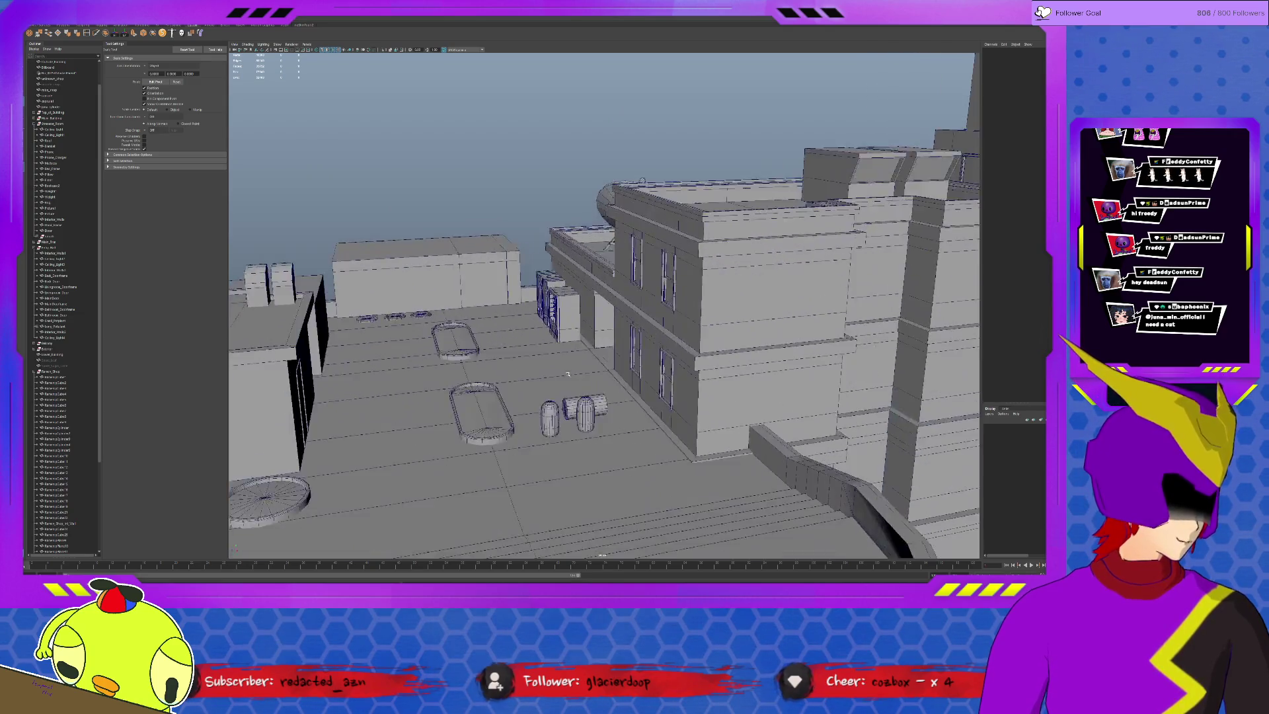
{"action": "scroll", "coordinate": [568, 374], "scroll_direction": "up", "scroll_amount": 6}
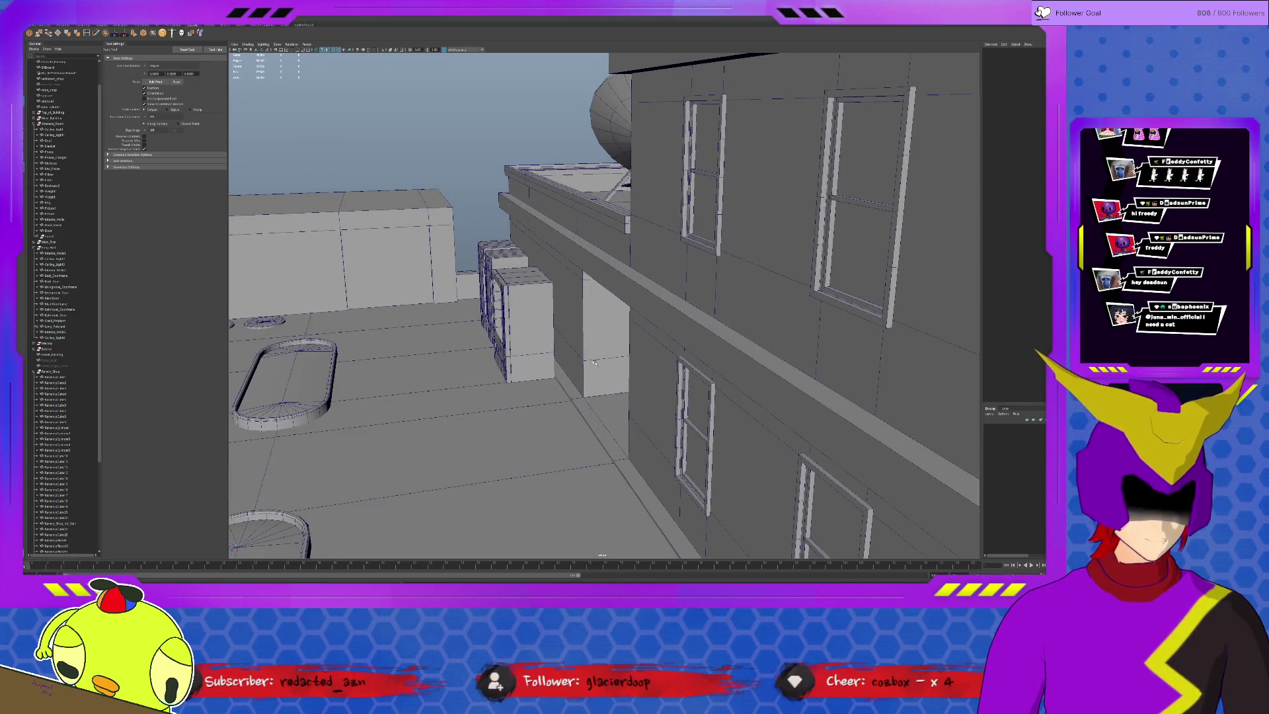
{"action": "left_click", "coordinate": [593, 362]}
{"action": "key", "text": "f"}
{"action": "scroll", "coordinate": [645, 396], "scroll_direction": "up", "scroll_amount": 6}
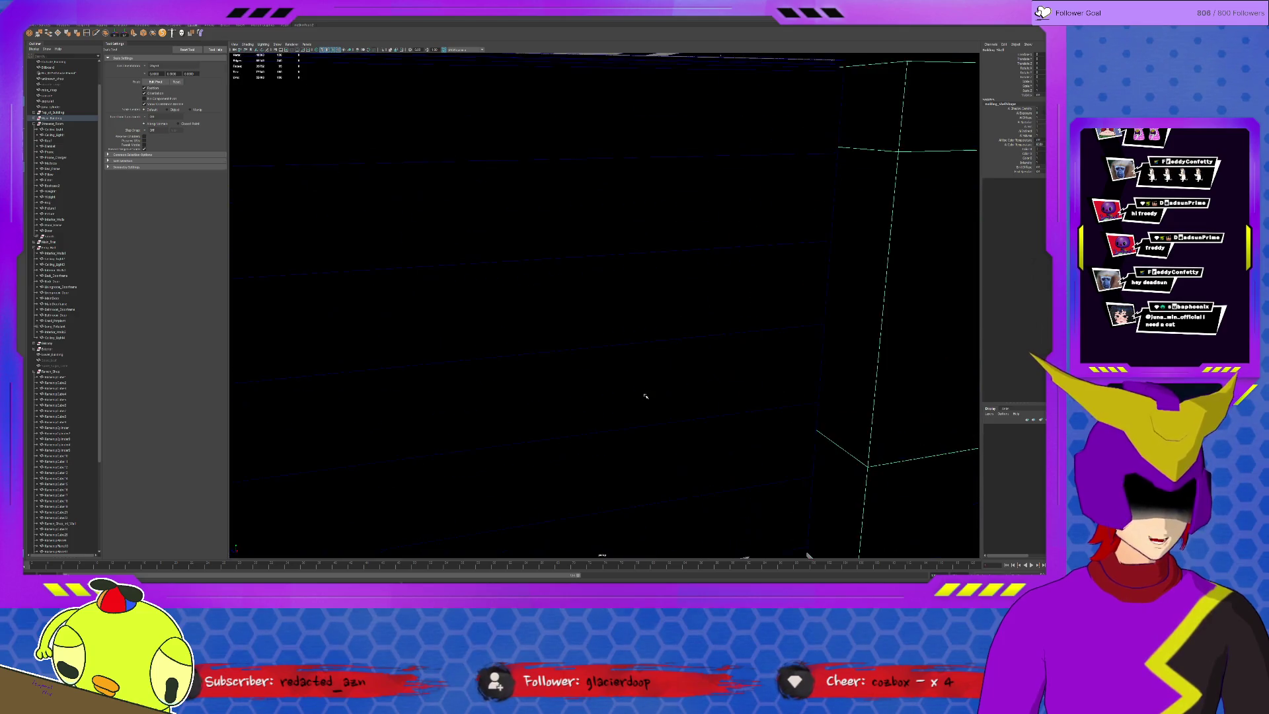
{"action": "scroll", "coordinate": [645, 395], "scroll_direction": "down", "scroll_amount": 5}
{"action": "scroll", "coordinate": [632, 360], "scroll_direction": "up", "scroll_amount": 3}
{"action": "scroll", "coordinate": [654, 358], "scroll_direction": "down", "scroll_amount": 10}
{"action": "scroll", "coordinate": [688, 355], "scroll_direction": "down", "scroll_amount": 6}
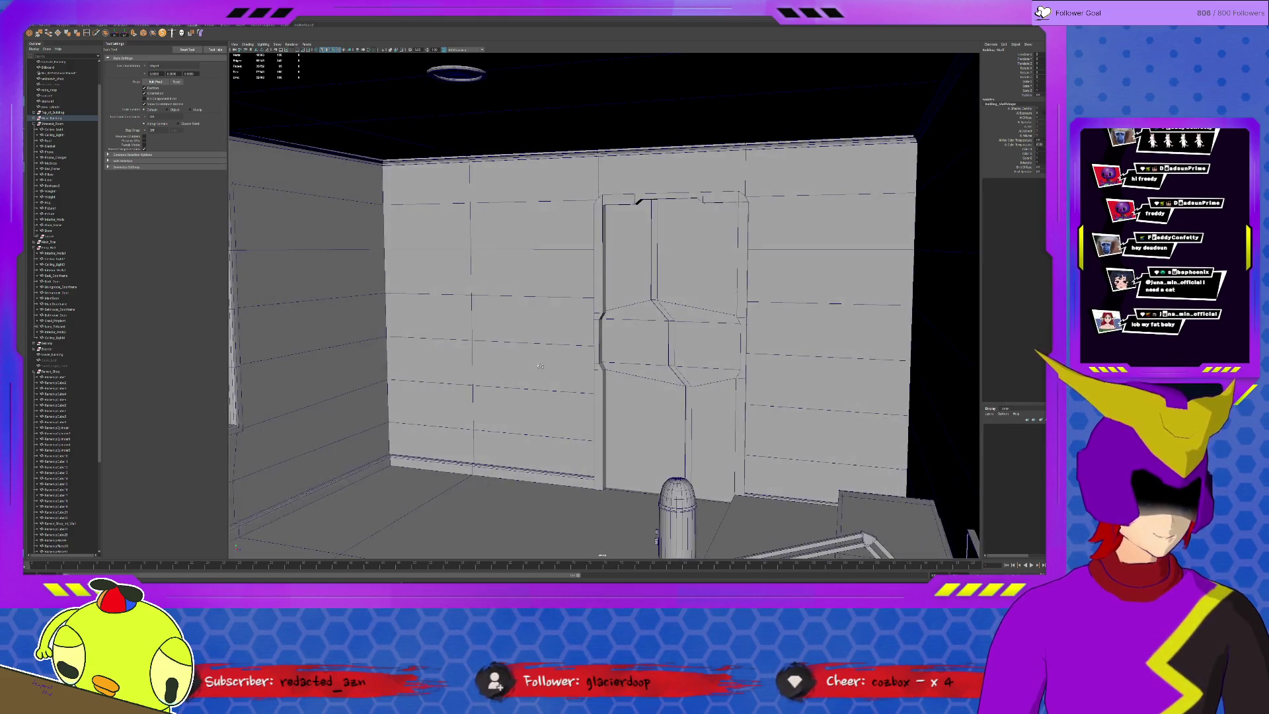
{"action": "scroll", "coordinate": [539, 365], "scroll_direction": "down", "scroll_amount": 3}
{"action": "left_click", "coordinate": [844, 513]}
{"action": "key", "text": "f"}
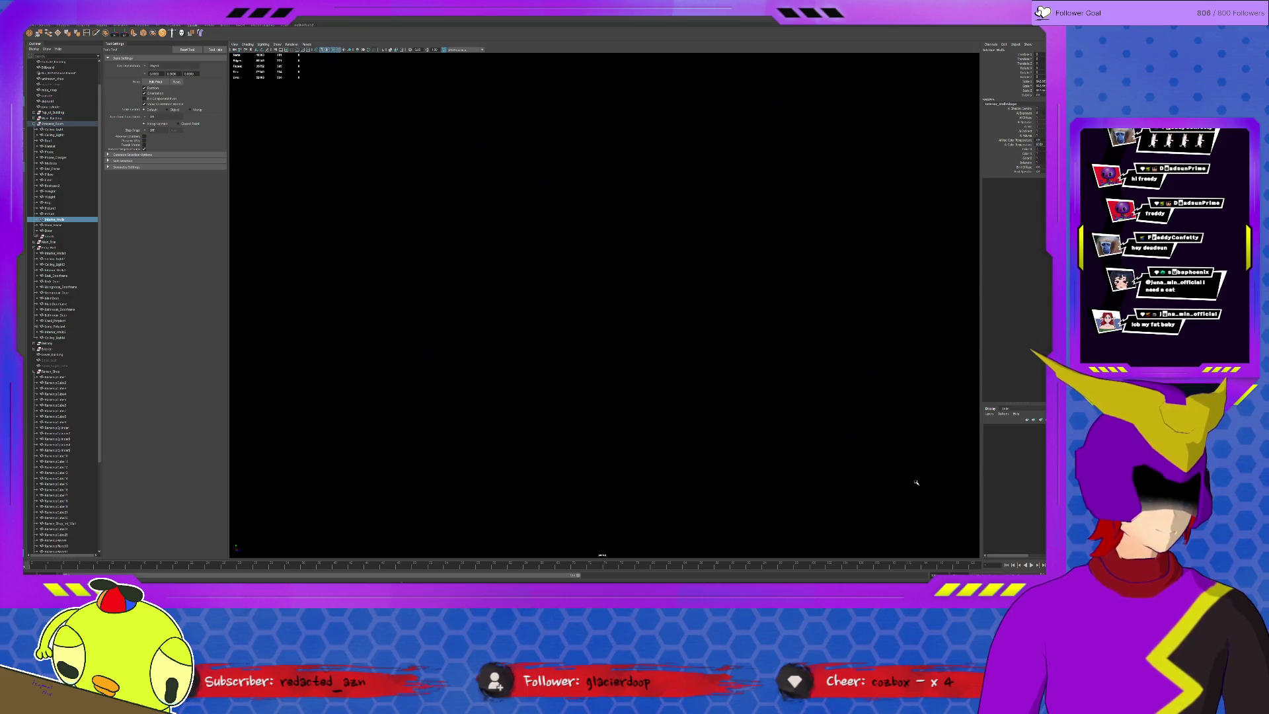
{"action": "left_click", "coordinate": [913, 404]}
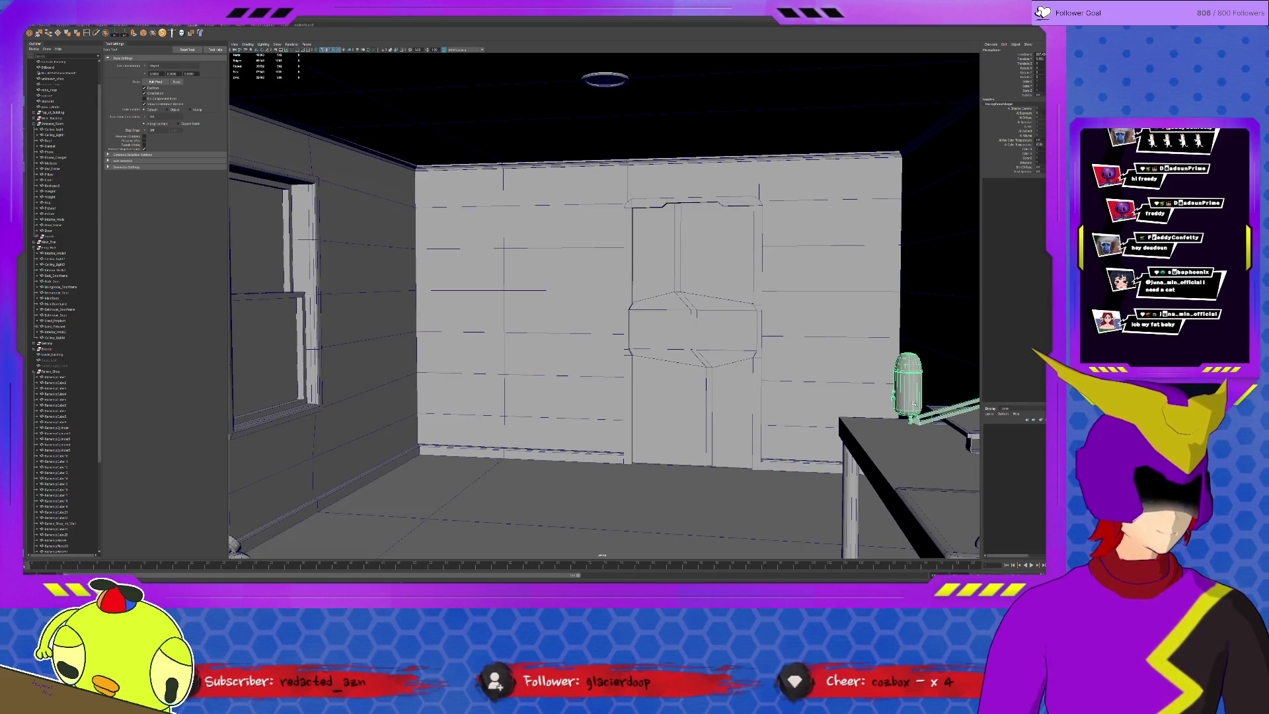
{"action": "key", "text": "f"}
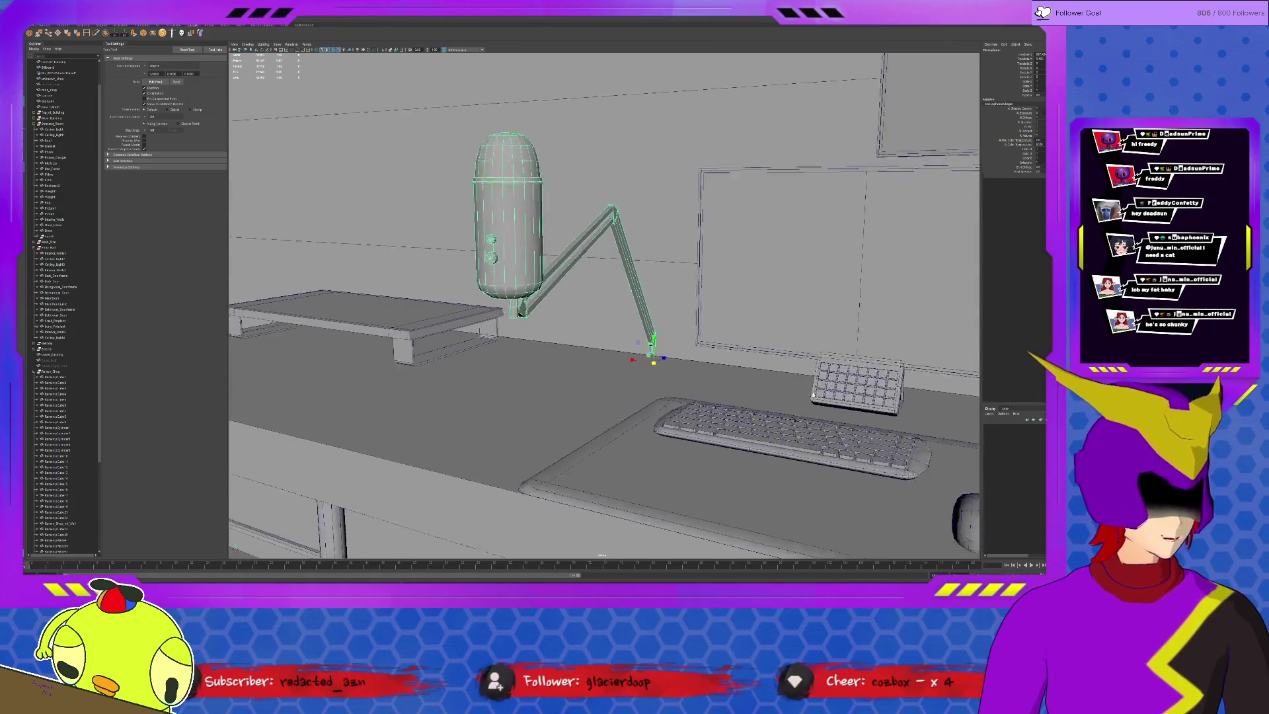
{"action": "scroll", "coordinate": [678, 334], "scroll_direction": "down", "scroll_amount": 10}
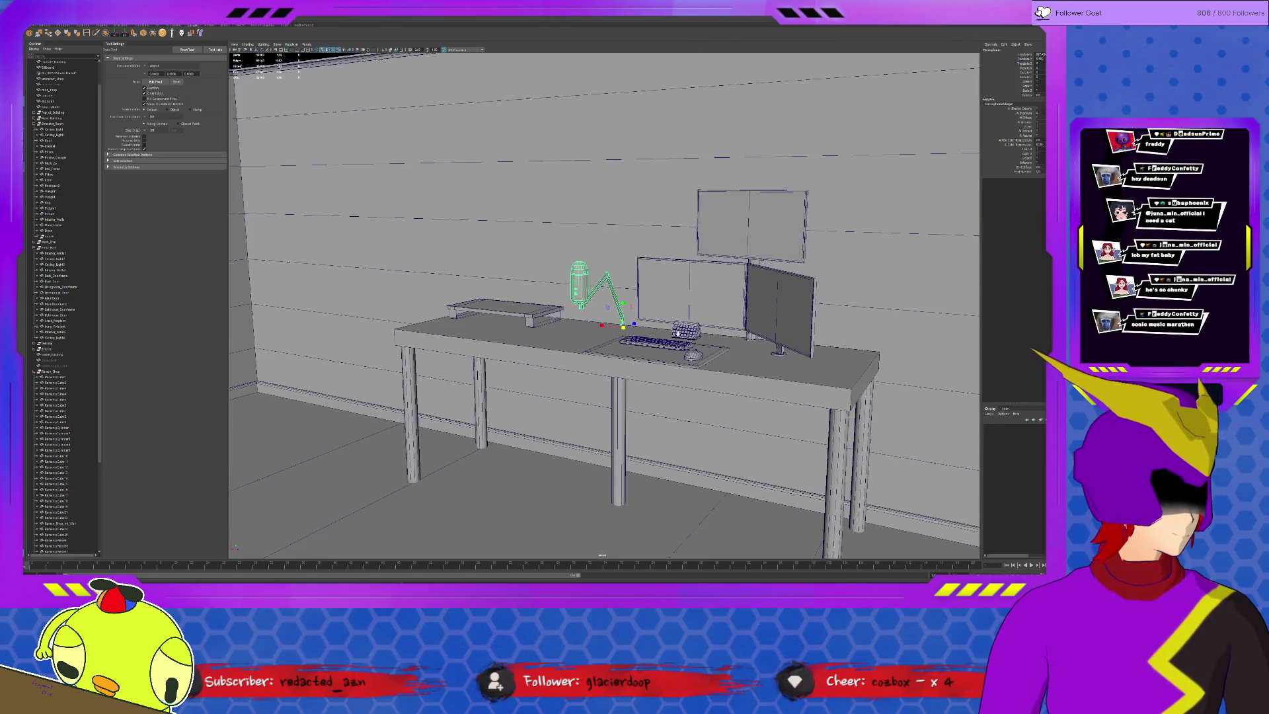
{"action": "left_click_drag", "start_coordinate": [678, 334], "coordinate": [675, 273], "text": "alt"}
{"action": "left_click_drag", "start_coordinate": [686, 334], "coordinate": [677, 275], "text": "alt"}
{"action": "left_click_drag", "start_coordinate": [689, 336], "coordinate": [709, 374], "text": "alt"}
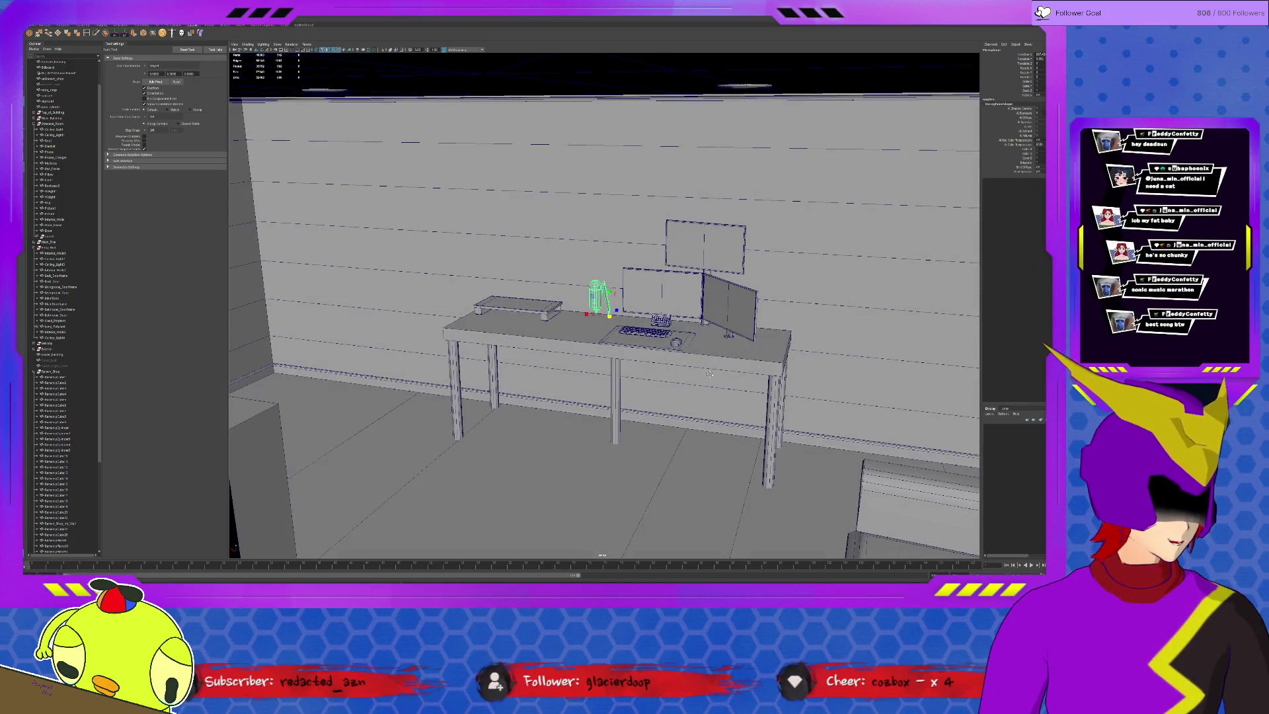
{"action": "mouse_move", "coordinate": [704, 349]}
{"action": "left_mouse_down", "text": "alt"}
{"action": "mouse_move", "coordinate": [698, 310]}
{"action": "mouse_move", "coordinate": [565, 321]}
{"action": "left_mouse_up", "text": "alt"}
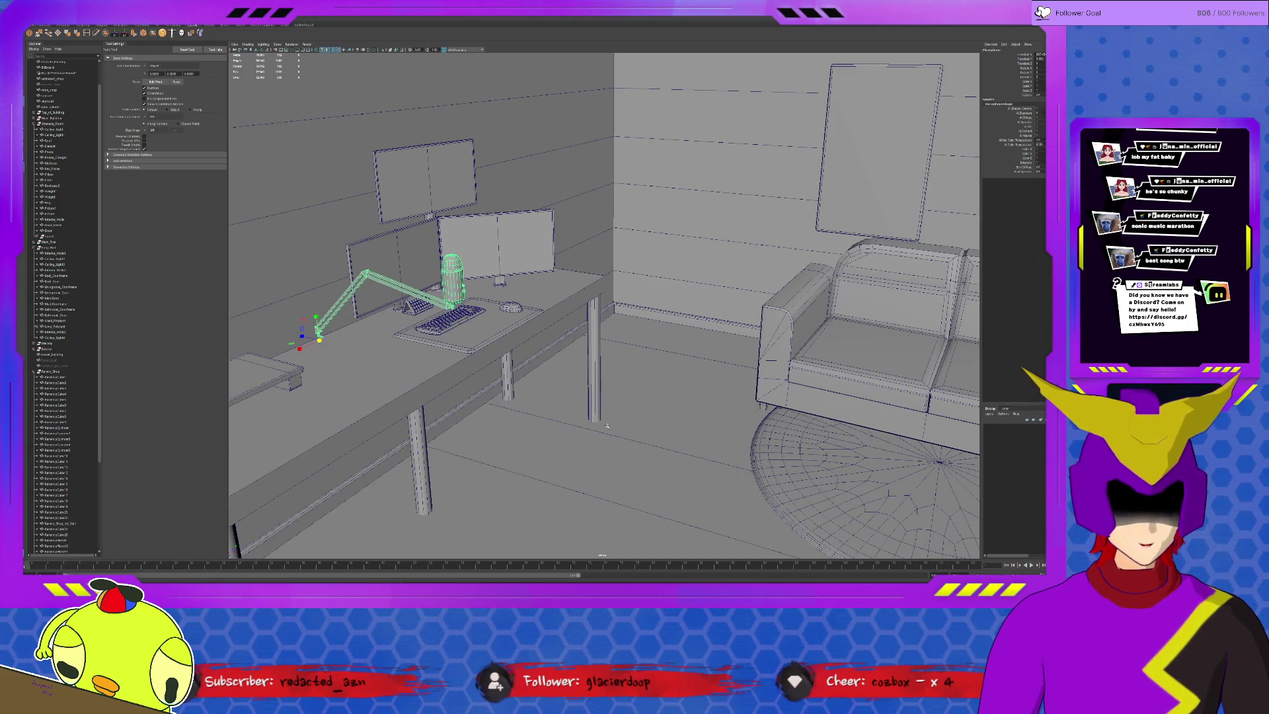
{"action": "key", "text": "f"}
{"action": "mouse_move", "coordinate": [607, 427]}
{"action": "left_mouse_down", "text": "alt"}
{"action": "mouse_move", "coordinate": [538, 424]}
{"action": "mouse_move", "coordinate": [631, 450]}
{"action": "mouse_move", "coordinate": [780, 414]}
{"action": "mouse_move", "coordinate": [674, 431]}
{"action": "mouse_move", "coordinate": [716, 428]}
{"action": "mouse_move", "coordinate": [718, 443]}
{"action": "left_mouse_up", "text": "alt"}
{"action": "scroll", "coordinate": [717, 443], "scroll_direction": "down", "scroll_amount": 5}
{"action": "left_click_drag", "start_coordinate": [640, 470], "coordinate": [661, 506], "text": "alt"}
{"action": "left_click_drag", "start_coordinate": [854, 364], "coordinate": [683, 402], "text": "alt"}
{"action": "scroll", "coordinate": [683, 402], "scroll_direction": "down", "scroll_amount": 3}
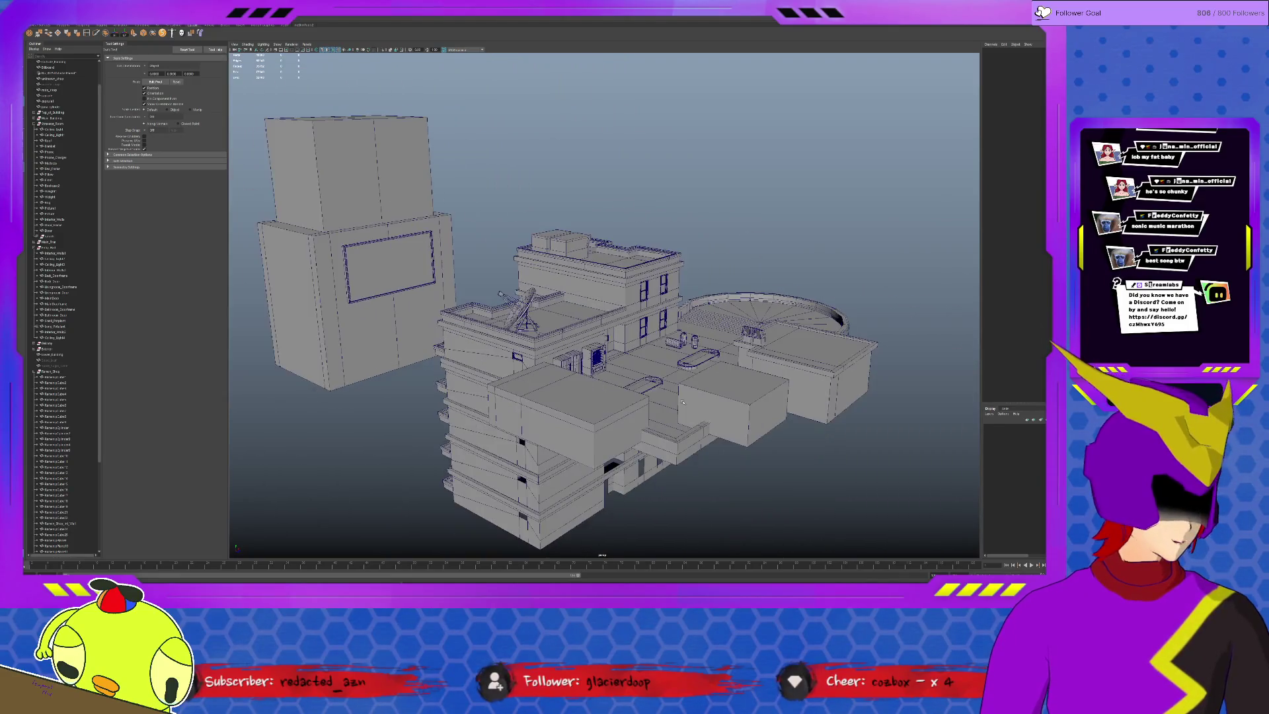
{"action": "left_click", "coordinate": [433, 264]}
{"action": "left_click", "coordinate": [473, 289]}
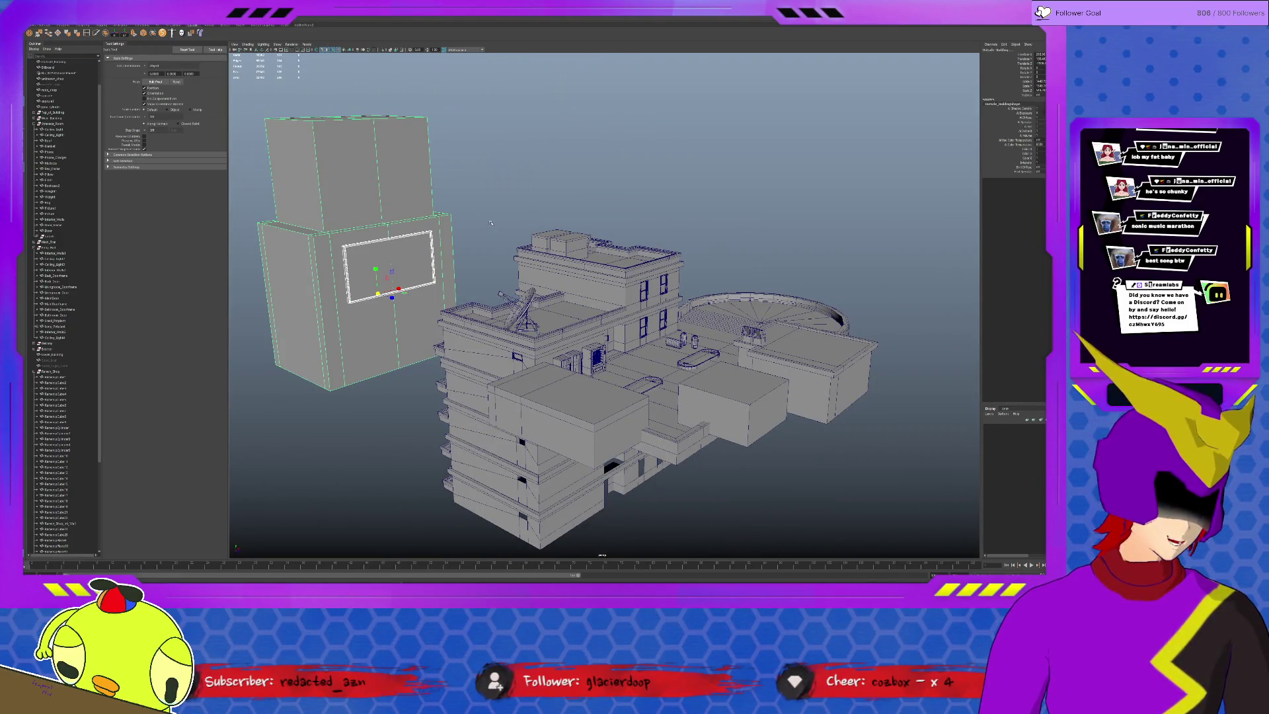
{"action": "left_click_drag", "start_coordinate": [572, 302], "coordinate": [561, 314], "text": "alt"}
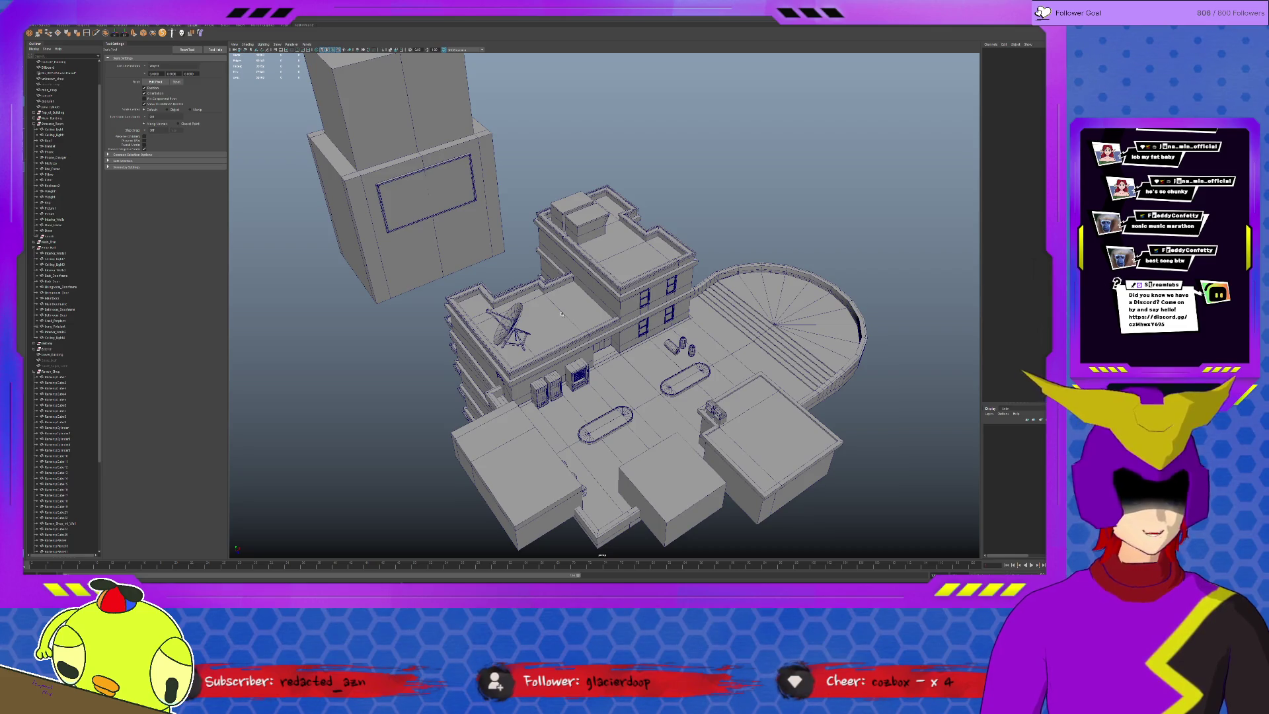
{"action": "left_click", "coordinate": [743, 475]}
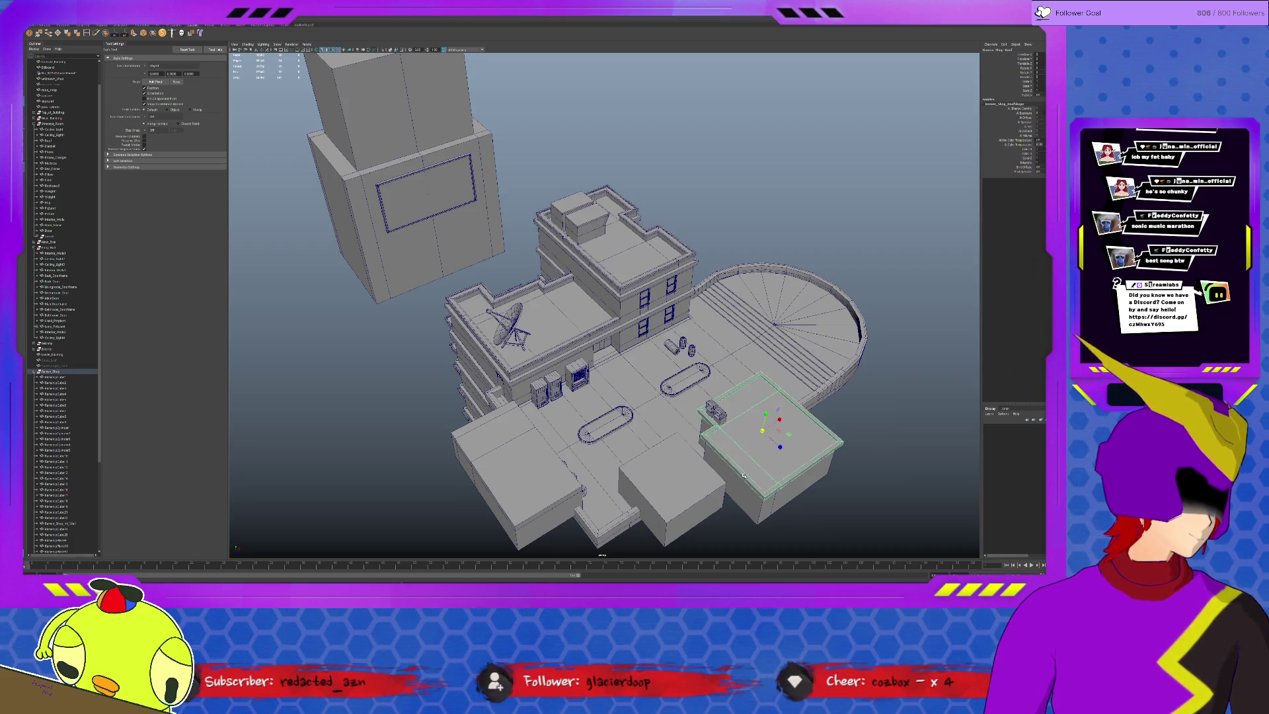
{"action": "left_click", "coordinate": [701, 452]}
{"action": "mouse_move", "coordinate": [694, 450]}
{"action": "left_mouse_down", "text": "alt"}
{"action": "mouse_move", "coordinate": [689, 383]}
{"action": "mouse_move", "coordinate": [654, 425]}
{"action": "mouse_move", "coordinate": [617, 403]}
{"action": "left_mouse_up", "text": "alt"}
{"action": "left_click", "coordinate": [650, 361]}
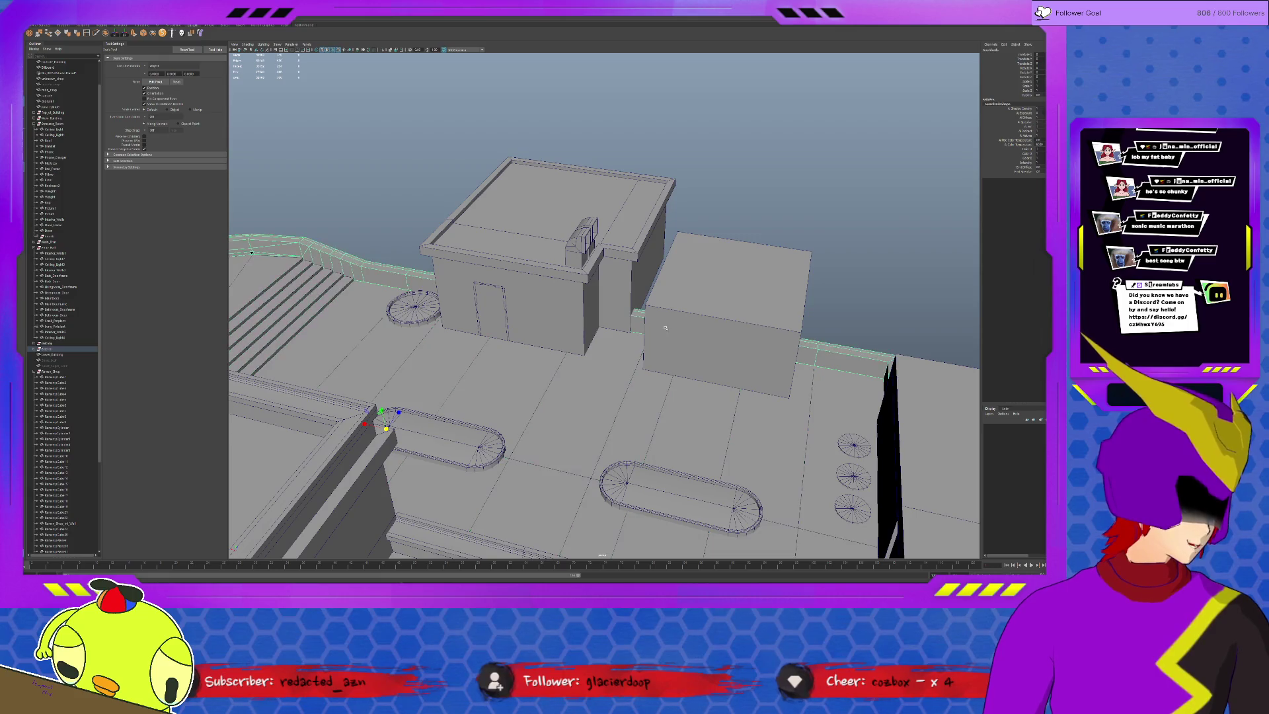
{"action": "left_click", "coordinate": [620, 288]}
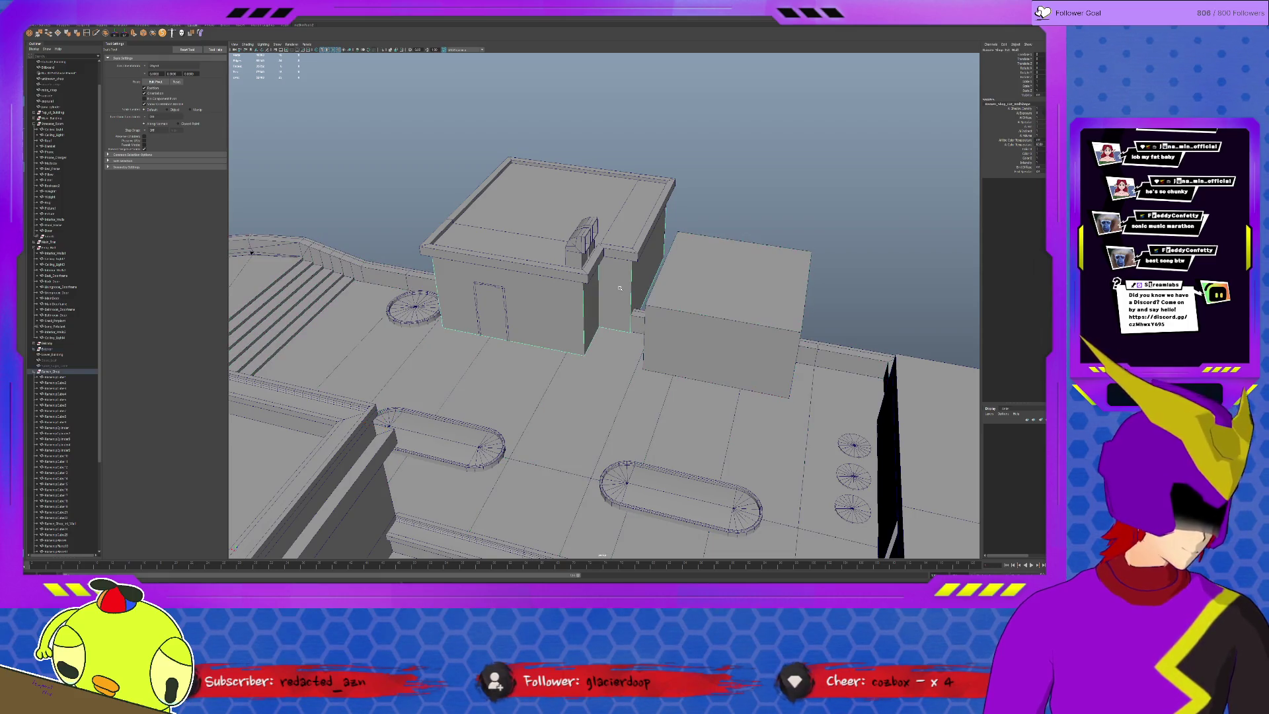
{"action": "left_click", "coordinate": [617, 259]}
{"action": "key", "text": "w"}
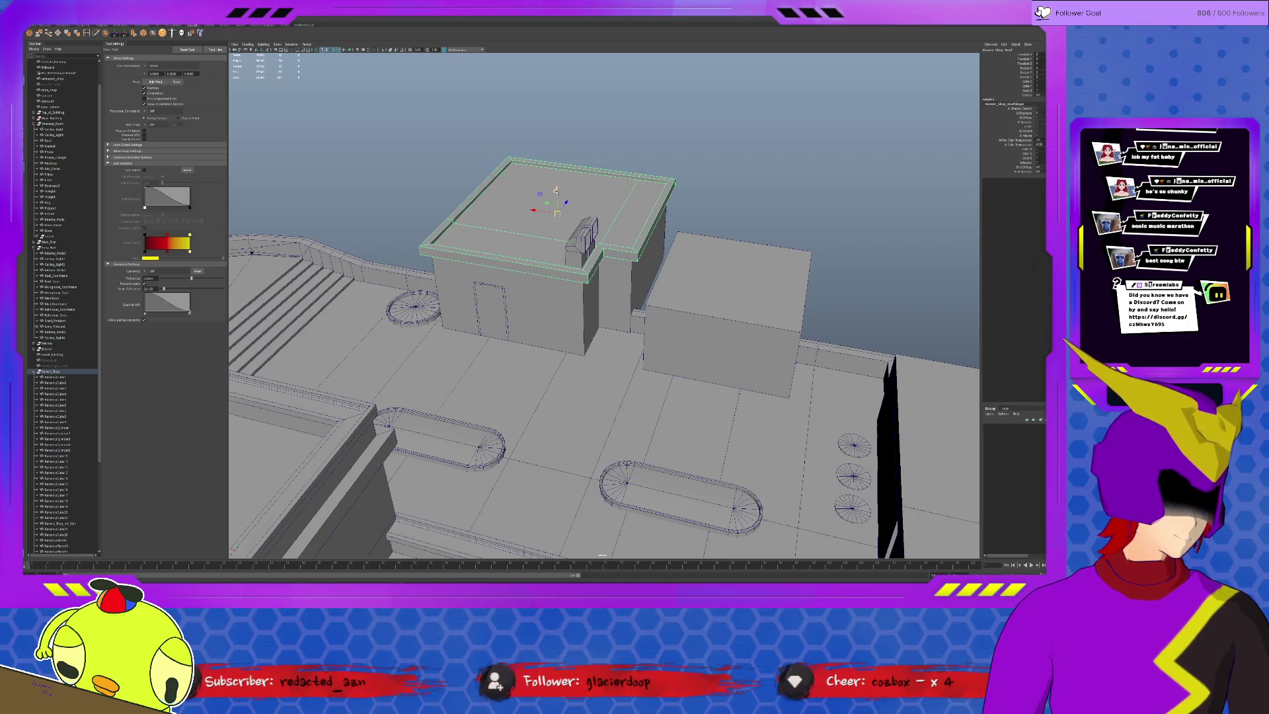
{"action": "left_click_drag", "start_coordinate": [547, 198], "coordinate": [522, 74]}
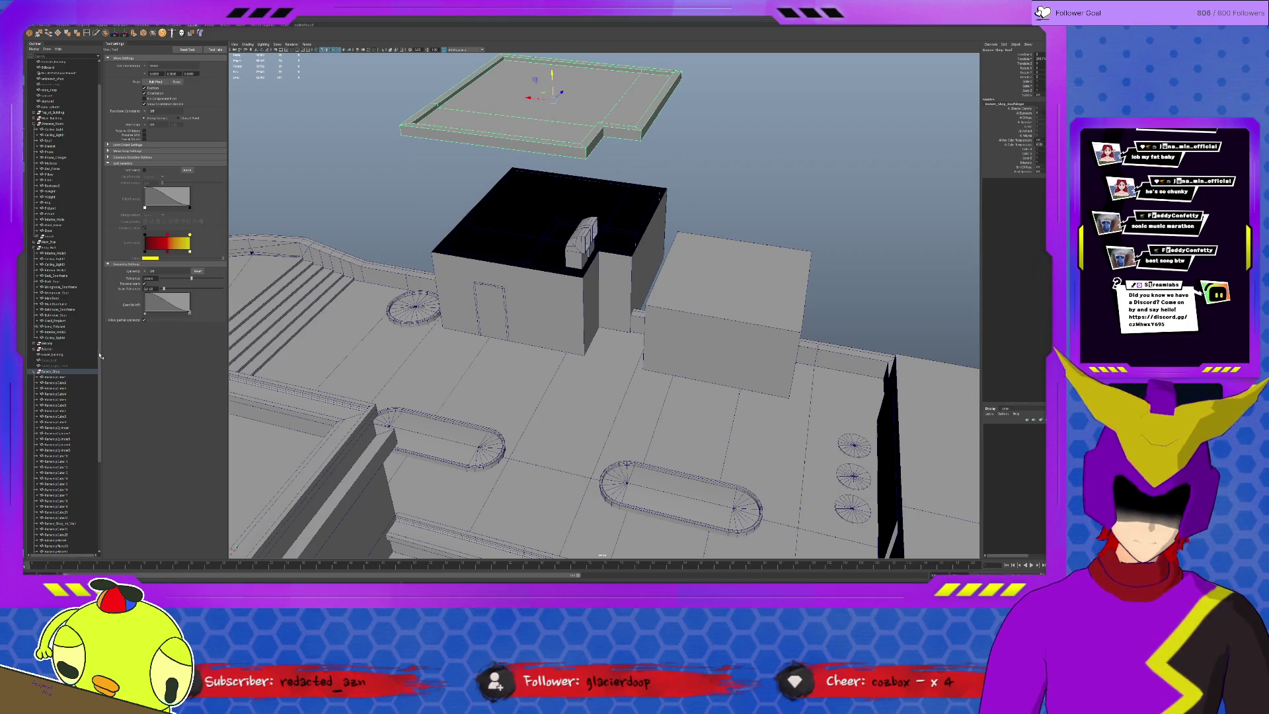
{"action": "scroll", "coordinate": [418, 374], "scroll_direction": "up", "scroll_amount": 3}
{"action": "left_click", "coordinate": [499, 242]}
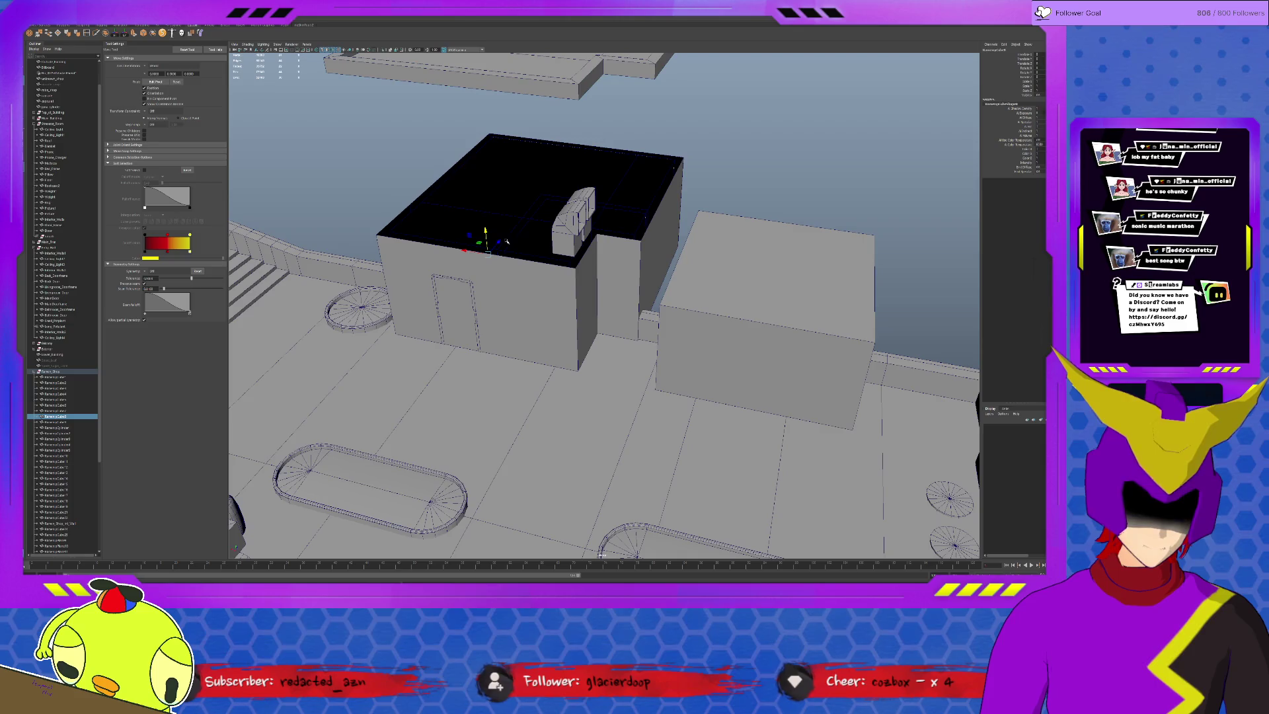
{"action": "left_click", "coordinate": [539, 185]}
{"action": "mouse_move", "coordinate": [544, 167]}
{"action": "left_mouse_down"}
{"action": "mouse_move", "coordinate": [543, 83]}
{"action": "mouse_move", "coordinate": [640, 344]}
{"action": "mouse_move", "coordinate": [702, 404]}
{"action": "mouse_move", "coordinate": [640, 414]}
{"action": "mouse_move", "coordinate": [649, 420]}
{"action": "left_mouse_up"}
{"action": "left_click", "coordinate": [653, 423]}
{"action": "mouse_move", "coordinate": [715, 396]}
{"action": "left_mouse_down", "text": "alt"}
{"action": "mouse_move", "coordinate": [621, 401]}
{"action": "mouse_move", "coordinate": [688, 400]}
{"action": "left_mouse_up", "text": "alt"}
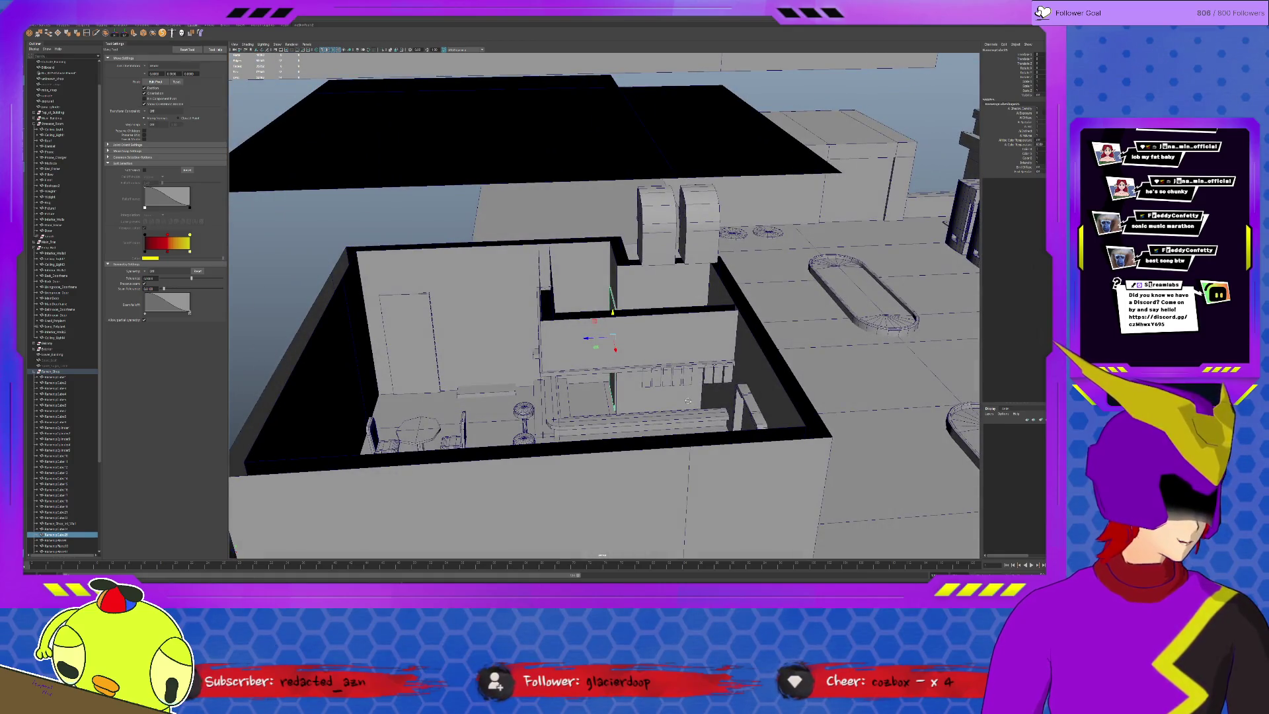
{"action": "key", "text": "ctrl+z"}
{"action": "key", "text": "ctrl+z"}
{"action": "key", "text": "ctrl+z"}
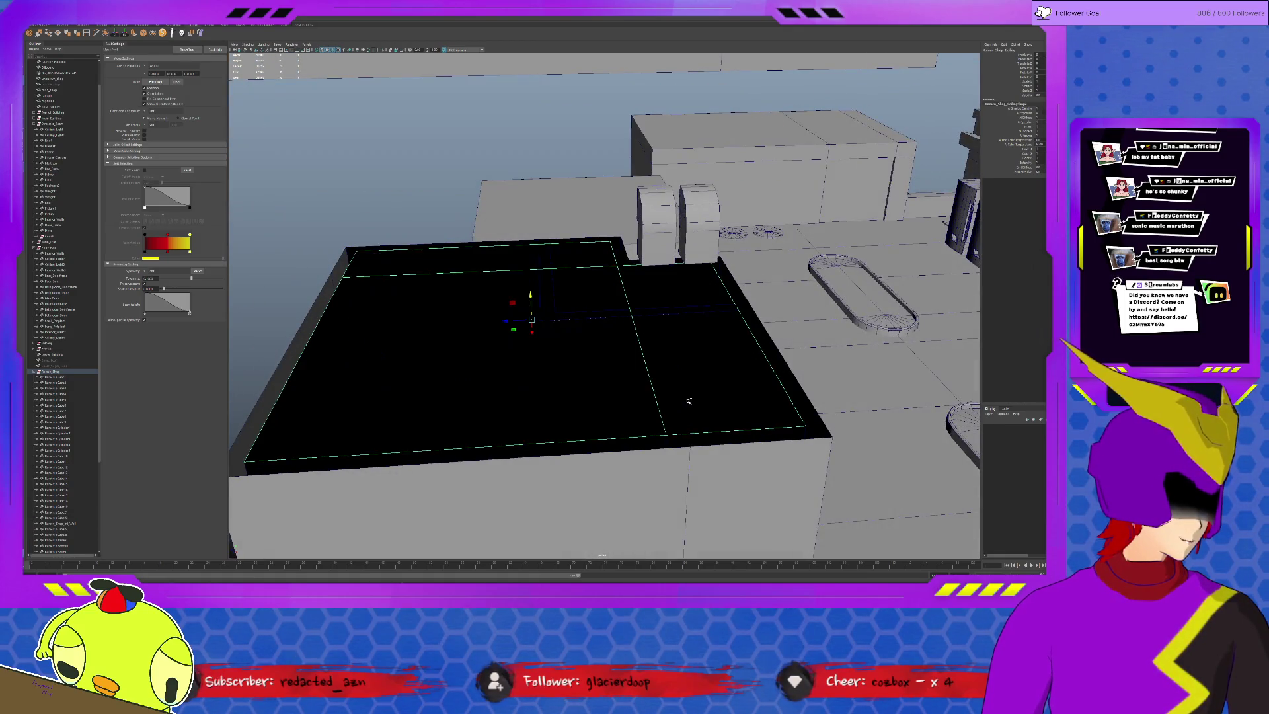
{"action": "key", "text": "ctrl+z"}
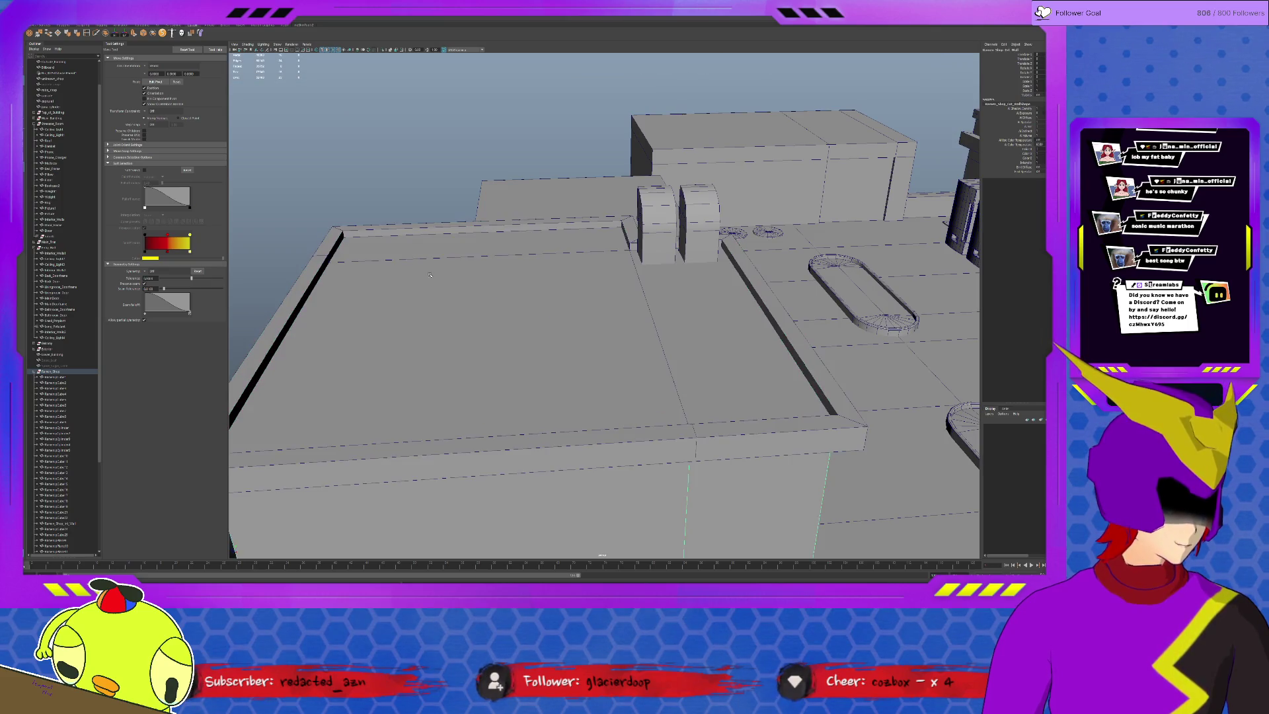
{"action": "mouse_move", "coordinate": [749, 361]}
{"action": "left_mouse_down", "text": "alt"}
{"action": "mouse_move", "coordinate": [632, 347]}
{"action": "mouse_move", "coordinate": [519, 394]}
{"action": "left_mouse_up", "text": "alt"}
{"action": "left_click", "coordinate": [632, 351]}
{"action": "left_click", "coordinate": [537, 378]}
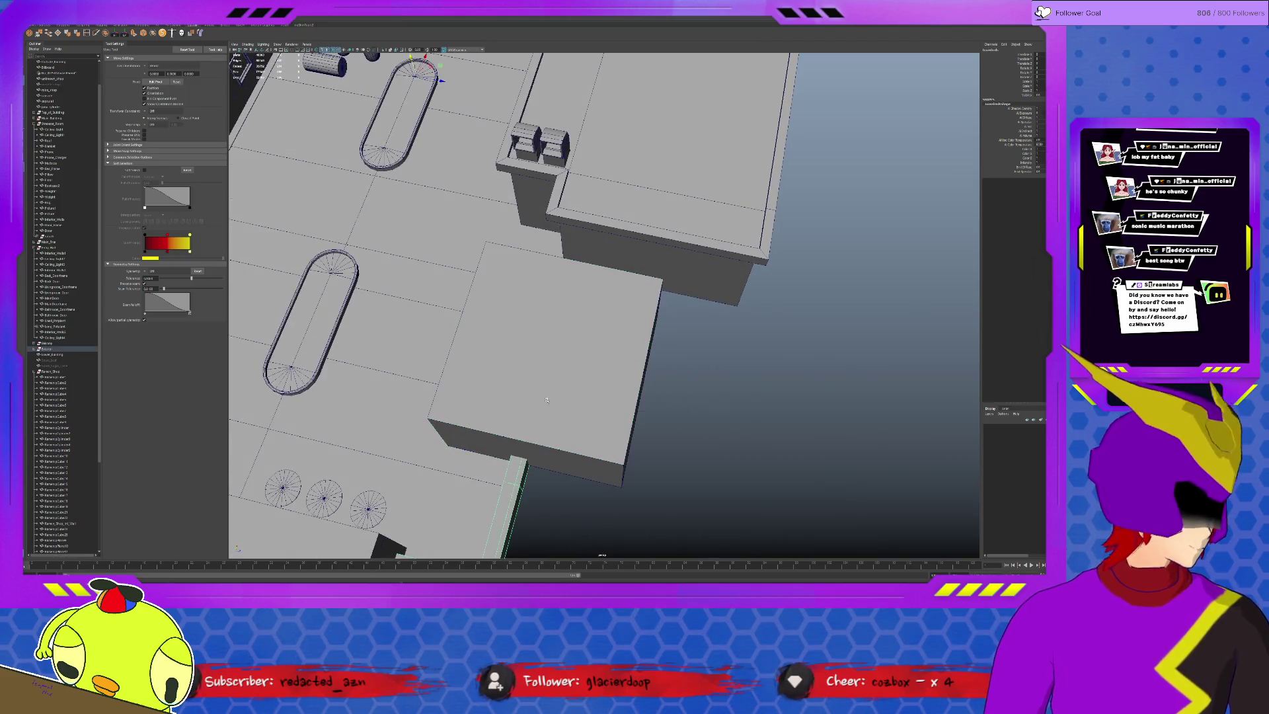
{"action": "key", "text": "f"}
{"action": "mouse_move", "coordinate": [630, 394]}
{"action": "left_mouse_down", "text": "alt"}
{"action": "mouse_move", "coordinate": [584, 401]}
{"action": "mouse_move", "coordinate": [689, 409]}
{"action": "left_mouse_up", "text": "alt"}
{"action": "scroll", "coordinate": [689, 409], "scroll_direction": "up", "scroll_amount": 10}
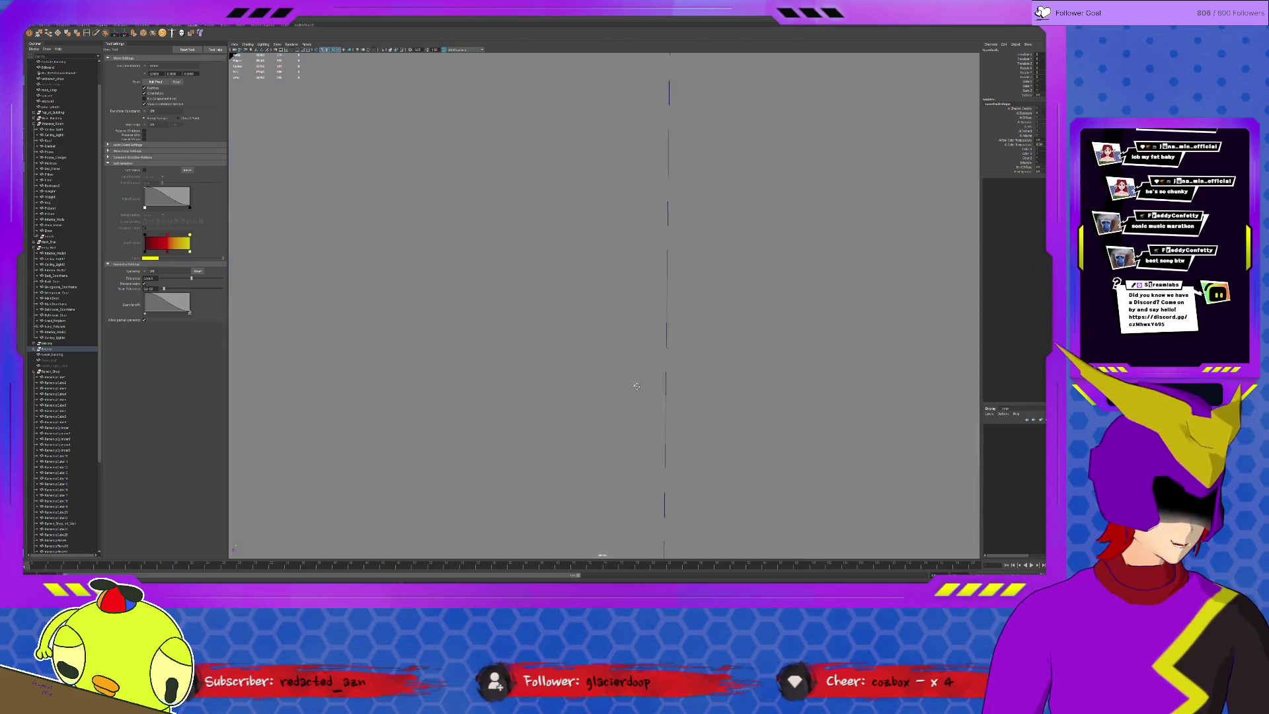
{"action": "left_click", "coordinate": [542, 417]}
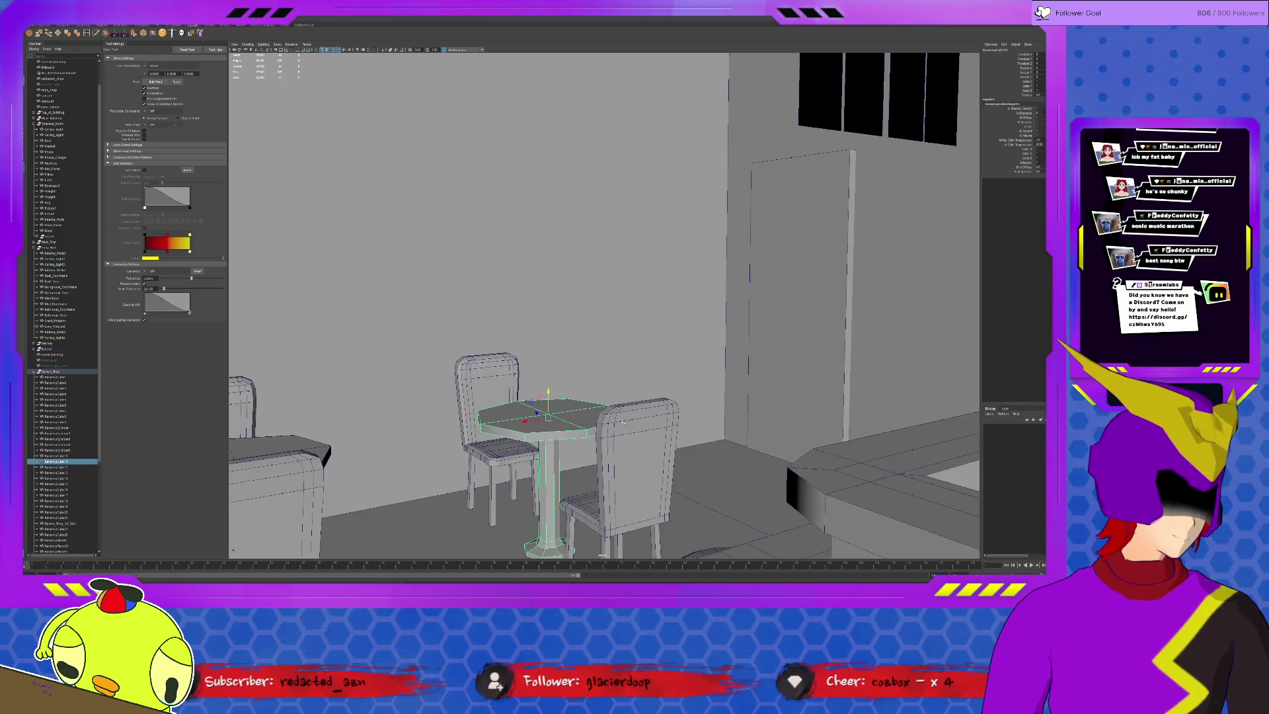
{"action": "left_click", "coordinate": [634, 462]}
{"action": "left_click", "coordinate": [542, 417]}
{"action": "left_click", "coordinate": [496, 456], "text": "shift"}
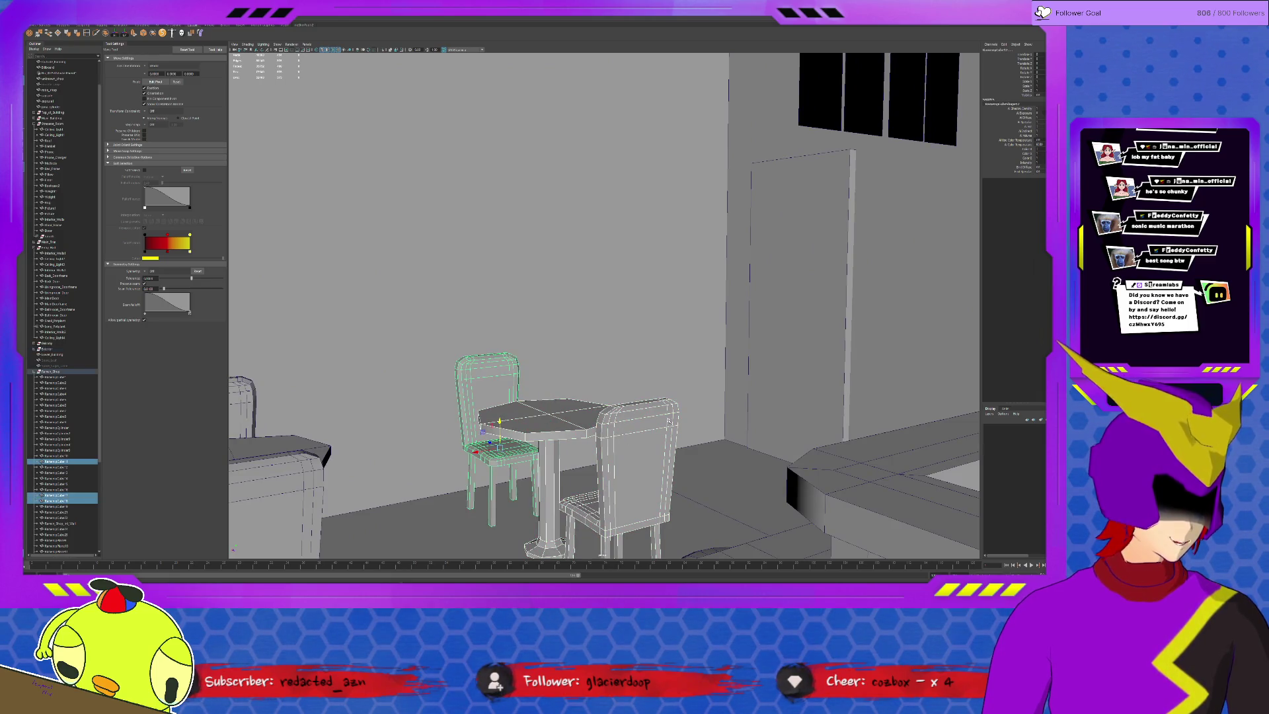
{"action": "scroll", "coordinate": [664, 423], "scroll_direction": "up", "scroll_amount": 10}
{"action": "scroll", "coordinate": [664, 421], "scroll_direction": "down", "scroll_amount": 10}
{"action": "left_click_drag", "start_coordinate": [706, 417], "coordinate": [571, 411], "text": "alt"}
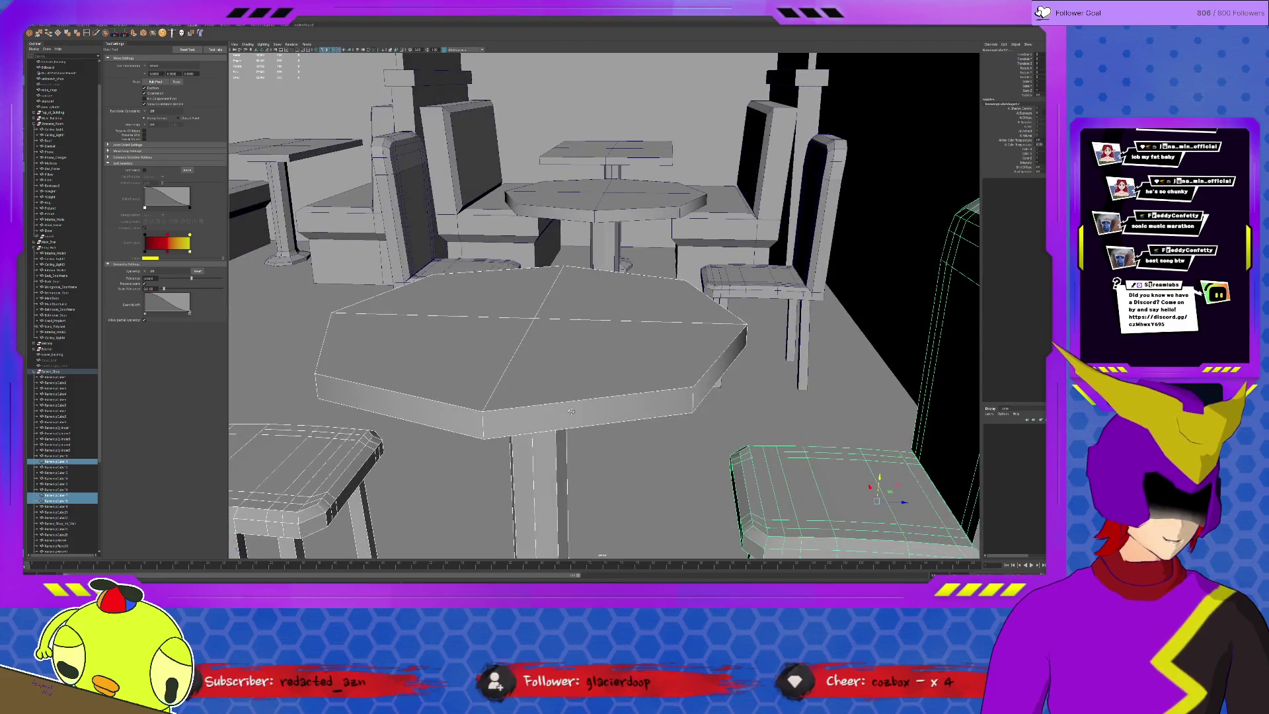
{"action": "key", "text": "f"}
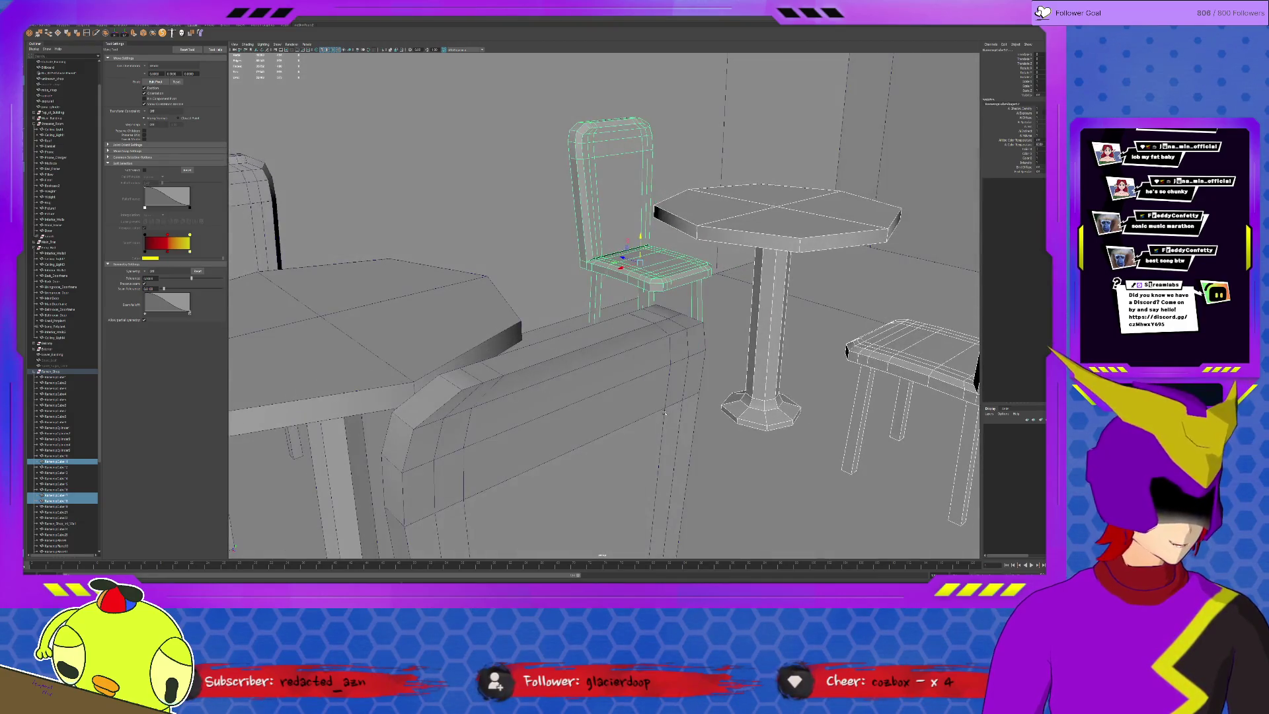
{"action": "left_click_drag", "start_coordinate": [547, 259], "coordinate": [547, 260]}
{"action": "left_click_drag", "start_coordinate": [502, 187], "coordinate": [534, 261]}
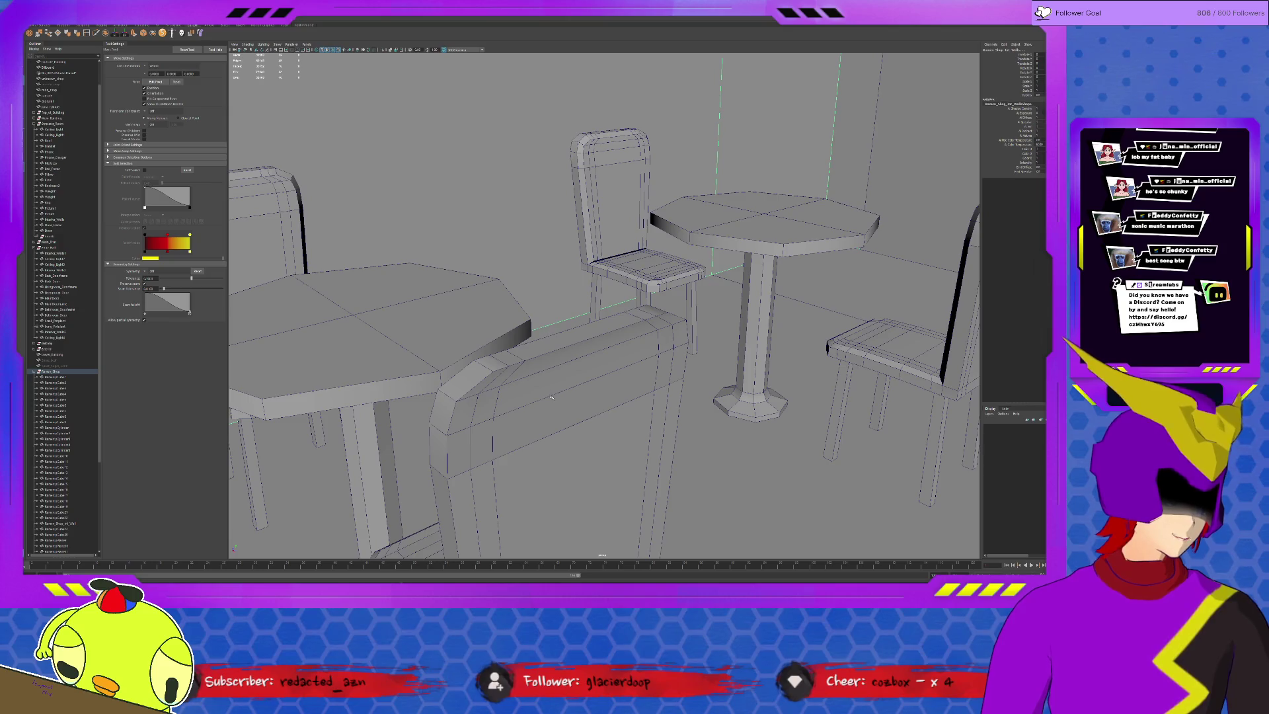
{"action": "mouse_move", "coordinate": [568, 396]}
{"action": "right_mouse_down", "text": "alt"}
{"action": "mouse_move", "coordinate": [658, 393]}
{"action": "mouse_move", "coordinate": [617, 399]}
{"action": "mouse_move", "coordinate": [683, 422]}
{"action": "right_mouse_up", "text": "alt"}
{"action": "left_click_drag", "start_coordinate": [683, 422], "coordinate": [854, 483], "text": "alt"}
{"action": "mouse_move", "coordinate": [854, 482]}
{"action": "right_mouse_down", "text": "alt"}
{"action": "mouse_move", "coordinate": [731, 261]}
{"action": "mouse_move", "coordinate": [532, 344]}
{"action": "right_mouse_up", "text": "alt"}
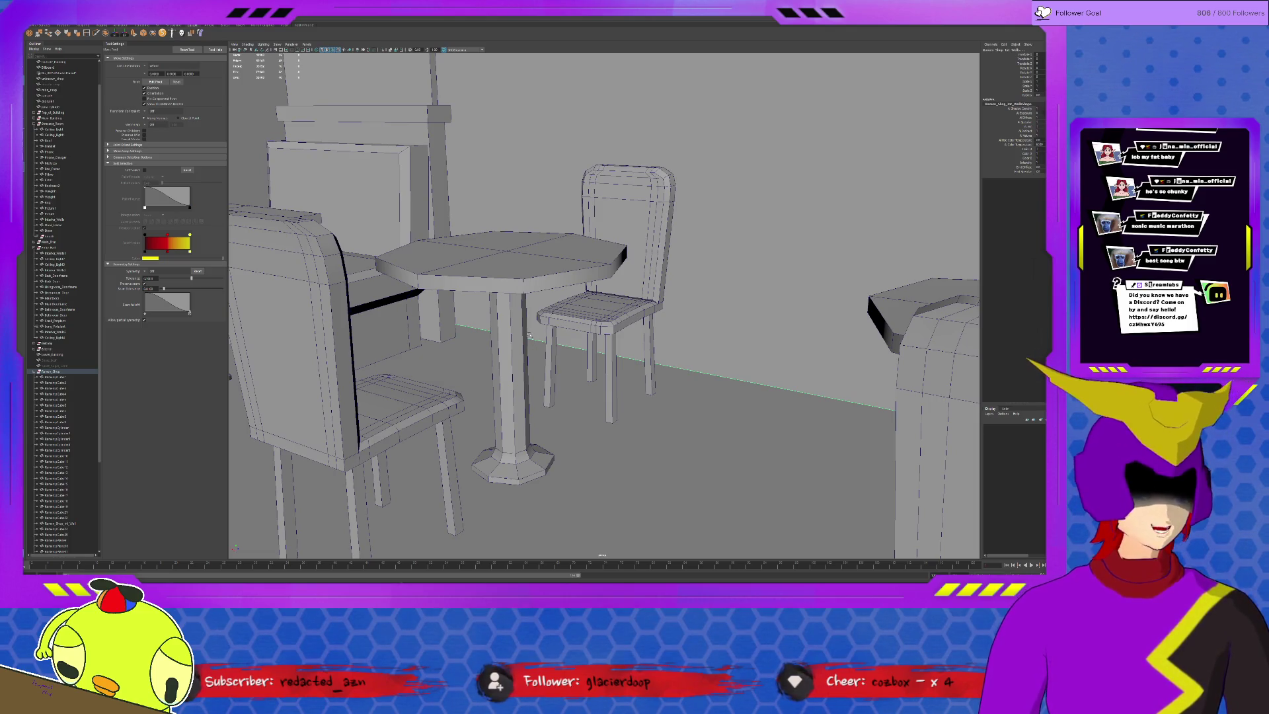
{"action": "left_click", "coordinate": [587, 304]}
{"action": "left_click_drag", "start_coordinate": [631, 385], "coordinate": [739, 383], "text": "alt"}
{"action": "mouse_move", "coordinate": [500, 386]}
{"action": "left_mouse_down", "text": "alt"}
{"action": "mouse_move", "coordinate": [562, 408]}
{"action": "mouse_move", "coordinate": [595, 376]}
{"action": "mouse_move", "coordinate": [580, 424]}
{"action": "left_mouse_up", "text": "alt"}
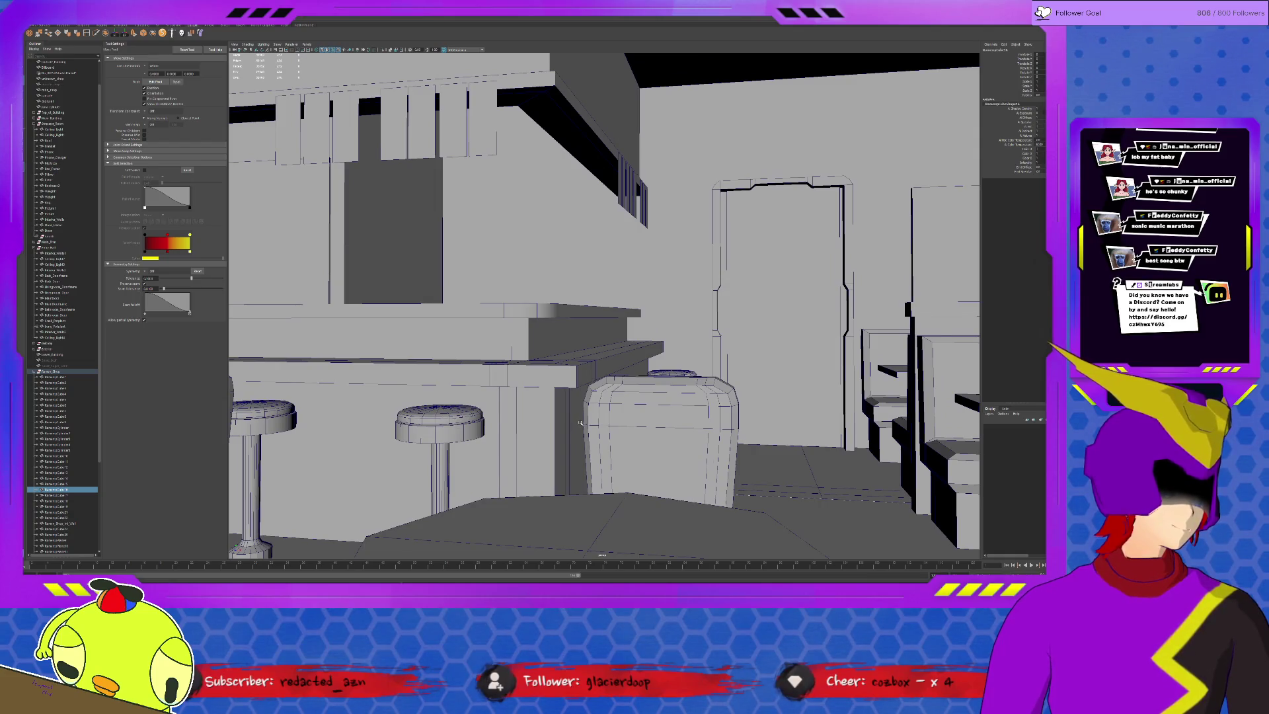
{"action": "left_click_drag", "start_coordinate": [580, 424], "coordinate": [641, 429], "text": "alt"}
{"action": "mouse_move", "coordinate": [641, 429]}
{"action": "right_mouse_down", "text": "alt"}
{"action": "mouse_move", "coordinate": [760, 363]}
{"action": "mouse_move", "coordinate": [635, 425]}
{"action": "right_mouse_up", "text": "alt"}
{"action": "mouse_move", "coordinate": [635, 425]}
{"action": "left_mouse_down", "text": "alt"}
{"action": "mouse_move", "coordinate": [398, 405]}
{"action": "mouse_move", "coordinate": [540, 271]}
{"action": "left_mouse_up", "text": "alt"}
{"action": "left_click", "coordinate": [540, 272]}
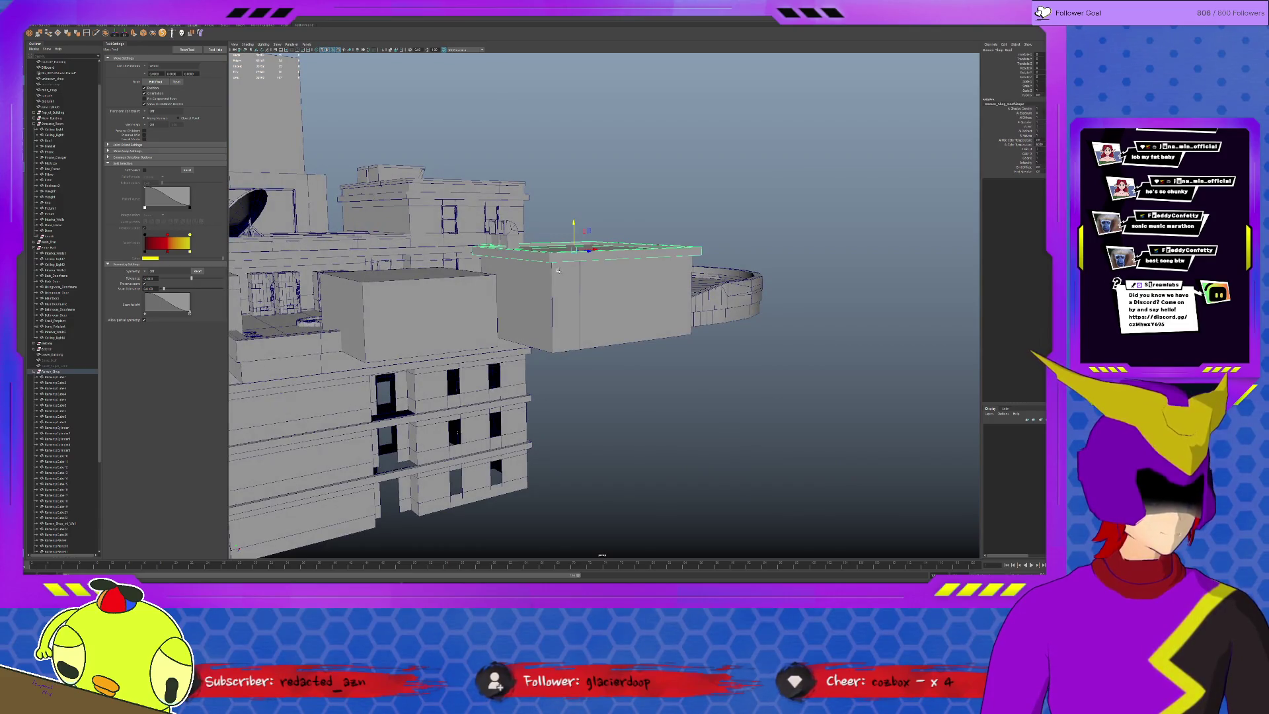
Select the ramen shop's thin roof slab and lower it to about Y 520.
{"action": "left_click", "coordinate": [728, 311]}
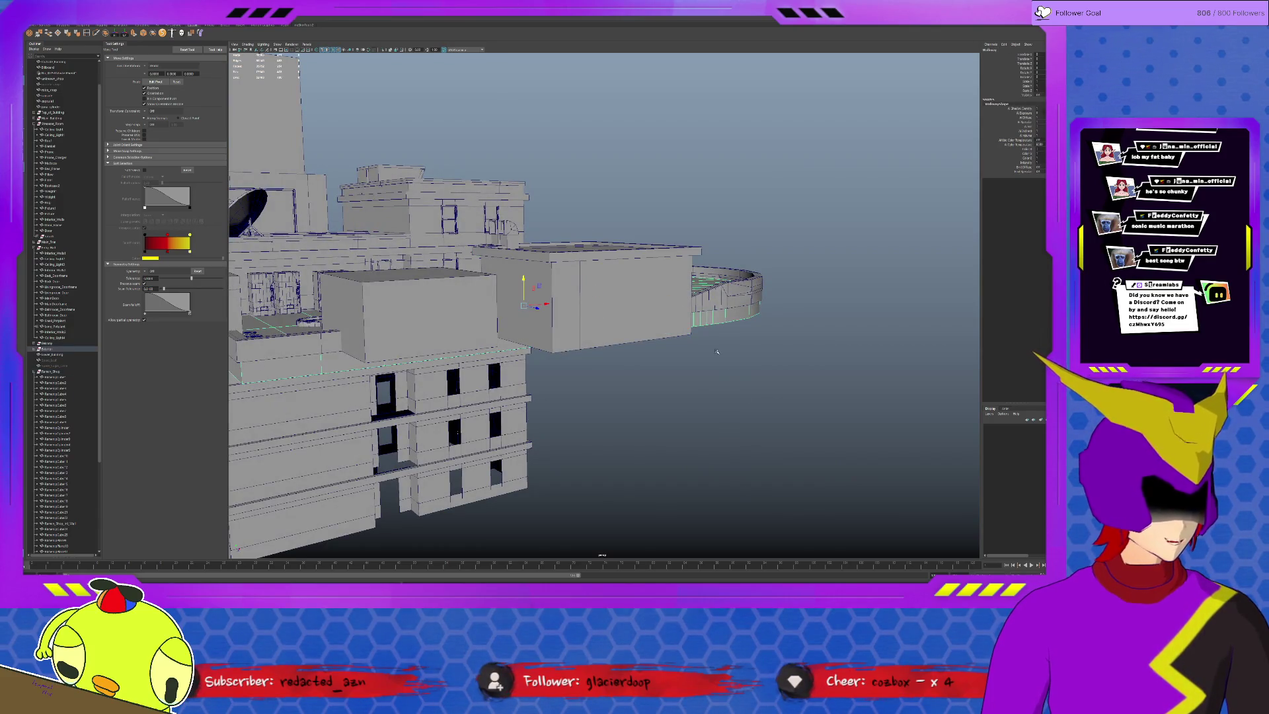
{"action": "left_click", "coordinate": [670, 332]}
{"action": "left_click", "coordinate": [594, 252]}
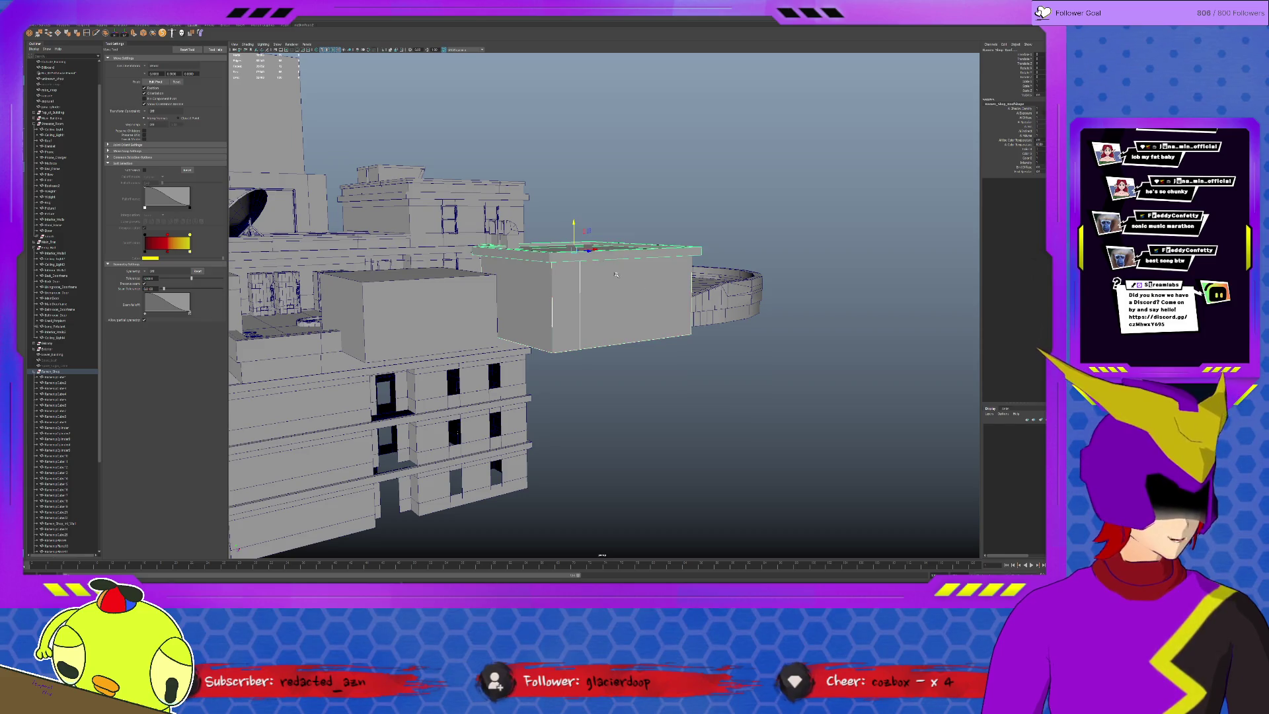
{"action": "mouse_move", "coordinate": [574, 224]}
{"action": "left_mouse_down"}
{"action": "mouse_move", "coordinate": [584, 383]}
{"action": "mouse_move", "coordinate": [571, 463]}
{"action": "left_mouse_up"}
{"action": "mouse_move", "coordinate": [773, 452]}
{"action": "left_mouse_down", "text": "alt"}
{"action": "mouse_move", "coordinate": [634, 456]}
{"action": "mouse_move", "coordinate": [708, 448]}
{"action": "left_mouse_up", "text": "alt"}
{"action": "right_click_drag", "start_coordinate": [708, 448], "coordinate": [668, 417], "text": "alt"}
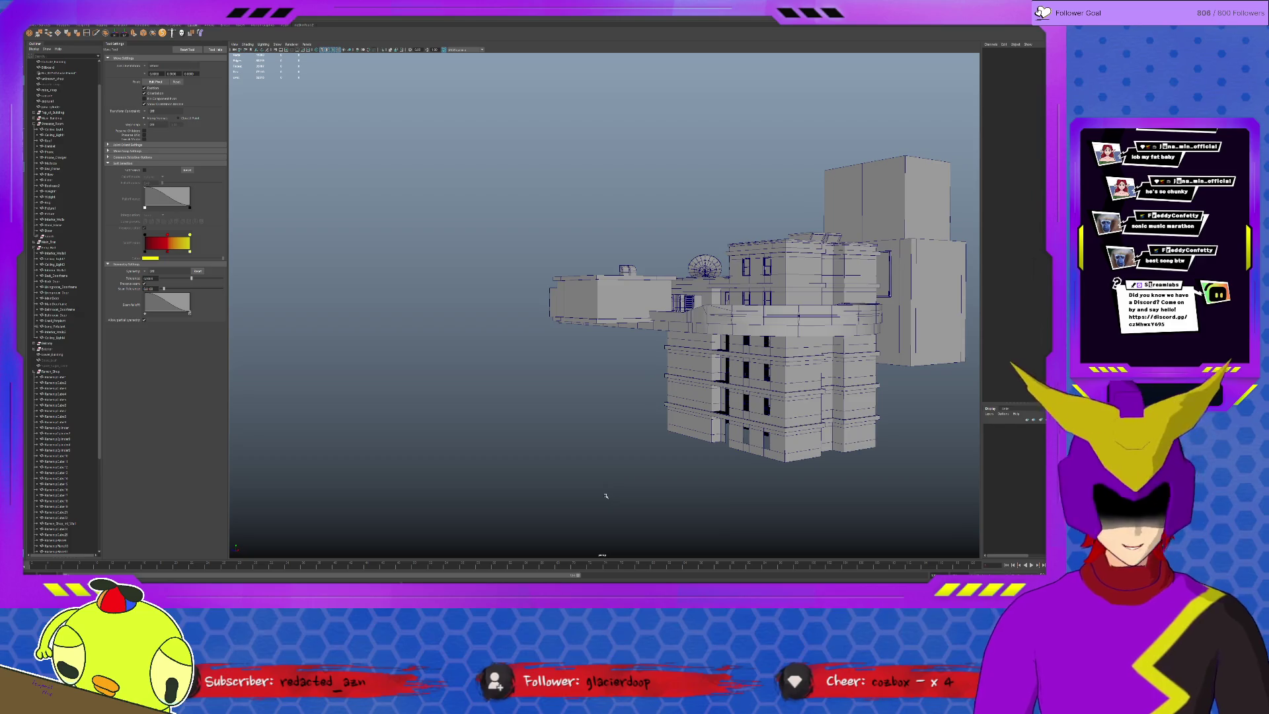
Delete the left block's lower part, then select and frame the small dark room.
{"action": "left_click_drag", "start_coordinate": [611, 498], "coordinate": [570, 483], "text": "alt"}
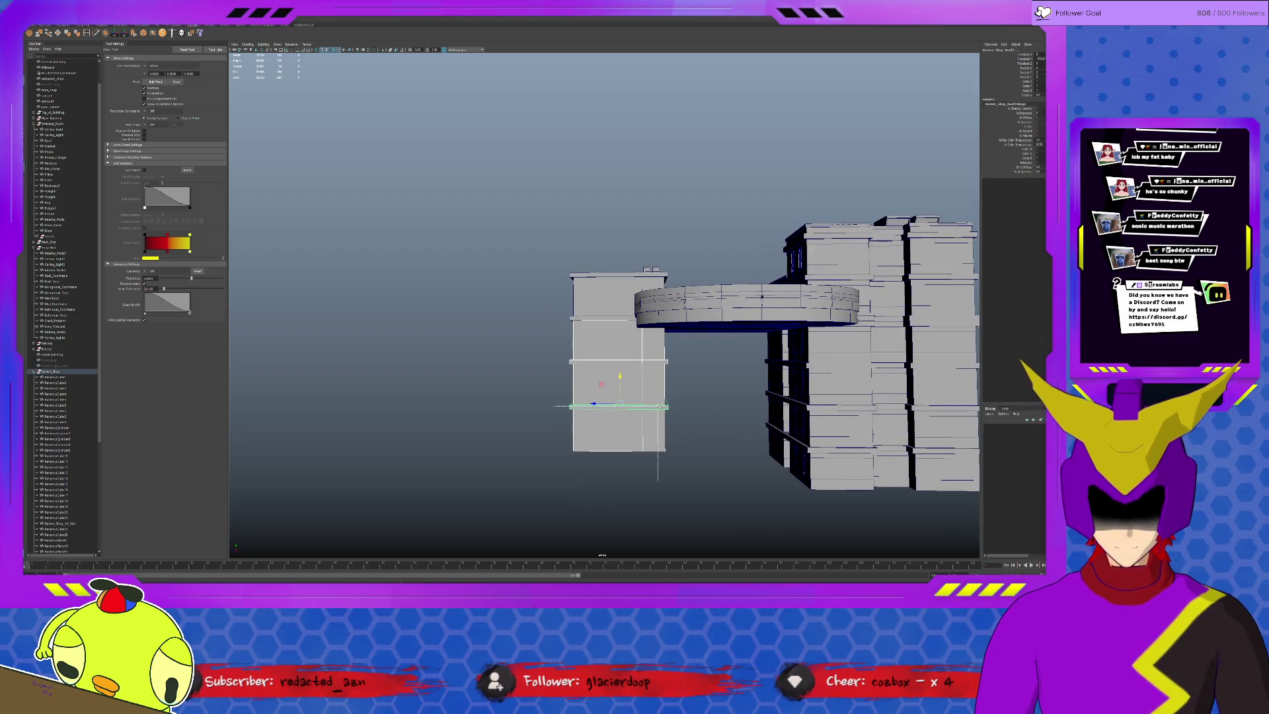
{"action": "key", "text": "Delete"}
{"action": "mouse_move", "coordinate": [671, 351]}
{"action": "left_mouse_down", "text": "alt"}
{"action": "mouse_move", "coordinate": [662, 324]}
{"action": "mouse_move", "coordinate": [605, 325]}
{"action": "left_mouse_up", "text": "alt"}
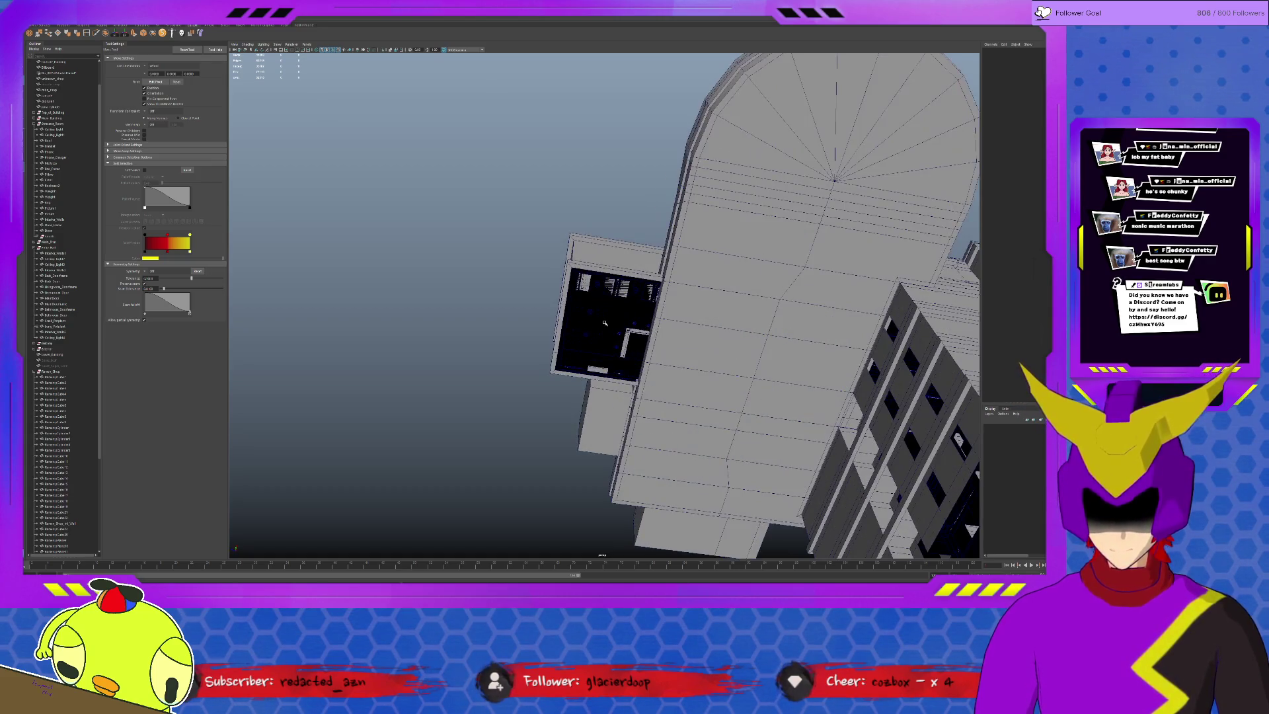
{"action": "left_click", "coordinate": [606, 325]}
{"action": "key", "text": "f"}
{"action": "scroll", "coordinate": [621, 360], "scroll_direction": "down", "scroll_amount": 5}
Clear the selection and review the rooftop, tower and round platform together.
{"action": "mouse_move", "coordinate": [628, 370]}
{"action": "left_mouse_down", "text": "alt"}
{"action": "mouse_move", "coordinate": [659, 427]}
{"action": "mouse_move", "coordinate": [628, 358]}
{"action": "mouse_move", "coordinate": [749, 449]}
{"action": "left_mouse_up", "text": "alt"}
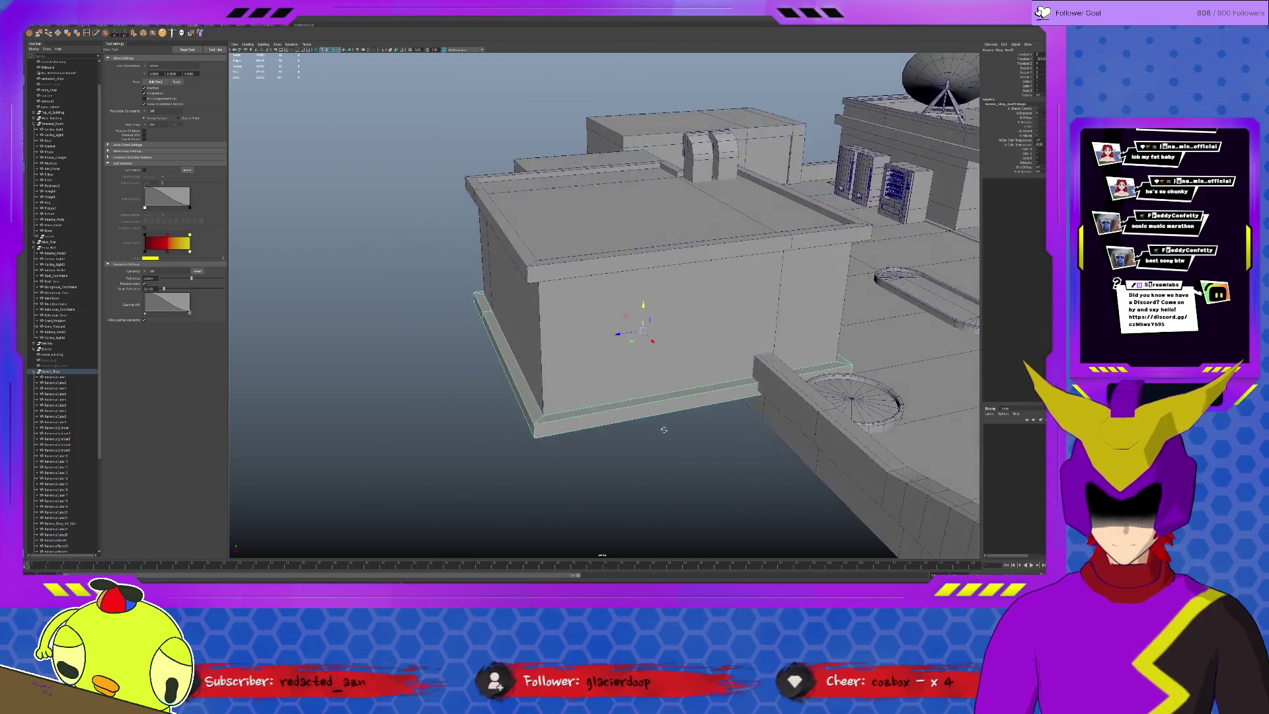
{"action": "left_click", "coordinate": [664, 427]}
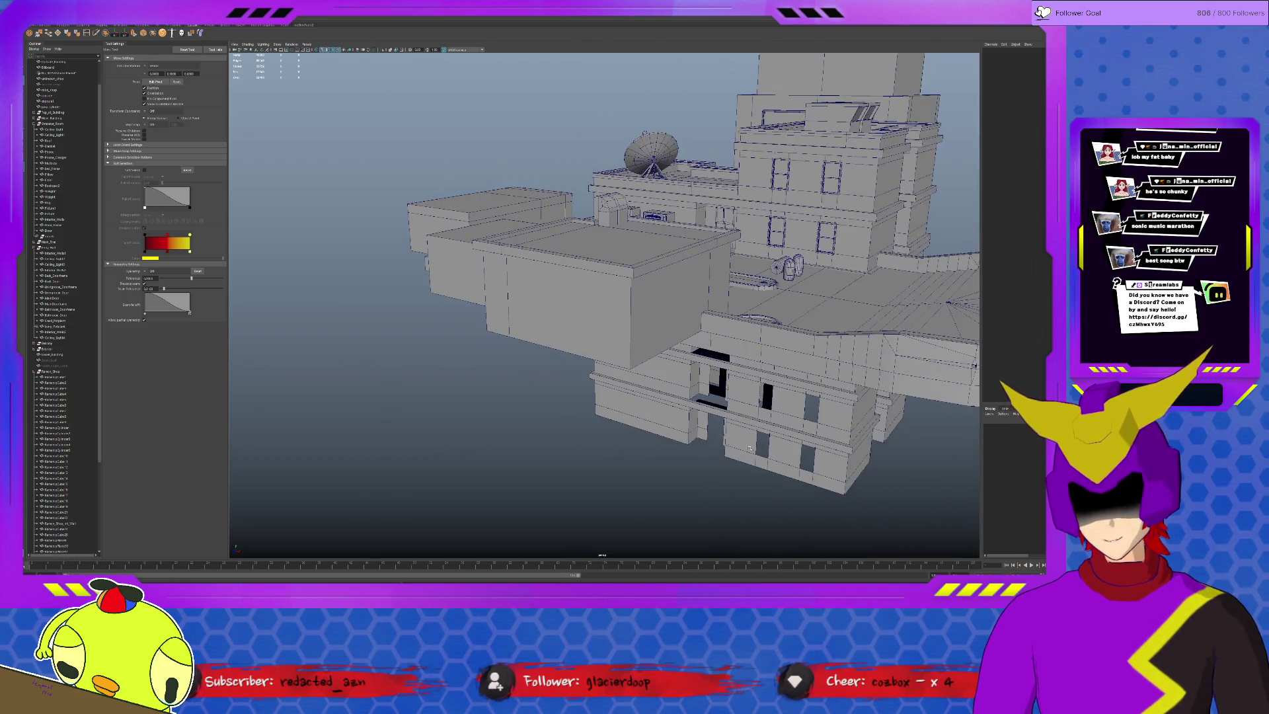
{"action": "left_click_drag", "start_coordinate": [586, 441], "coordinate": [549, 461], "text": "alt"}
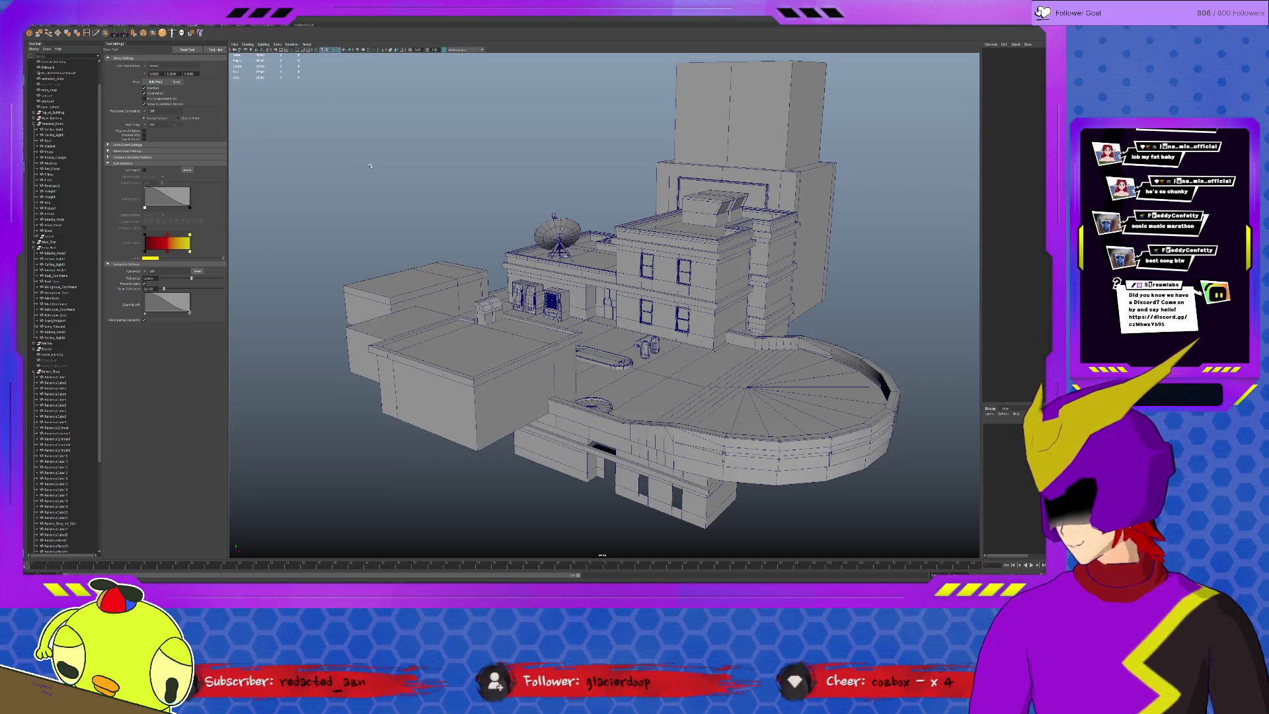
{"action": "scroll", "coordinate": [372, 170], "scroll_direction": "up", "scroll_amount": 2}
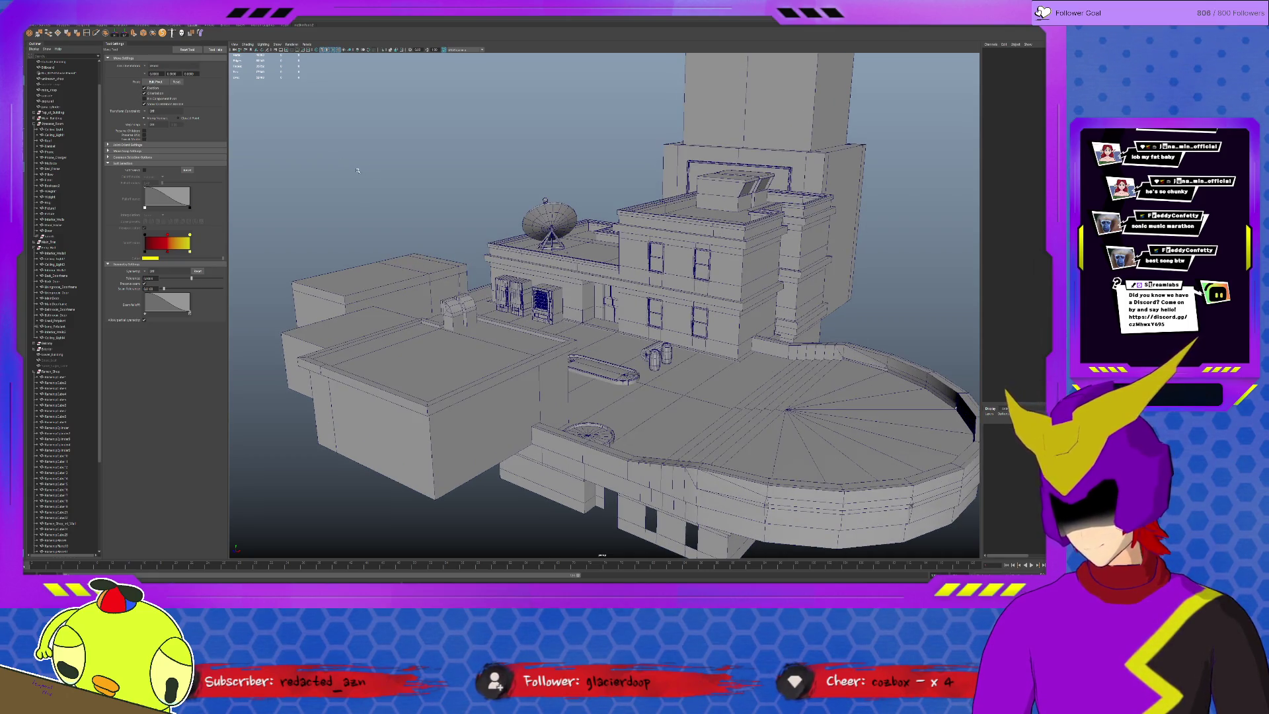